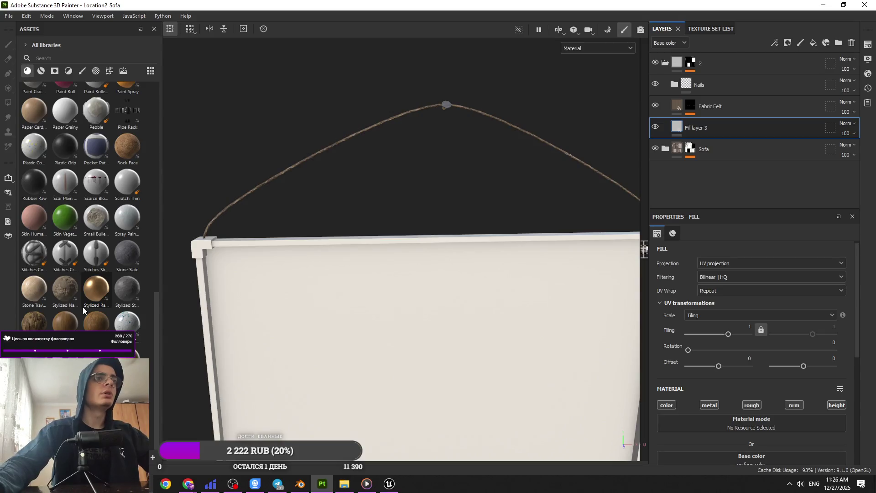
Give the Wood Rough fill on Fill layer 3 a coarser tiling value.
mouse_move(94, 322)
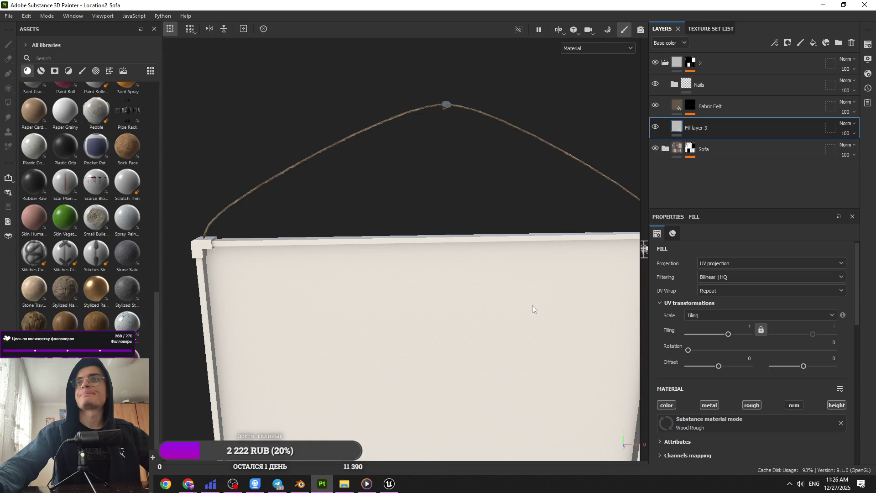
scroll(522, 311, down, 2)
scroll(522, 312, up, 3)
click(740, 323)
text(31)
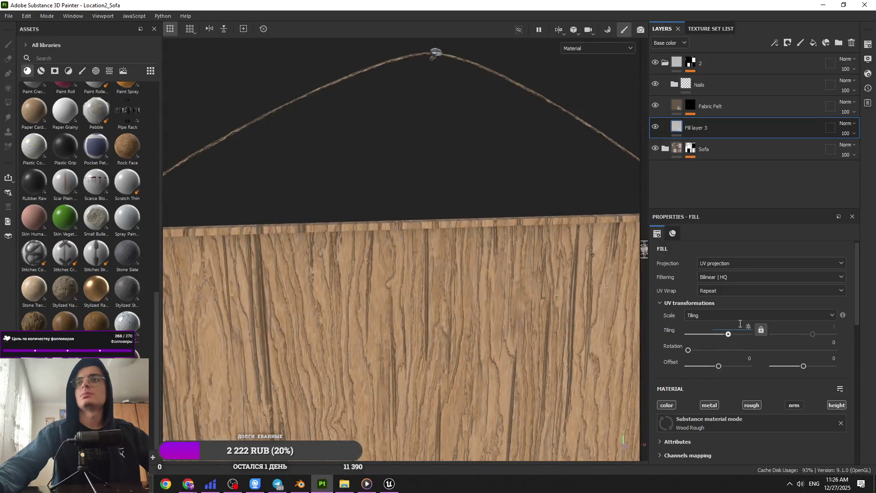
key(Return)
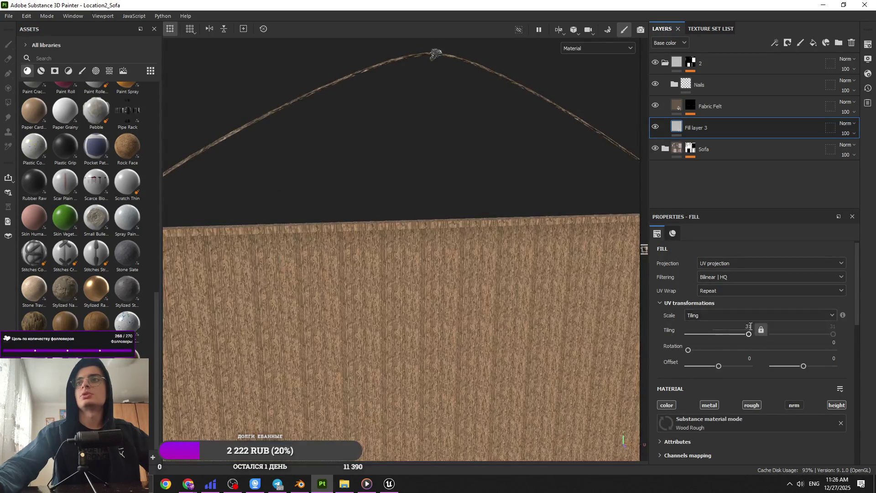
click(736, 326)
text(5)
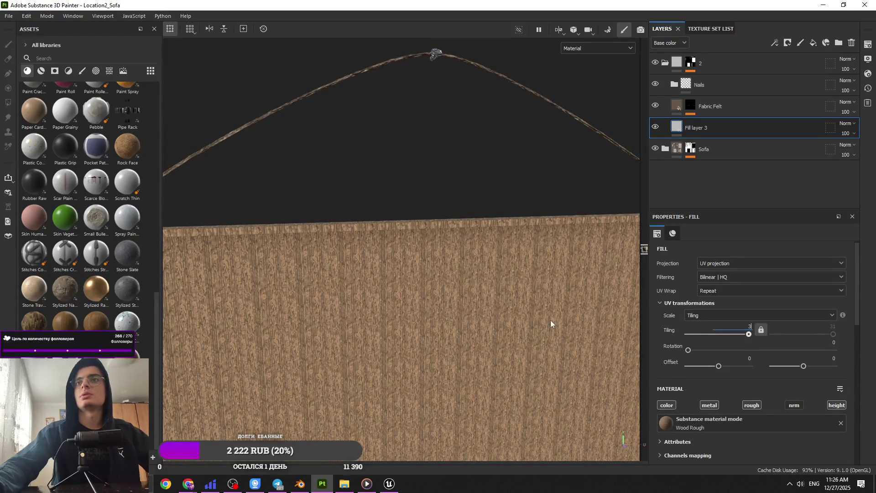
key(Return)
Turn off the wood's height relief.
scroll(816, 352, down, 2)
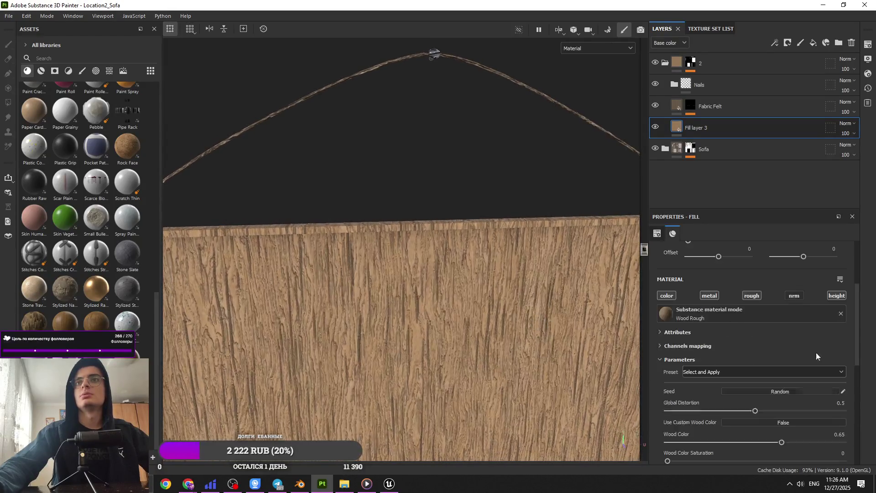
click(834, 296)
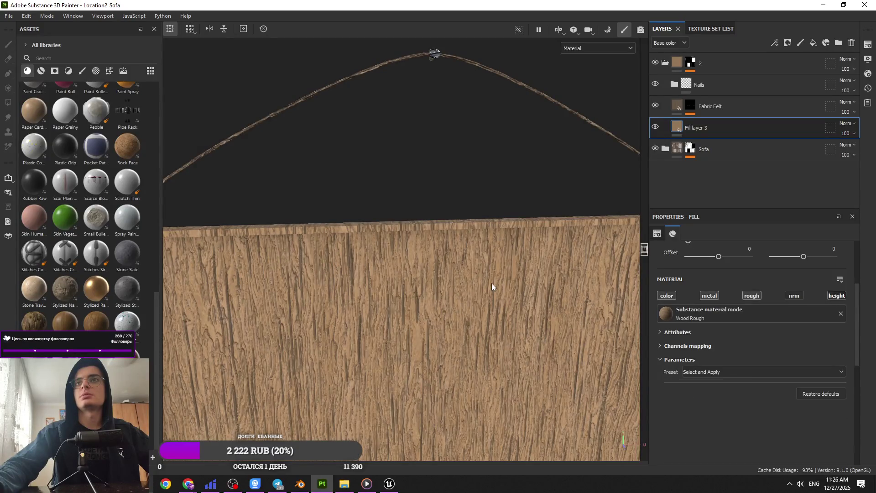
drag(485, 272, 539, 301)
scroll(715, 329, up, 3)
scroll(631, 312, up, 3)
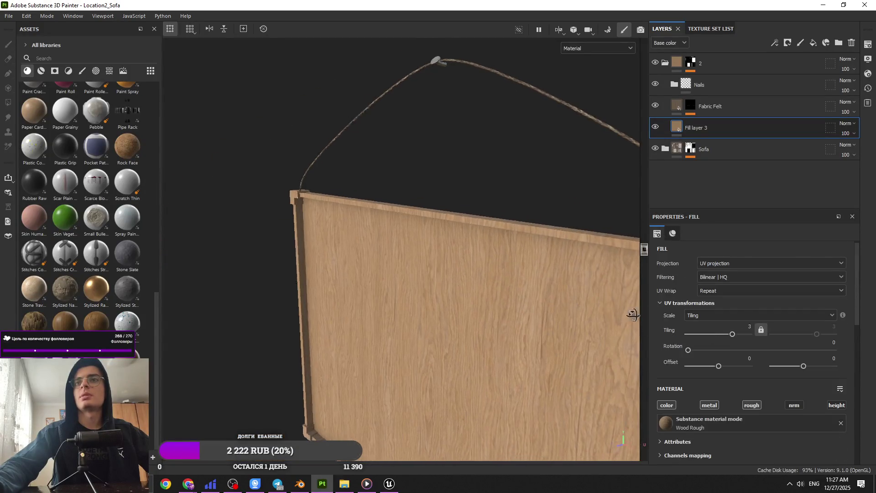
Add a black mask with a Paint effect and polygon-fill the board to reveal the wood.
click(788, 43)
click(794, 55)
click(774, 42)
click(781, 66)
click(8, 103)
click(571, 261)
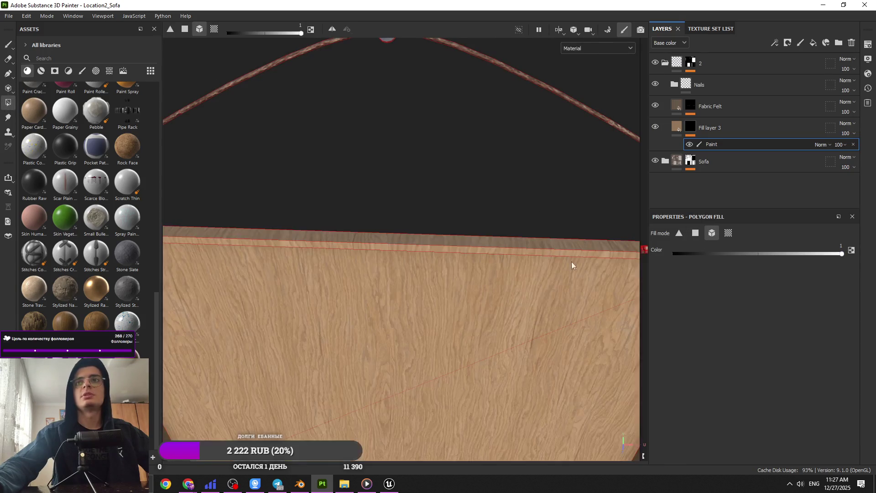
Mesh-fill the board with wood, then clear the board face so only the frame keeps it.
scroll(510, 300, down, 4)
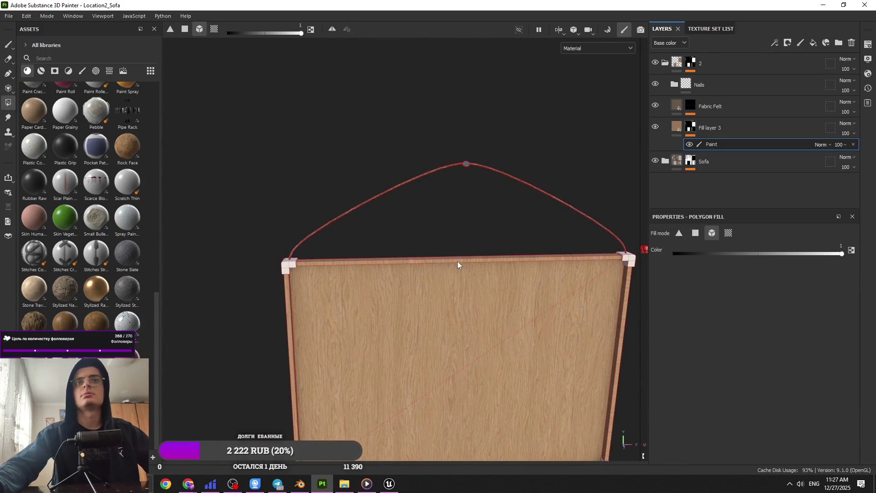
ctrl+click(522, 259)
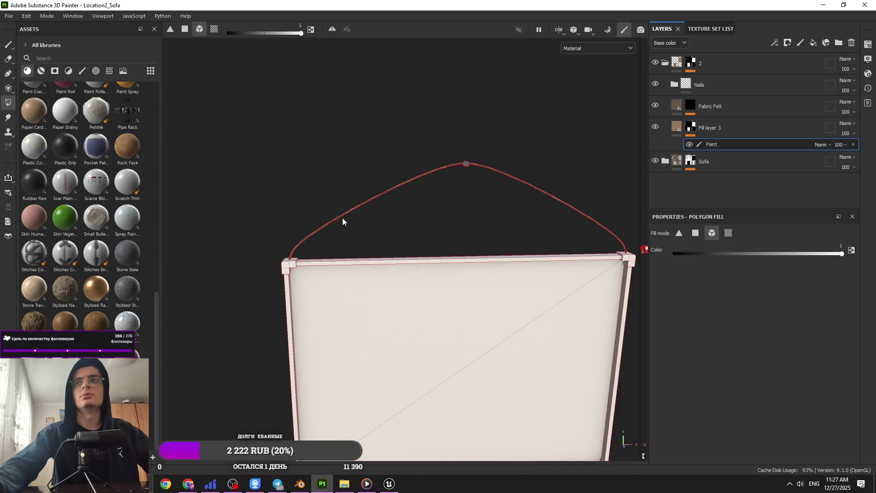
click(509, 267)
click(695, 232)
ctrl+click(556, 292)
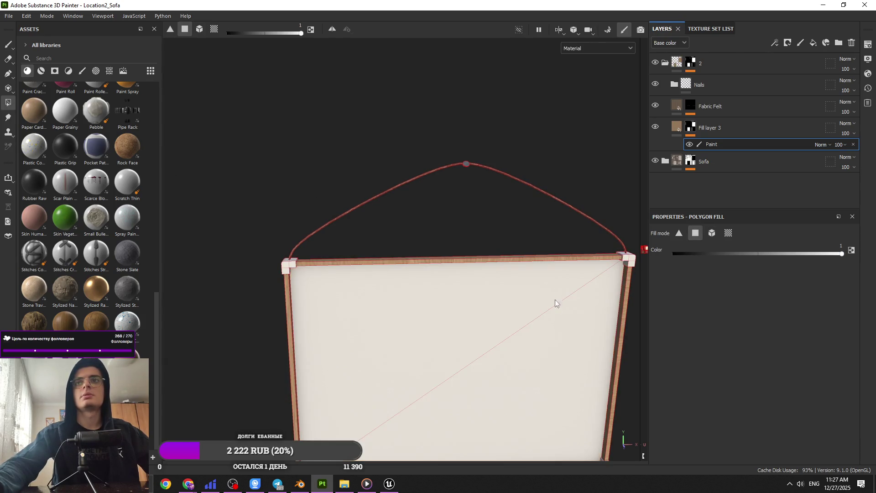
Delete the Paint effect from Fill layer 3's mask.
key(1)
drag(388, 200, 274, 190)
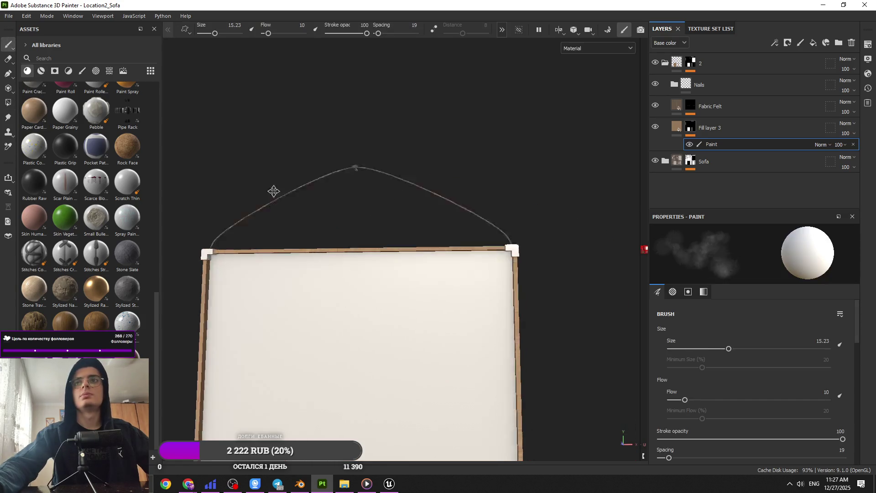
scroll(274, 191, up, 5)
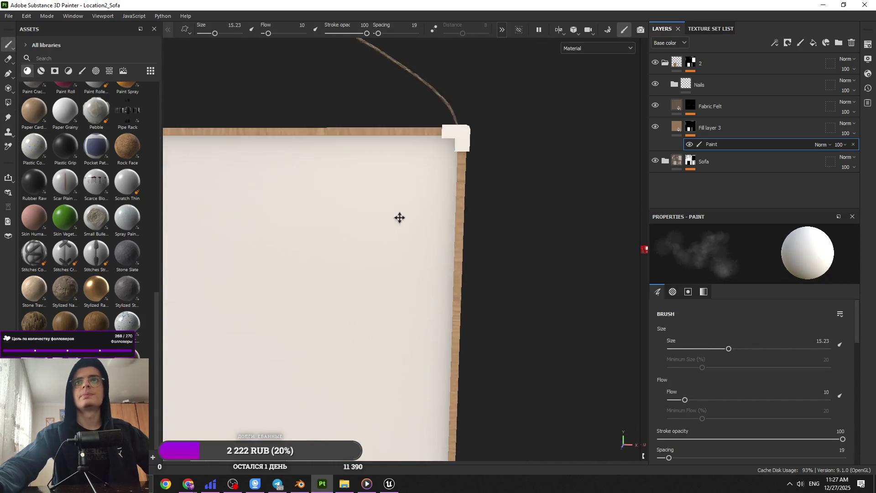
scroll(399, 218, down, 3)
key(Delete)
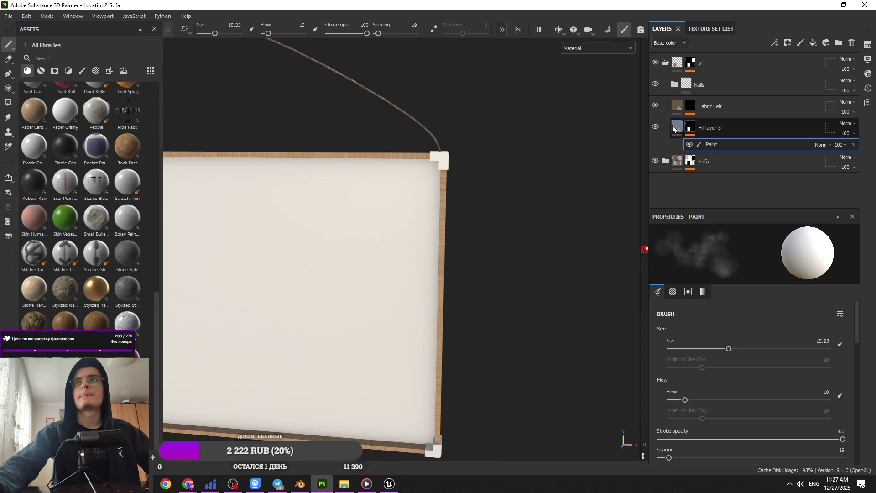
scroll(750, 350, down, 5)
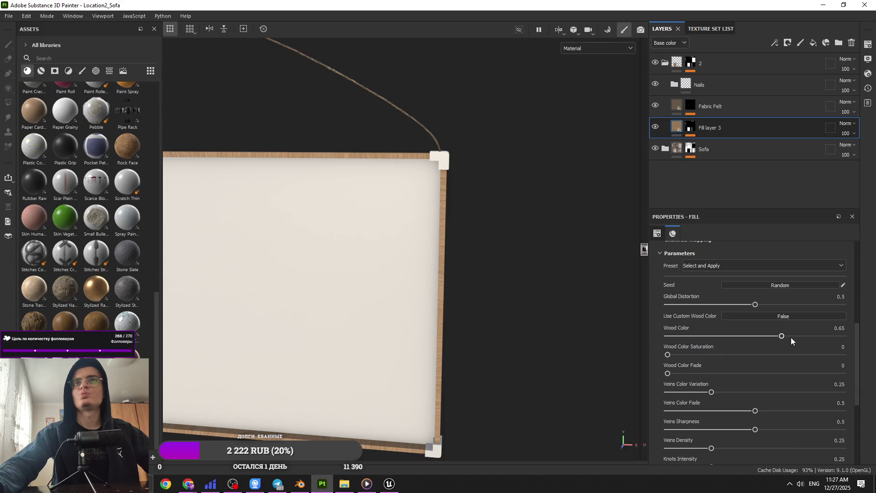
Raise the frame's Wood Color from 0.72 through 0.86 to 0.92.
drag(793, 336, 796, 335)
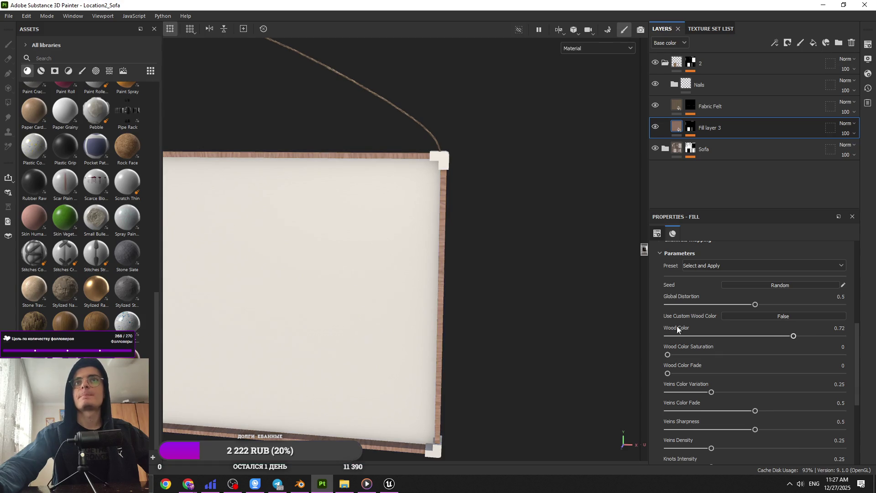
click(817, 336)
drag(481, 244, 403, 237)
click(827, 336)
mouse_move(590, 300)
mouse_down()
mouse_move(513, 197)
mouse_move(384, 157)
mouse_move(441, 226)
mouse_move(432, 245)
mouse_move(405, 246)
mouse_up()
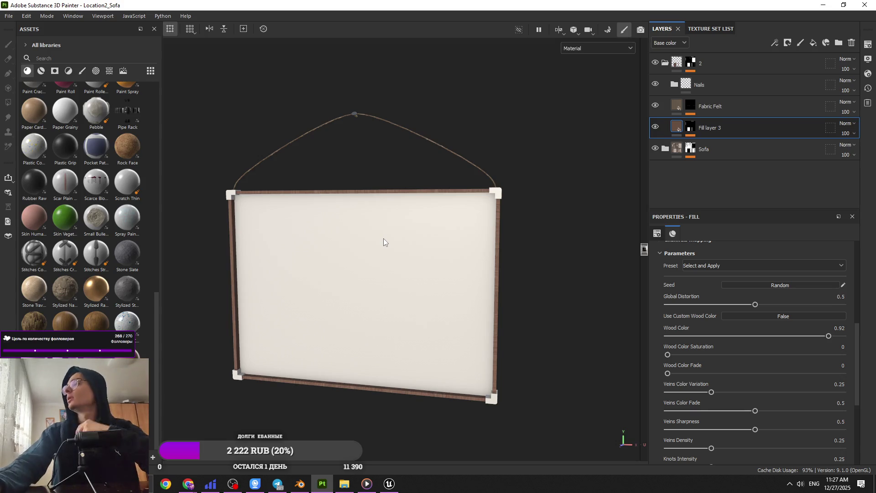
Review Fill layer 3's fill and paint settings, then add Fill layer 4 above it.
click(690, 133)
key(1)
click(681, 129)
click(711, 144)
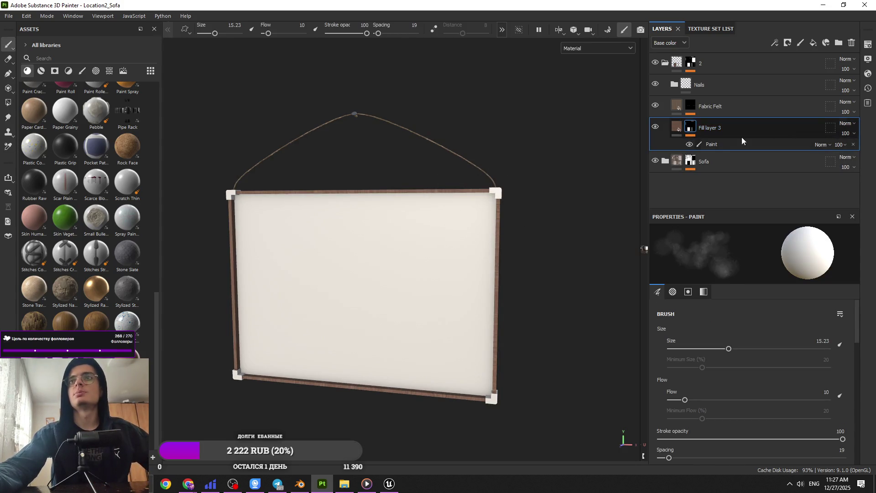
click(812, 44)
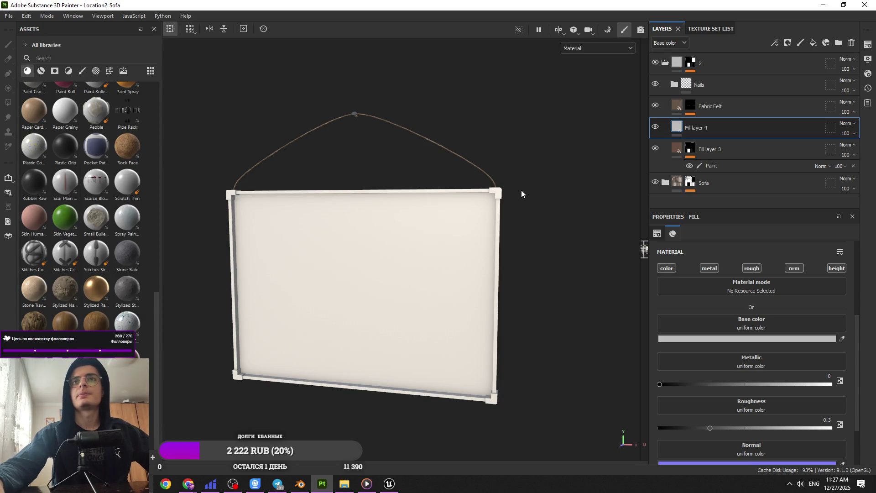
Apply the Rubber Raw material to Fill layer 4 and check the frame corner.
scroll(509, 248, up, 3)
scroll(718, 351, down, 2)
scroll(717, 351, up, 2)
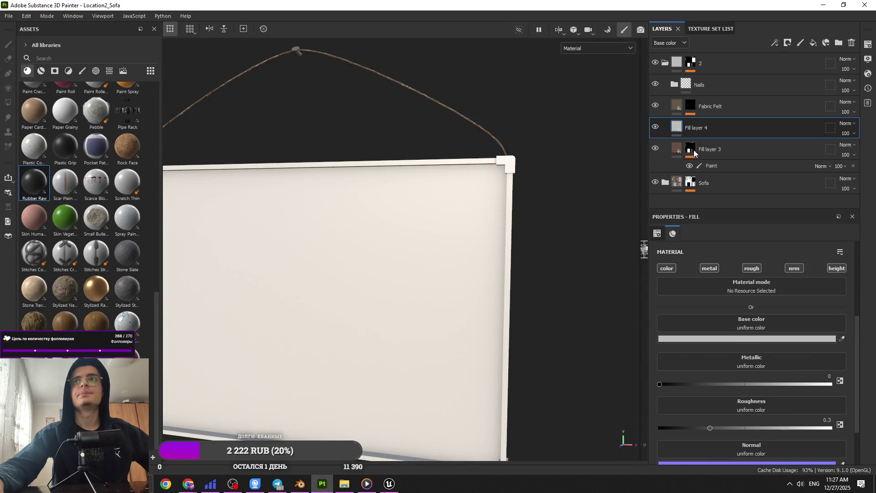
drag(694, 153, 691, 132)
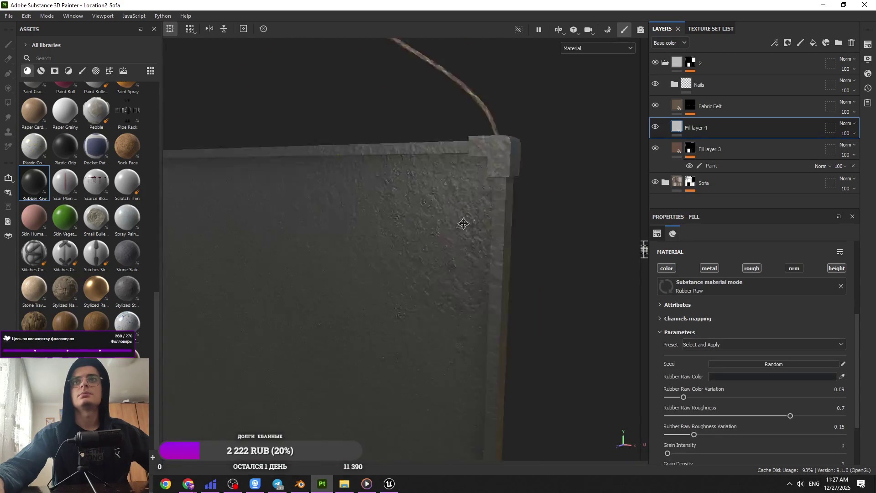
drag(463, 223, 506, 242)
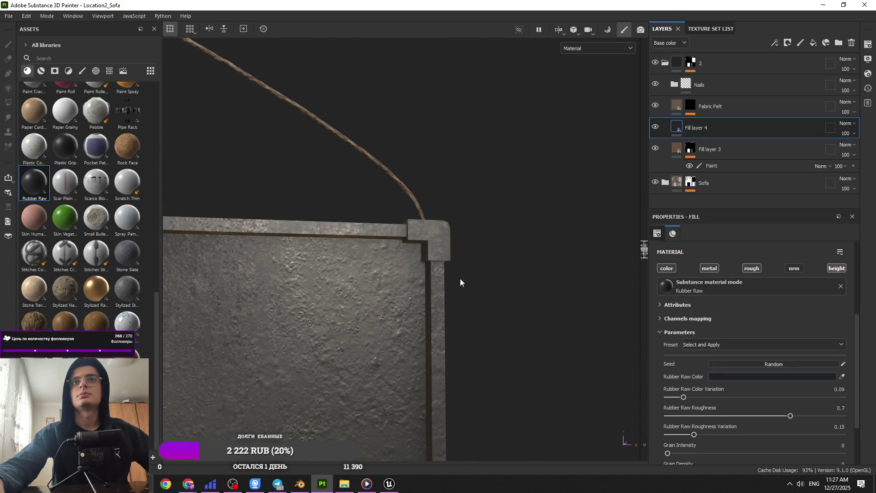
mouse_move(442, 259)
mouse_down()
mouse_move(433, 293)
mouse_move(442, 282)
mouse_move(430, 269)
mouse_up()
Swap to Plastic Grip with normal detail off, then delete Fill layer 4.
key(Up)
key(Right)
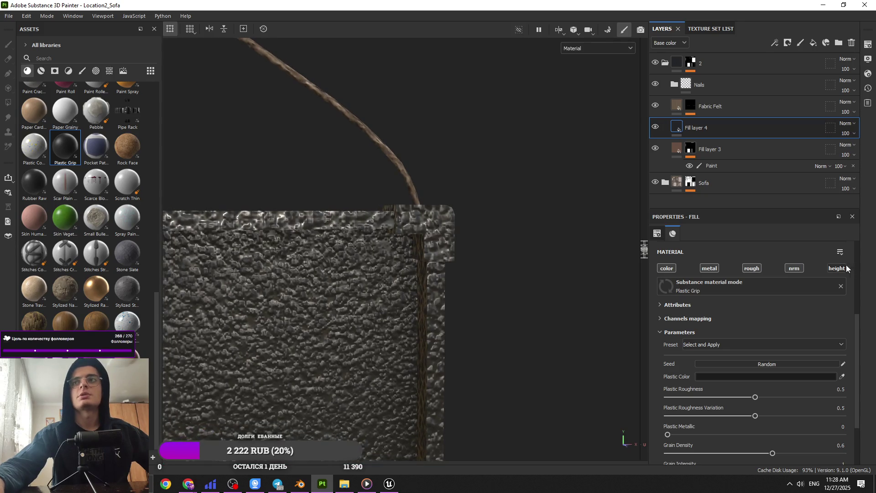
click(796, 268)
mouse_move(446, 247)
mouse_down()
mouse_move(366, 254)
mouse_move(418, 291)
mouse_up()
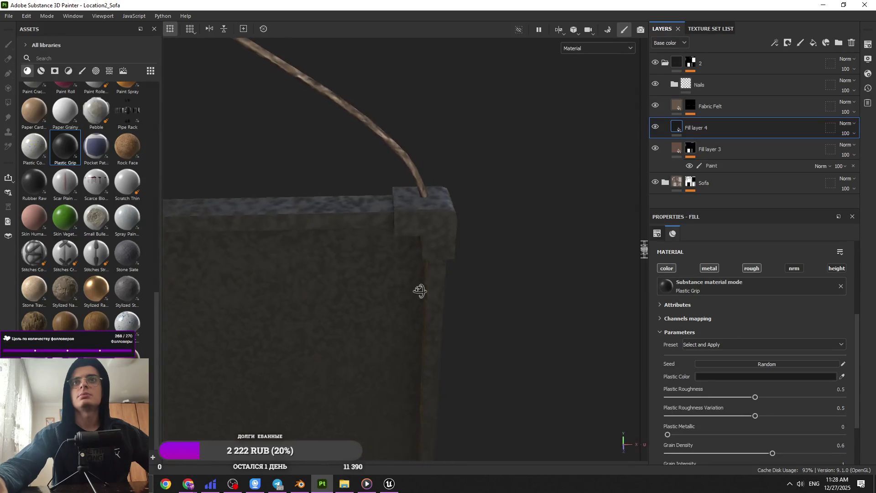
key(Delete)
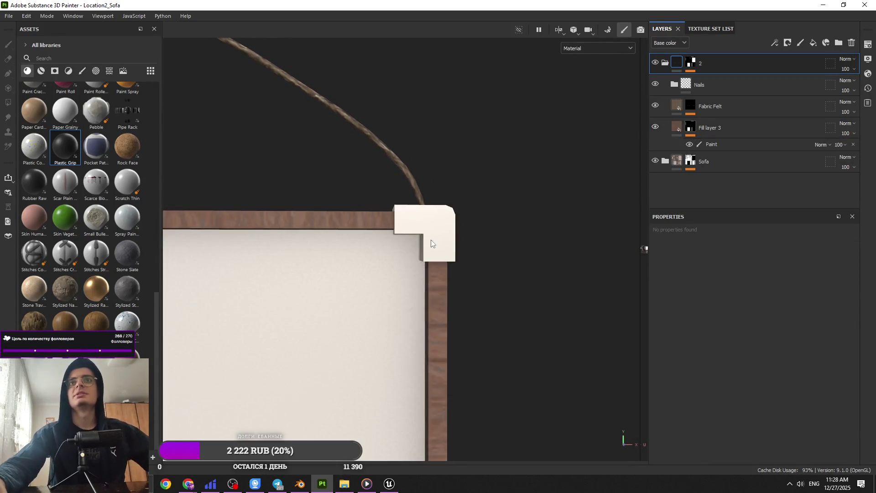
Add Wood Rough as a new layer above Fill layer 3 with height relief off.
mouse_move(35, 321)
mouse_down()
mouse_move(645, 184)
mouse_move(744, 120)
mouse_up()
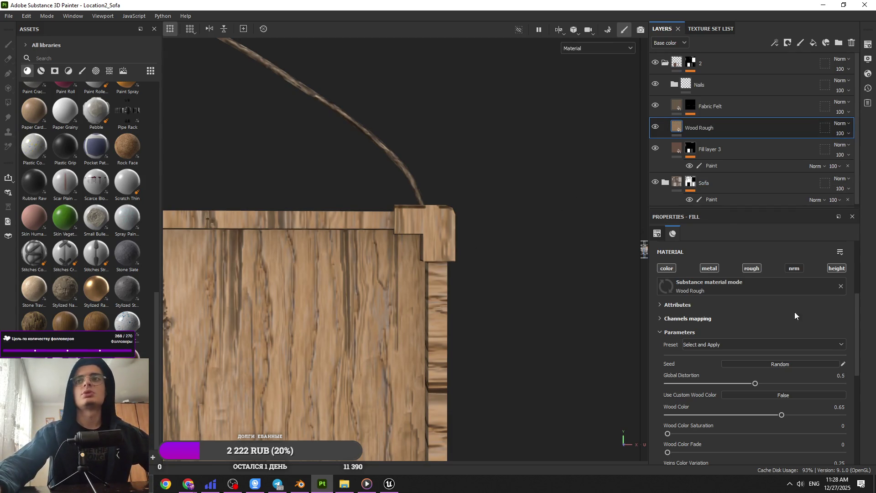
click(836, 268)
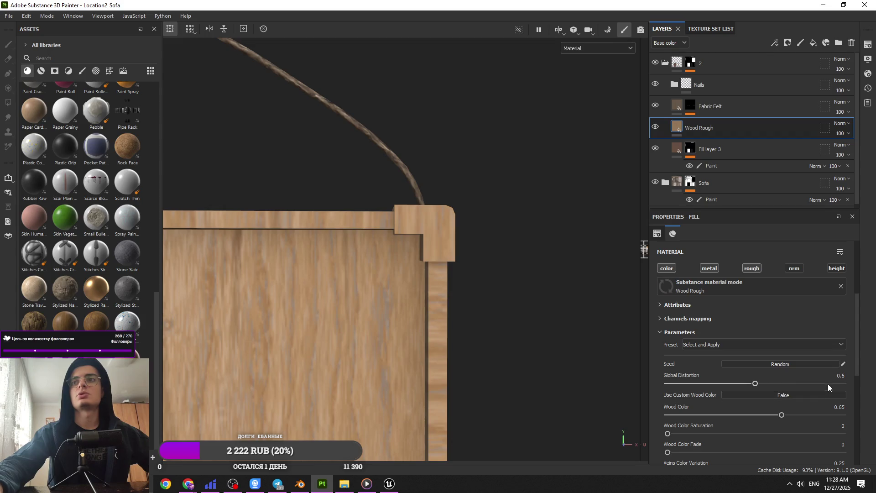
scroll(821, 392, down, 3)
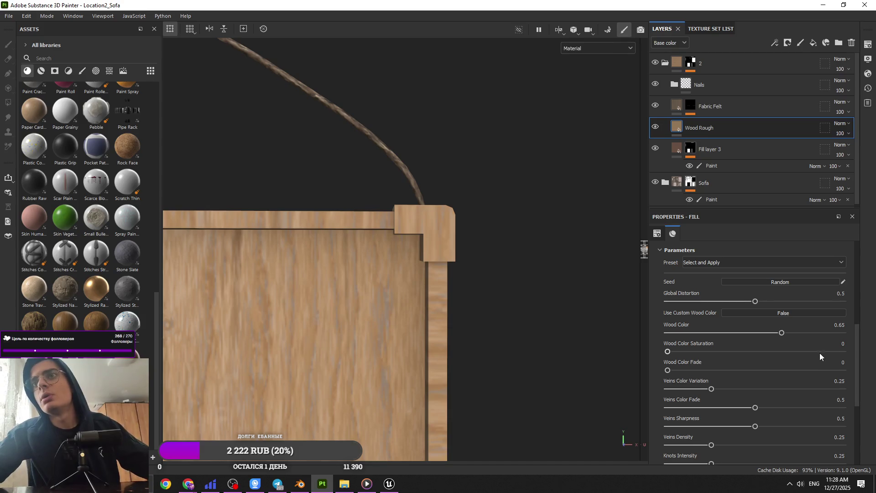
Try several wood colour amounts, then switch on a custom wood colour of 2A2419.
click(835, 332)
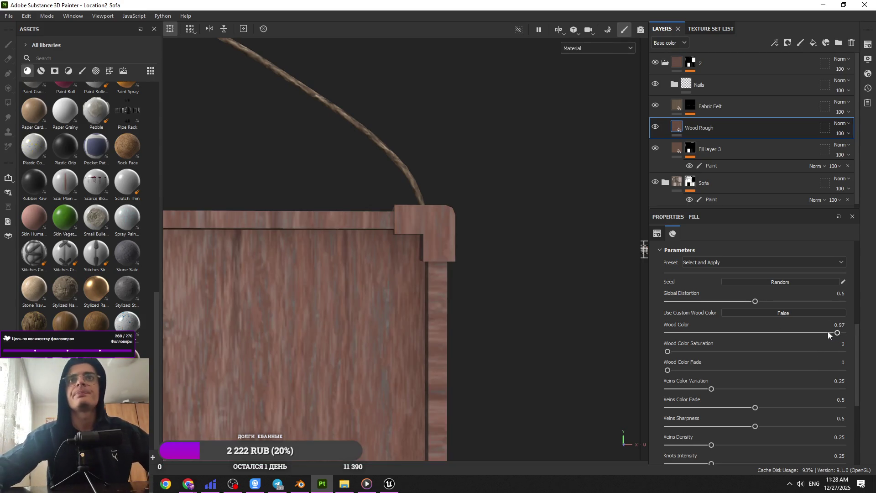
click(848, 333)
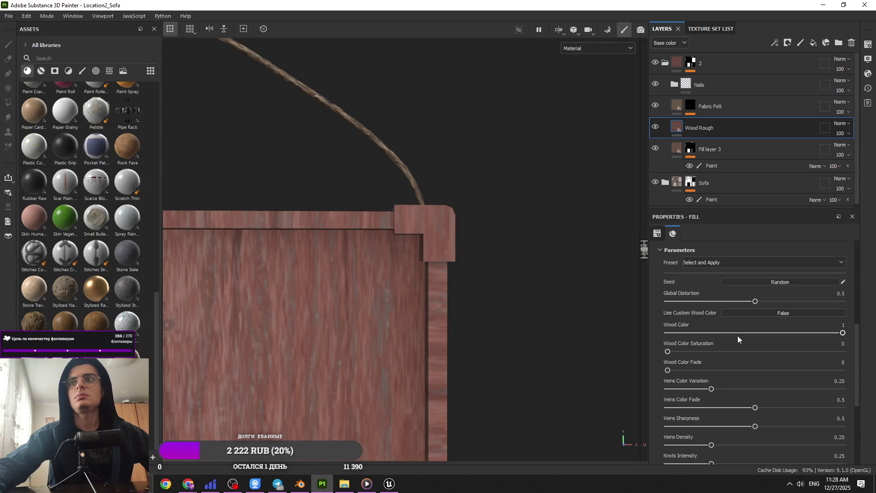
click(679, 332)
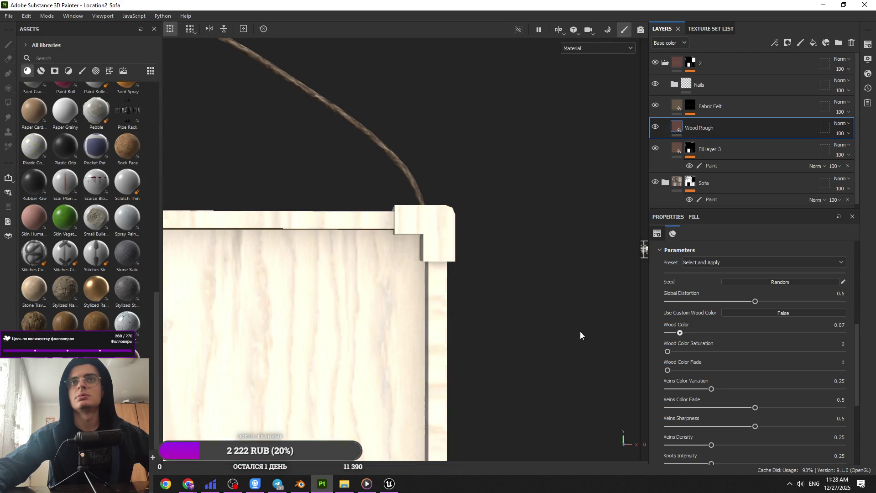
click(667, 333)
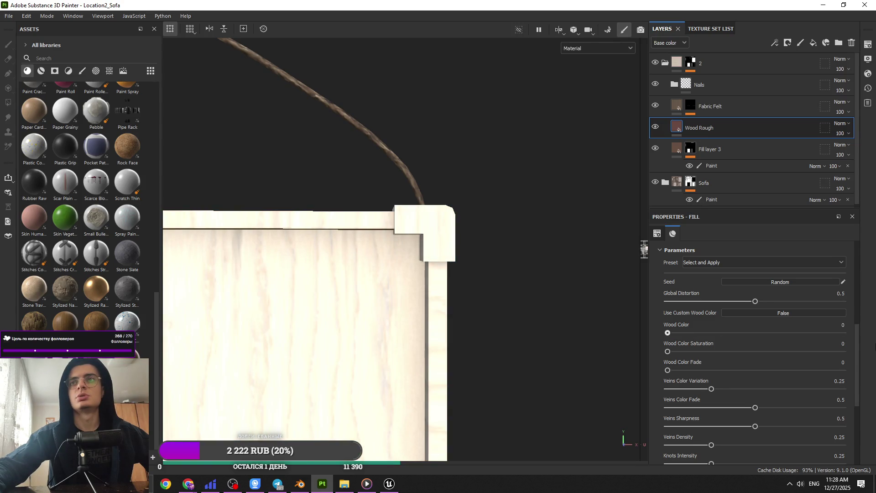
click(845, 332)
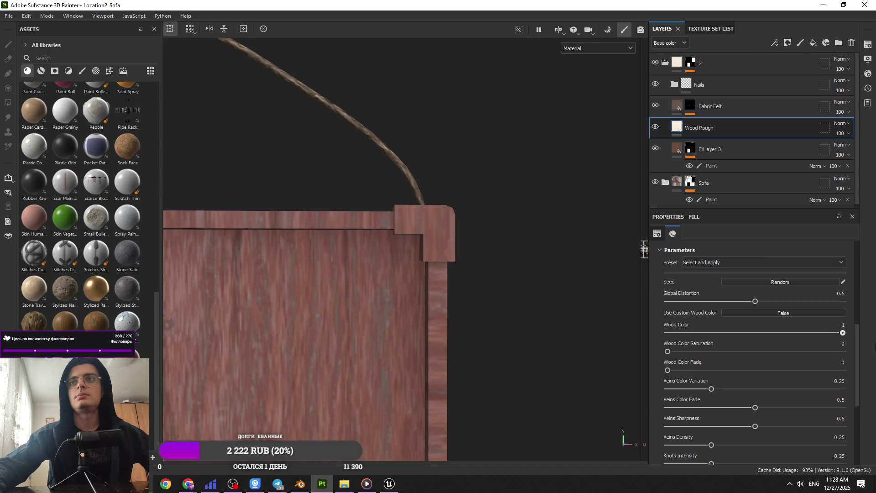
click(753, 314)
click(748, 328)
mouse_move(668, 305)
mouse_down()
mouse_move(655, 319)
mouse_move(655, 338)
mouse_up()
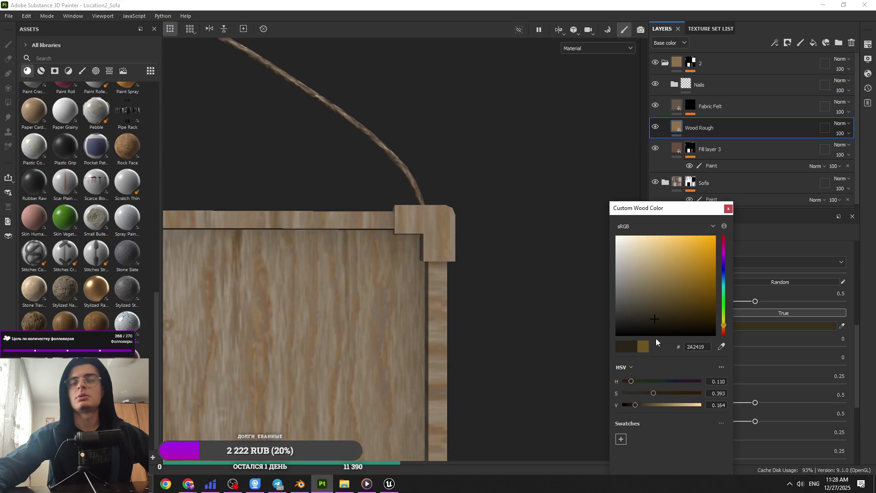
click(728, 208)
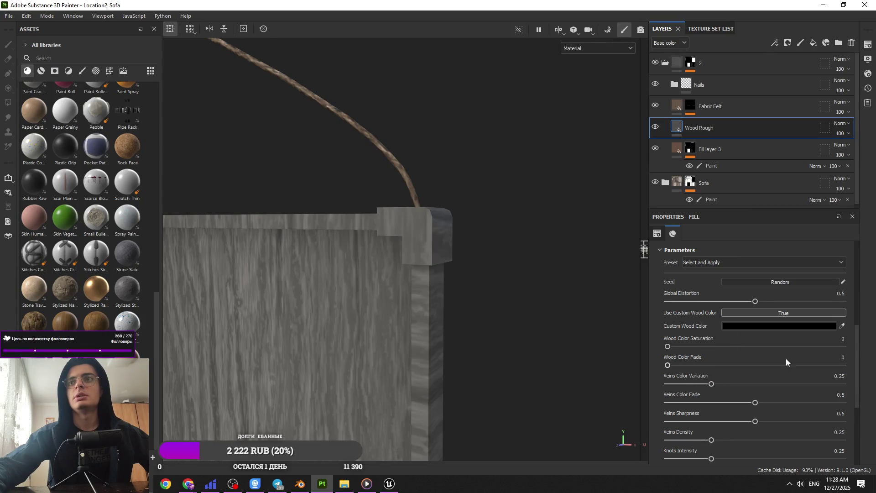
Raise the Wood Roughness to 0.93.
scroll(767, 420, down, 3)
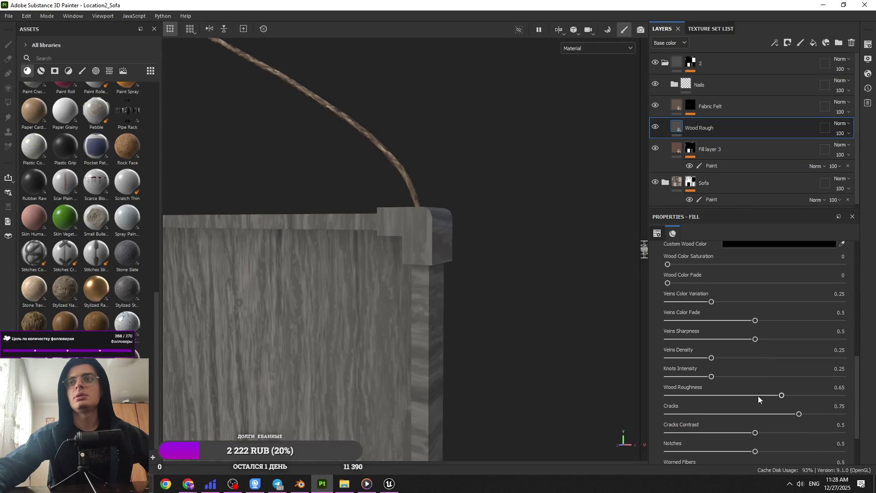
click(826, 395)
click(787, 42)
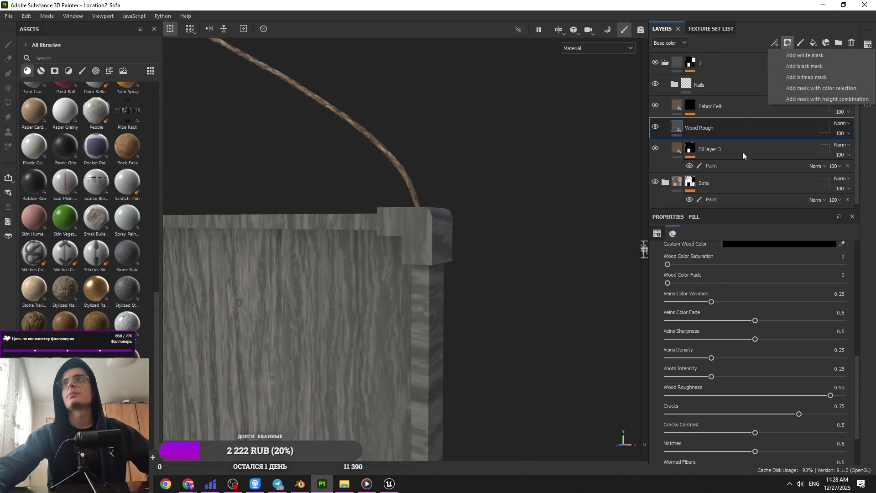
Set Wood Rough's tiling to 3 and give it a black mask with a Paint effect.
scroll(710, 273, up, 10)
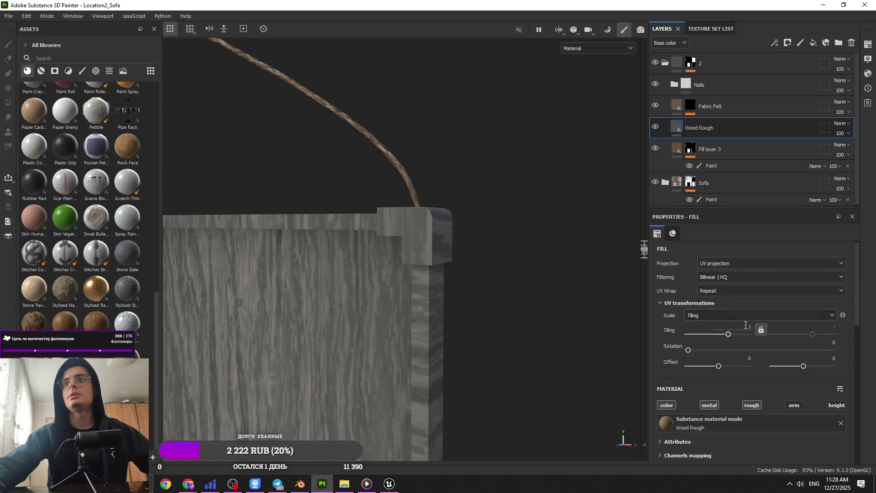
key(Return)
click(787, 43)
click(789, 62)
click(774, 42)
click(784, 68)
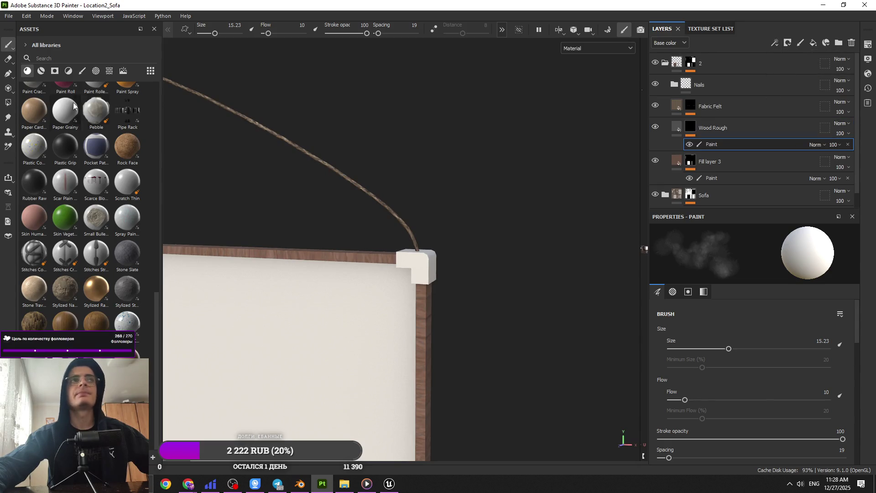
Polygon-fill the frame's mesh pieces into the Wood Rough mask.
key(4)
click(712, 232)
scroll(428, 269, down, 5)
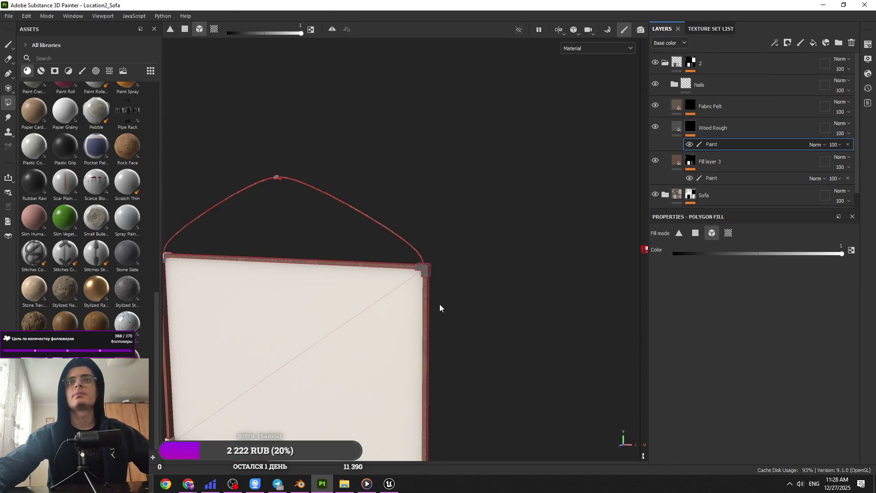
drag(396, 338, 396, 265)
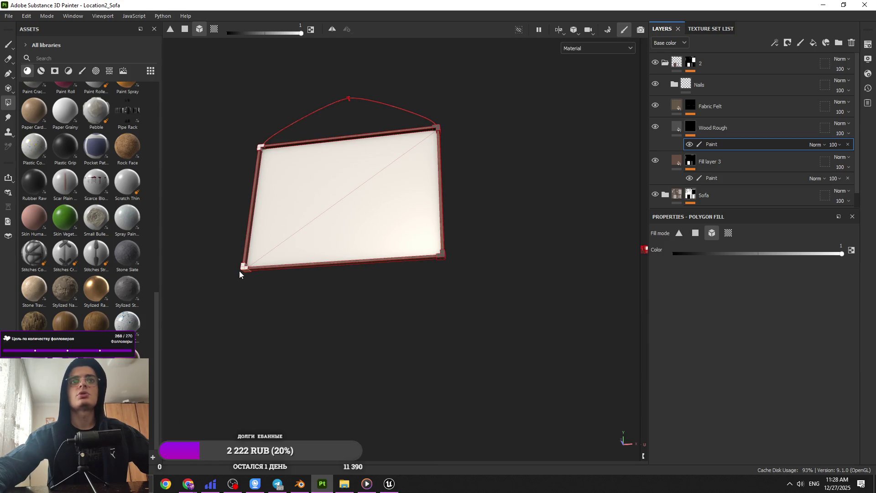
key(1)
mouse_move(261, 149)
mouse_down()
mouse_move(362, 203)
mouse_move(415, 250)
mouse_move(366, 236)
mouse_up()
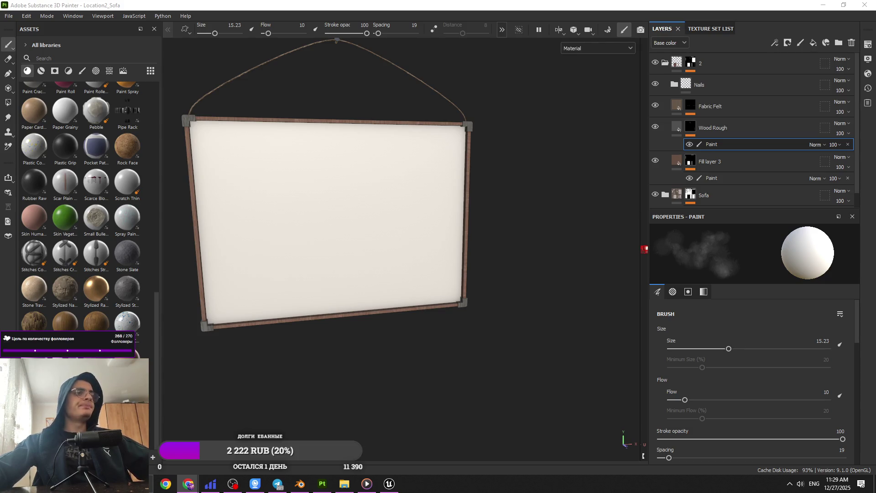
mouse_move(381, 273)
mouse_down()
mouse_move(582, 229)
mouse_move(561, 260)
mouse_move(366, 248)
mouse_move(401, 256)
mouse_up()
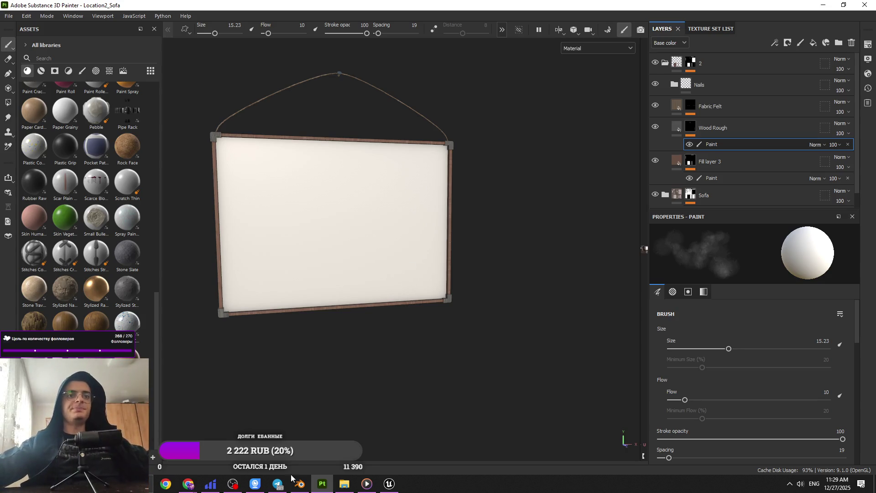
click(278, 482)
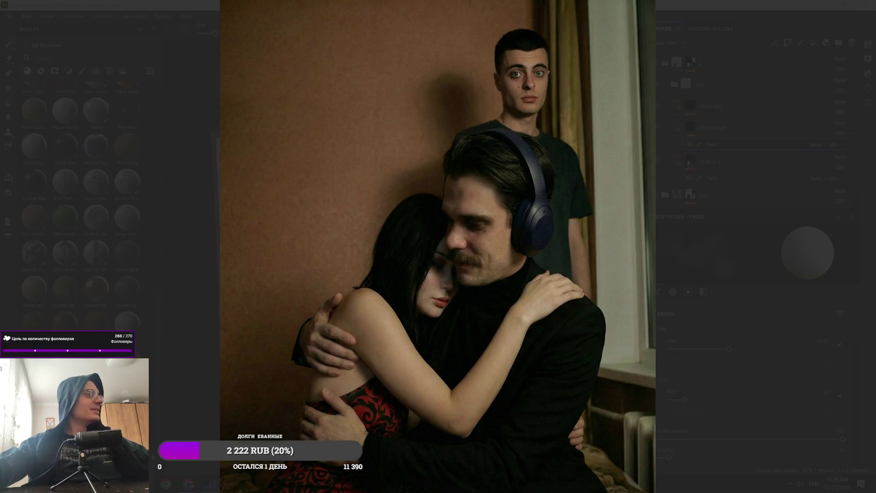
key(Escape)
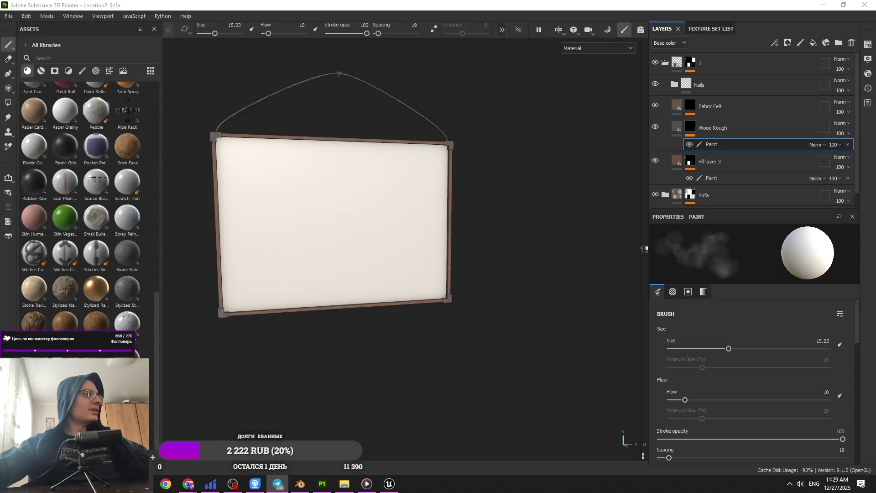
key(alt+Tab)
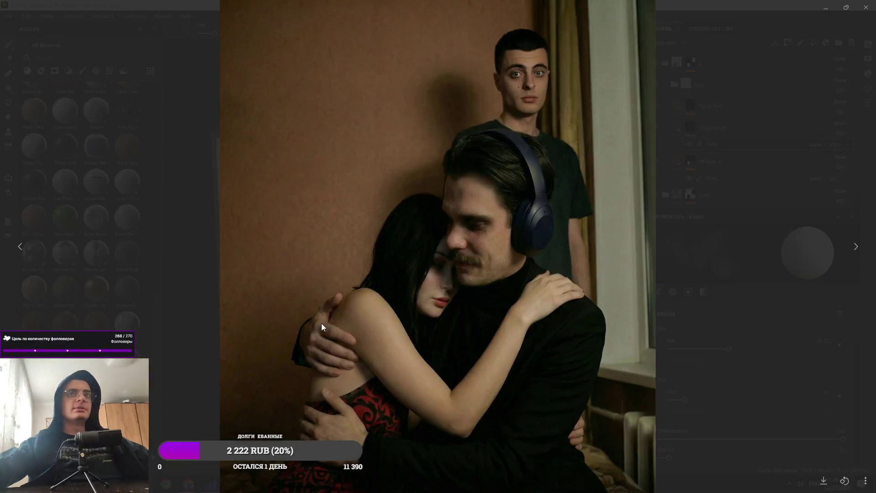
key(Right)
key(Left)
key(Right)
key(Left)
key(Left)
key(Left)
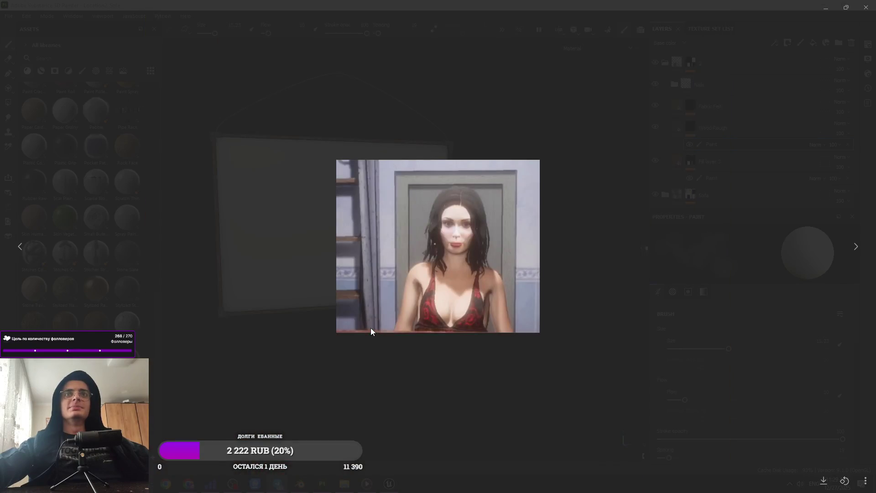
key(Left)
key(Left)
key(Left)
key(Left)
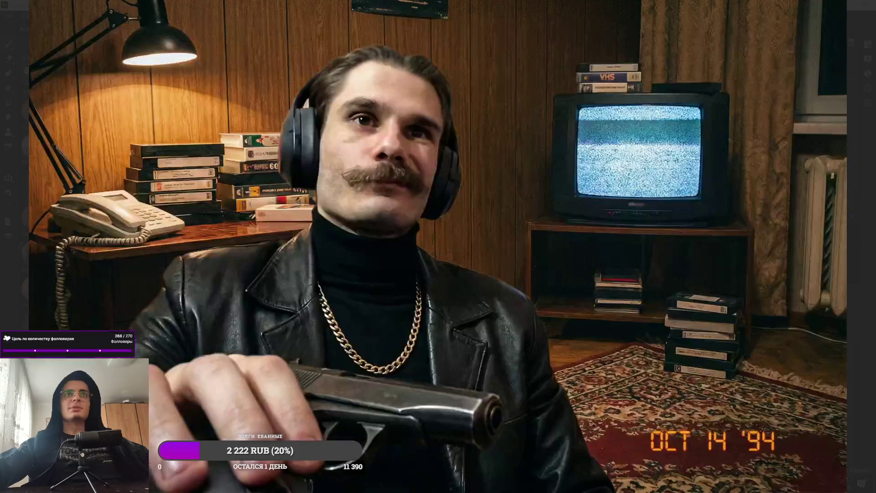
key(Right)
key(Left)
key(Right)
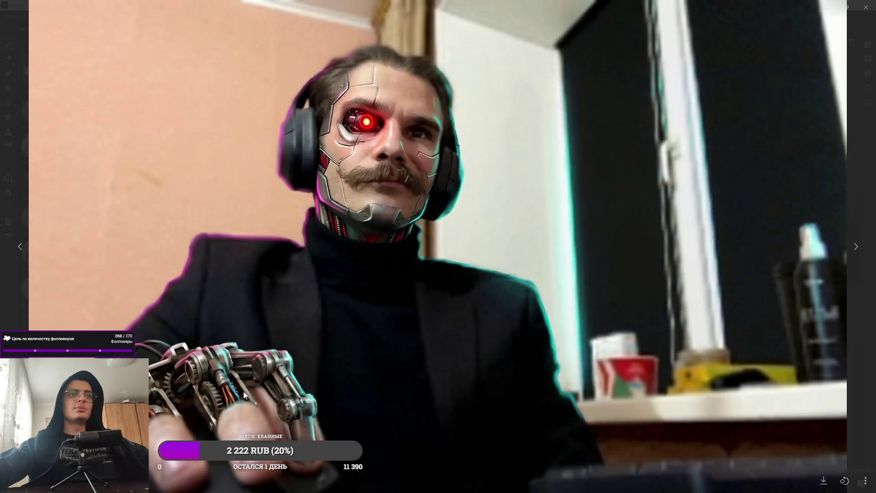
key(Left)
key(Left)
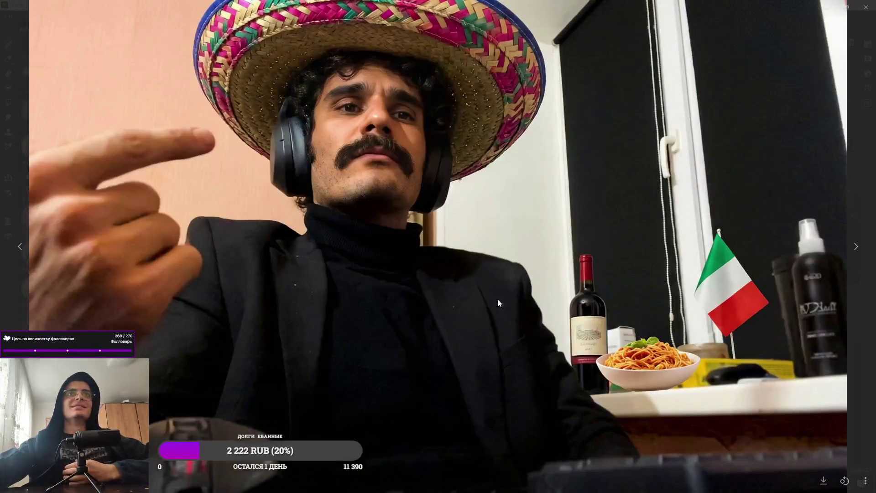
key(Right)
key(Escape)
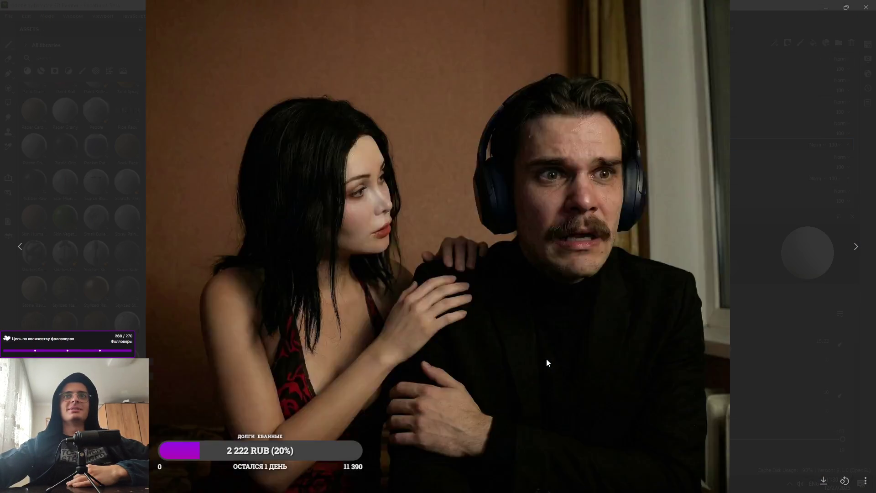
key(Escape)
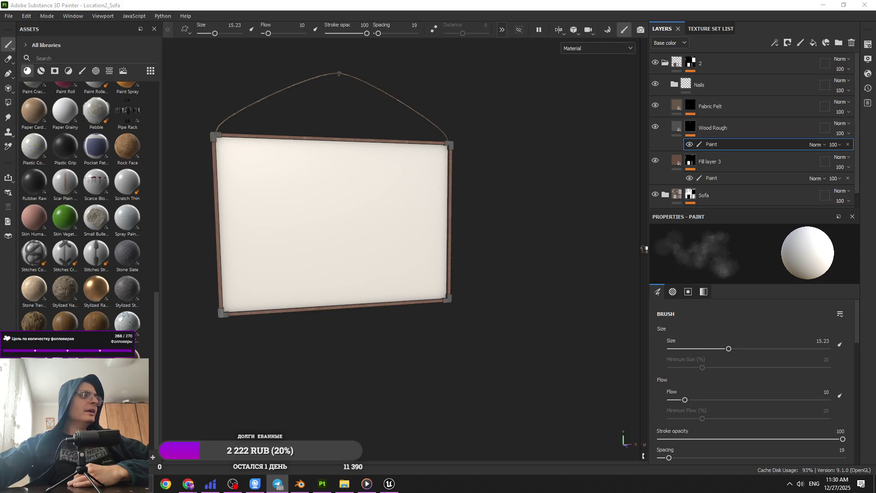
Add Fill layer 4 above Fabric Felt with a black Paint mask filled on the board's front.
click(813, 42)
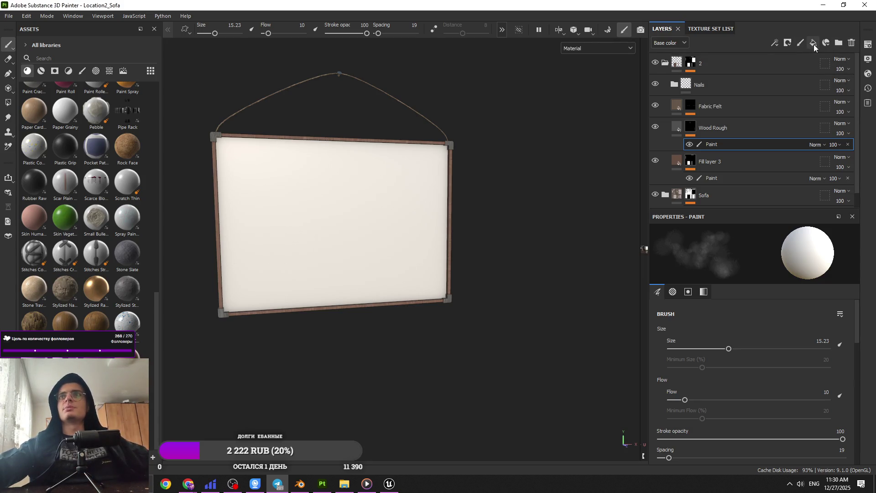
click(707, 128)
drag(707, 128, 705, 94)
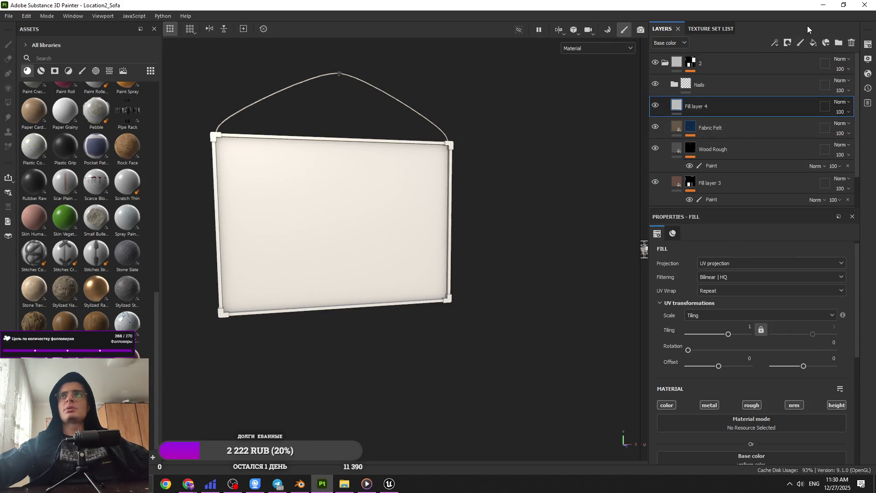
click(788, 43)
click(791, 61)
click(775, 42)
click(790, 62)
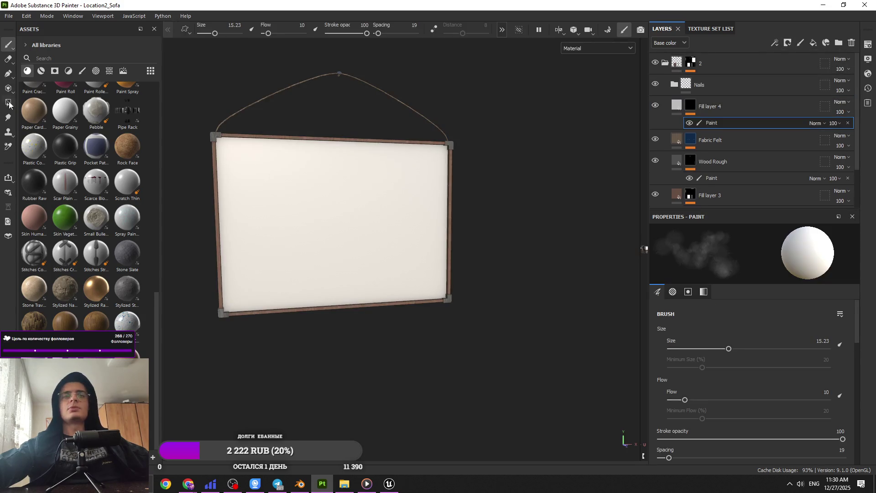
click(10, 103)
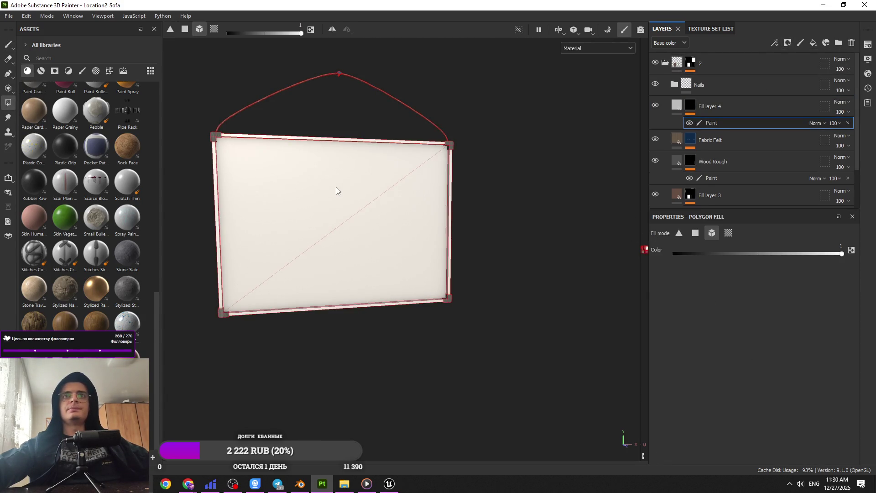
click(695, 233)
click(349, 203)
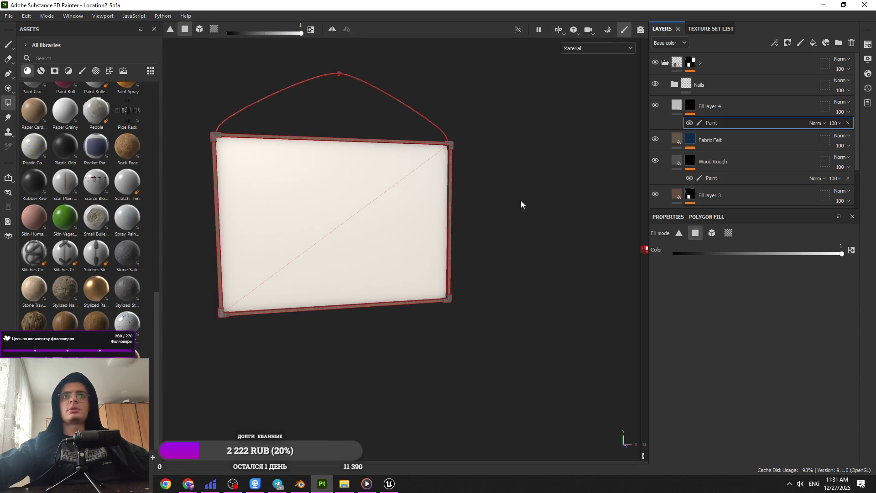
Make Fill layer 4's base colour black and raise its roughness to about 0.78.
click(677, 105)
scroll(730, 335, down, 4)
click(753, 311)
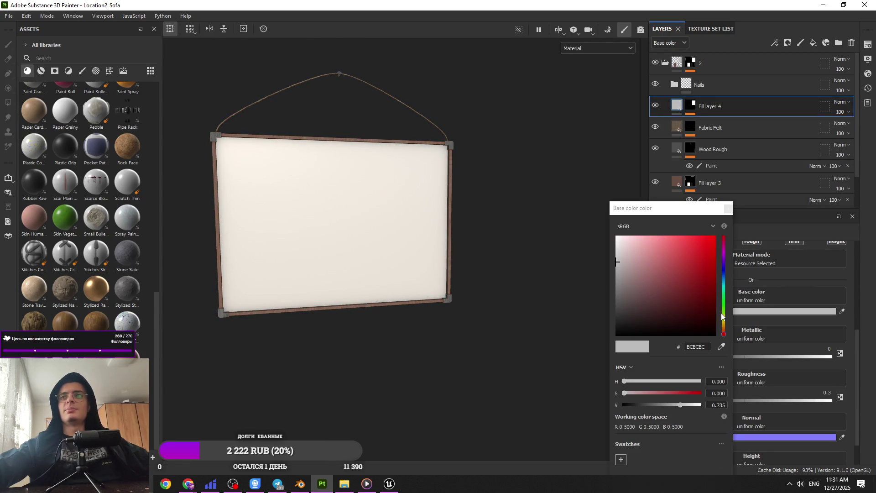
click(728, 209)
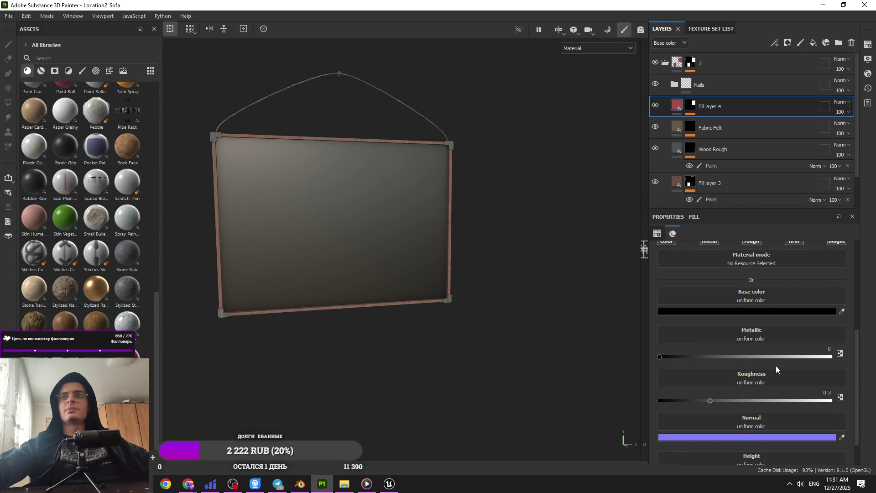
click(793, 400)
mouse_move(324, 290)
mouse_down()
mouse_move(255, 256)
mouse_move(347, 278)
mouse_up()
Shift the board's base colour to a near-black green, 070A00.
click(700, 312)
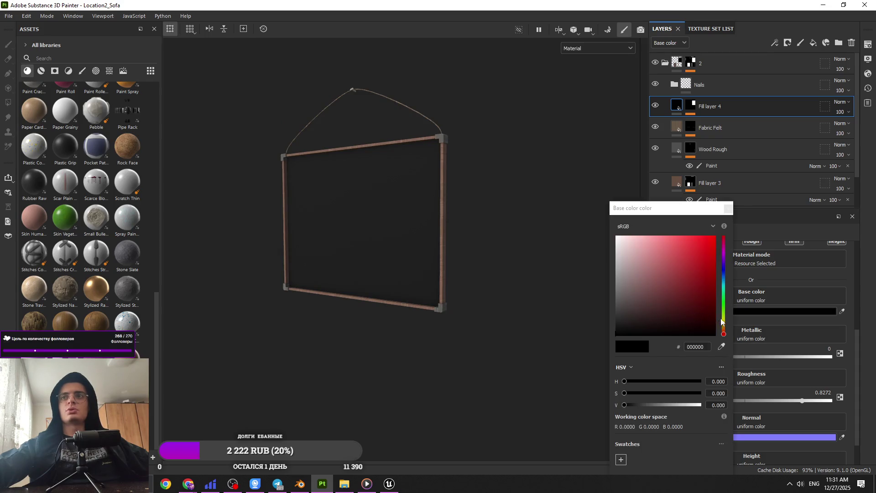
click(723, 312)
drag(701, 320, 706, 327)
mouse_move(538, 283)
mouse_down()
mouse_move(502, 269)
mouse_move(456, 274)
mouse_up()
click(712, 326)
drag(712, 326, 715, 335)
click(729, 209)
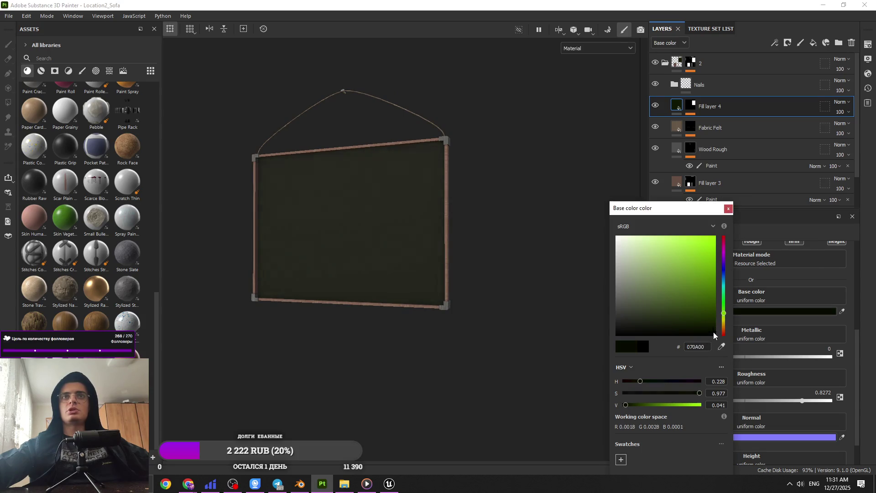
click(729, 209)
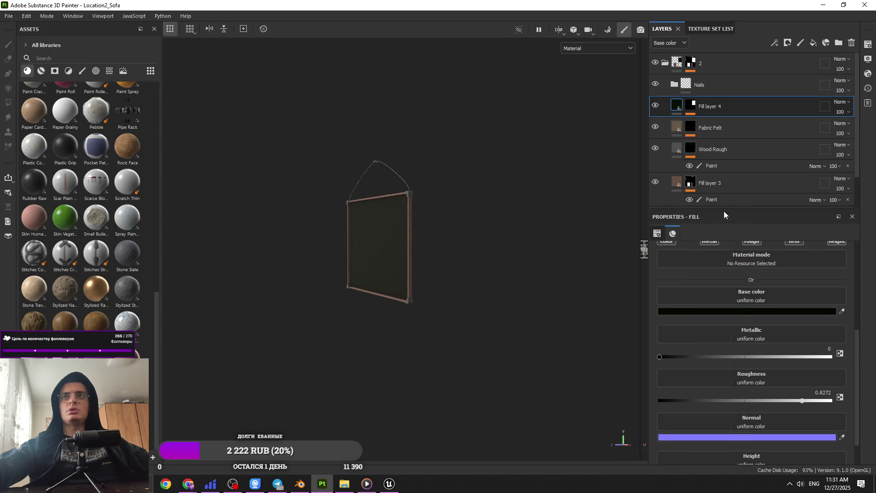
Orbit around the board to inspect it from several angles.
drag(426, 219, 593, 187)
drag(392, 298, 365, 270)
mouse_move(319, 292)
mouse_down()
mouse_move(385, 377)
mouse_move(286, 292)
mouse_move(397, 281)
mouse_move(439, 226)
mouse_move(477, 288)
mouse_move(557, 227)
mouse_move(592, 215)
mouse_up()
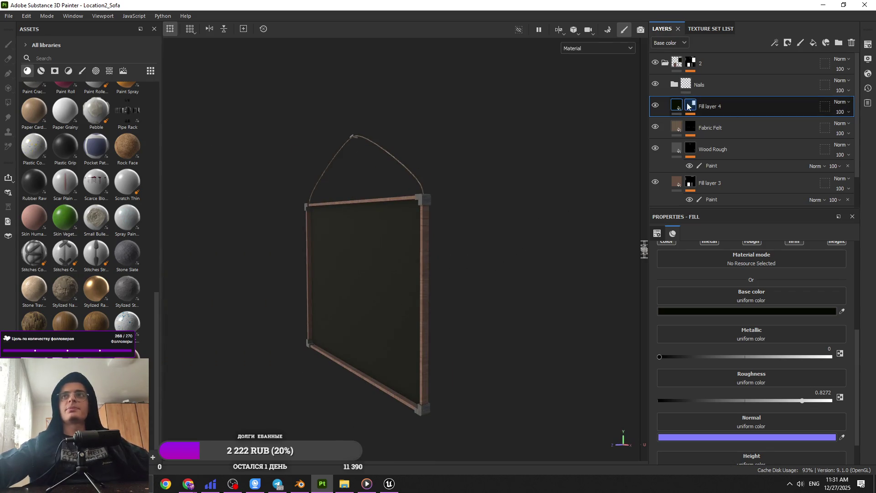
click(665, 64)
Expand and select layer group 2 and browse the texture assets.
click(665, 64)
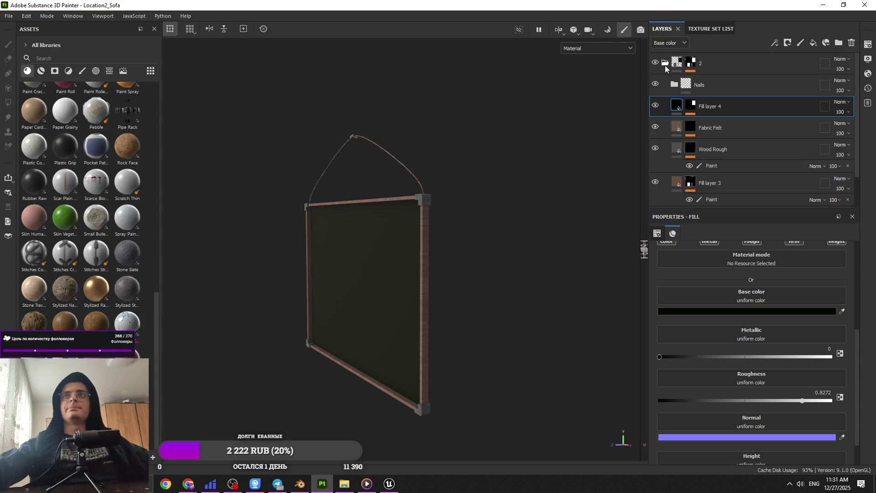
click(671, 67)
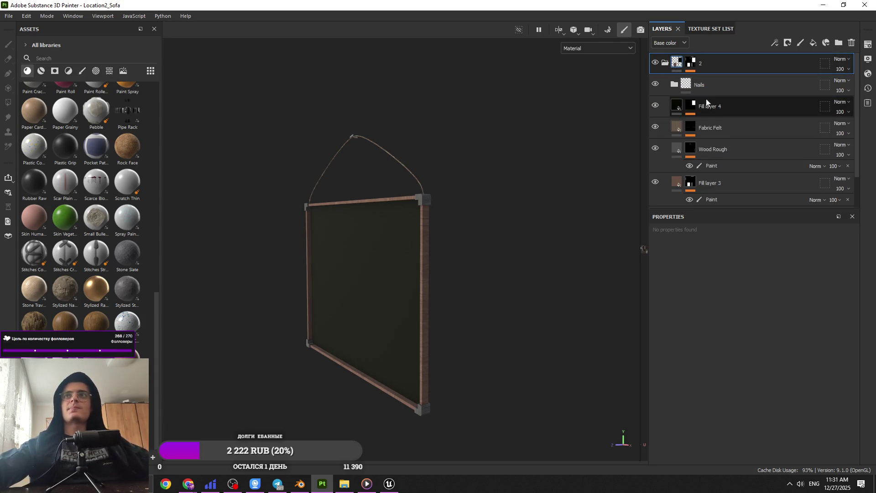
click(110, 71)
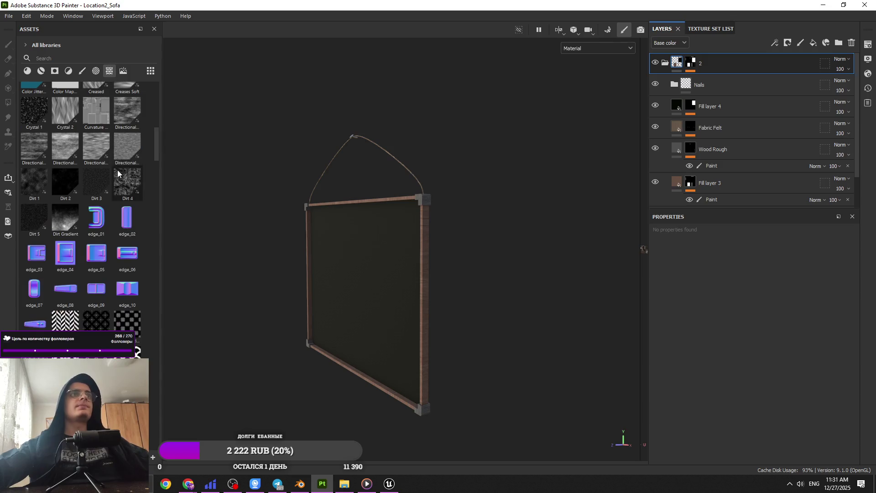
drag(155, 203, 150, 453)
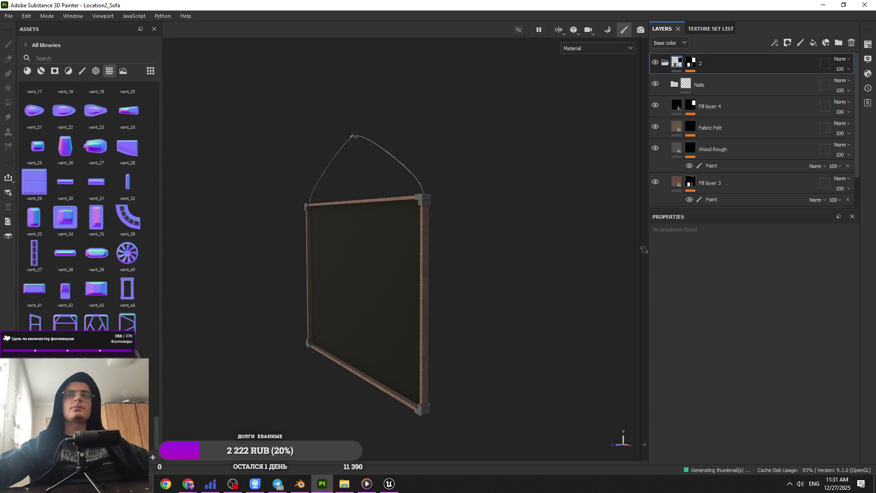
Add Fill layer 5 in group 2 with xeonbdls_4K_Albedo as base colour at tiling 4.
click(813, 43)
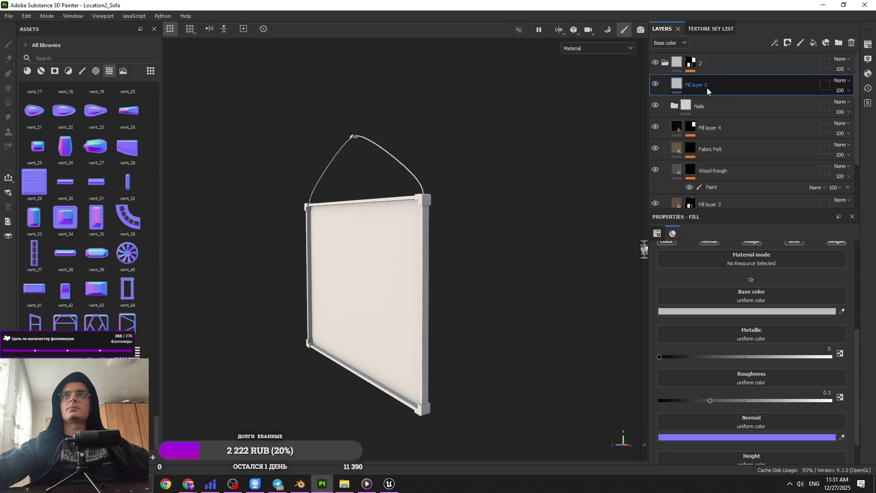
mouse_move(838, 34)
mouse_down()
mouse_move(775, 343)
mouse_move(772, 299)
mouse_up()
drag(729, 92, 719, 116)
key(f)
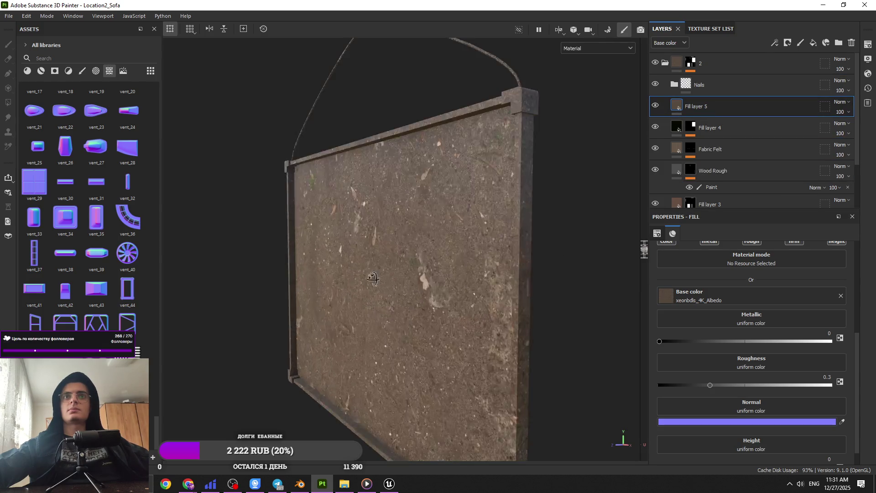
scroll(753, 299, up, 3)
key(Return)
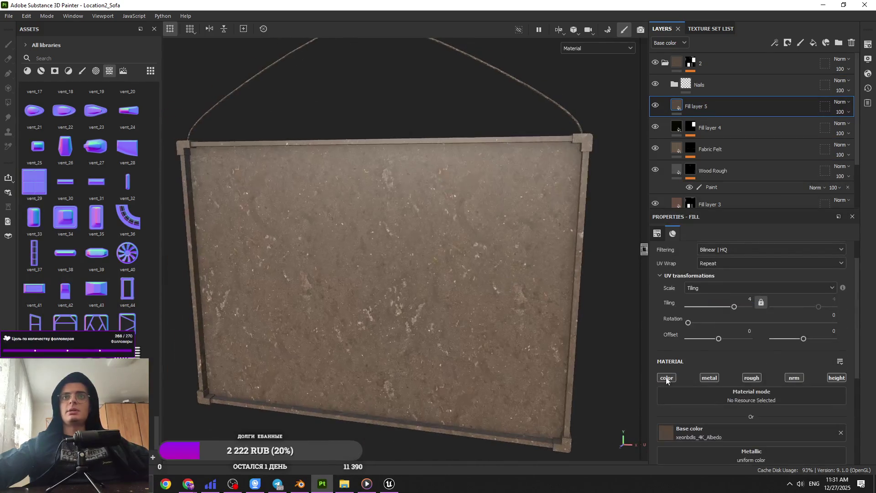
scroll(778, 383, down, 5)
drag(501, 248, 328, 259)
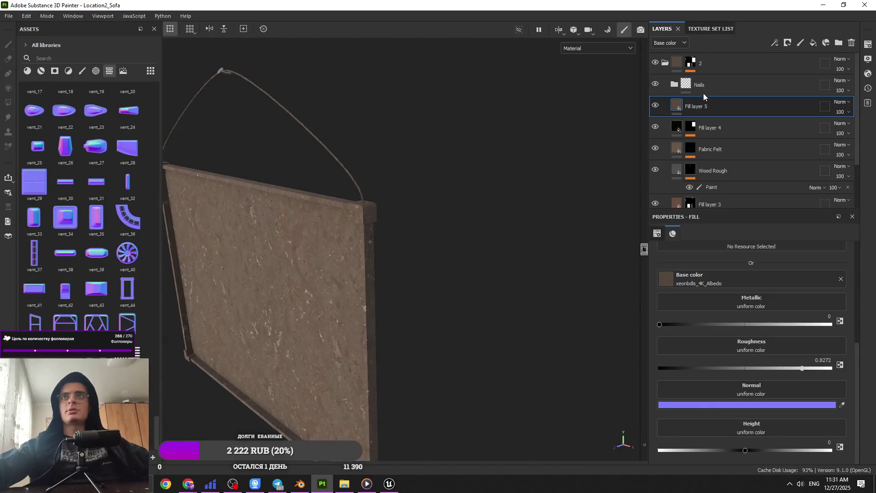
Add a Dirt generator to Fill layer 5, then undo it.
click(774, 42)
click(786, 57)
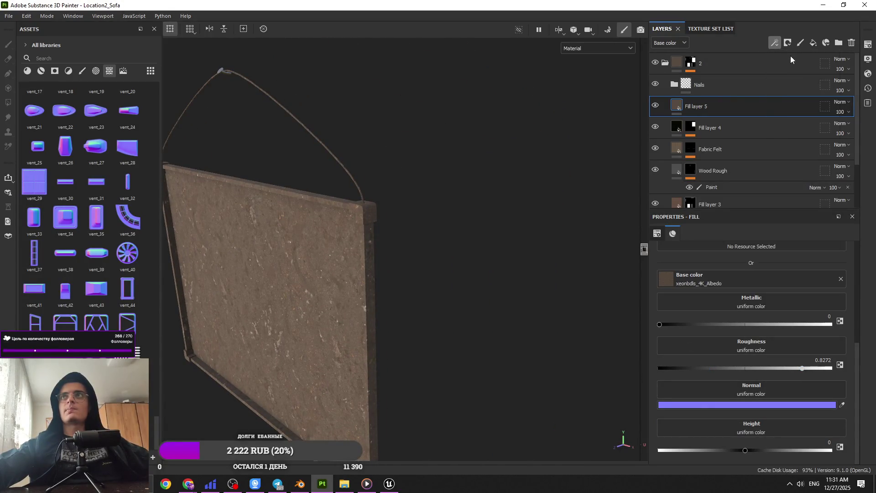
click(777, 268)
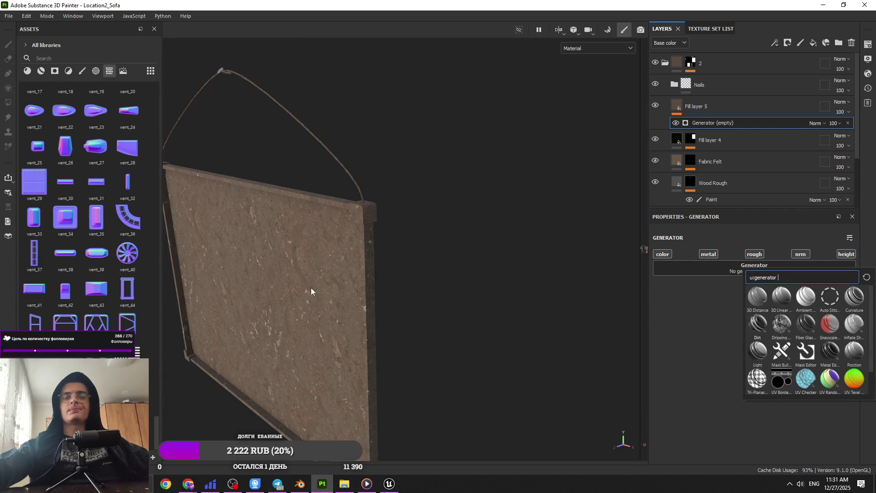
drag(338, 287, 363, 284)
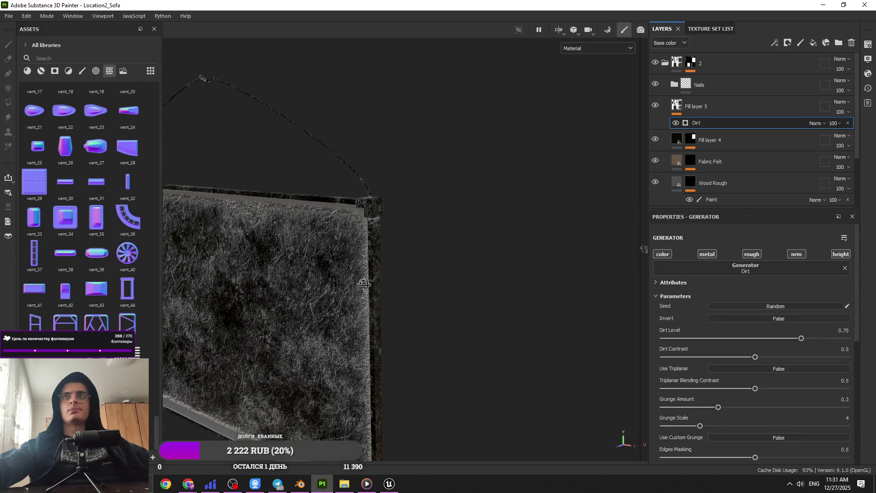
key(ctrl+z)
key(ctrl+z)
click(706, 111)
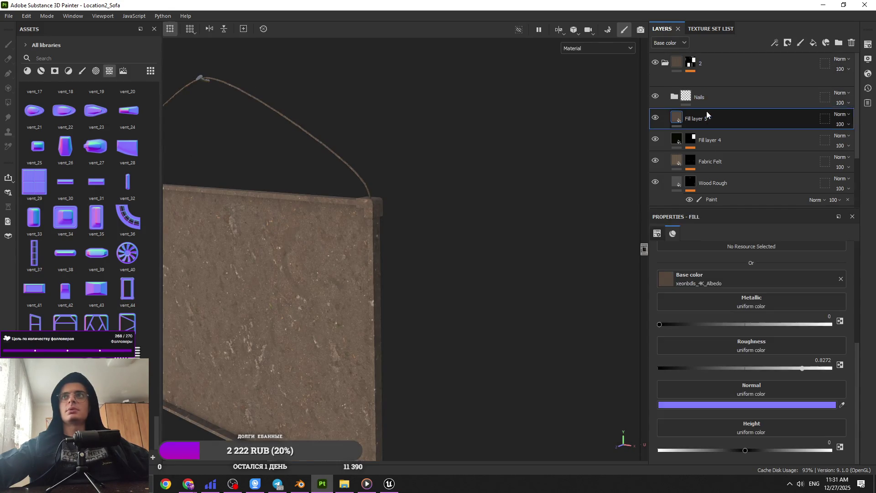
Give Fill layer 5 a black mask with a generator, trying Dirt and undoing it.
click(788, 44)
click(792, 63)
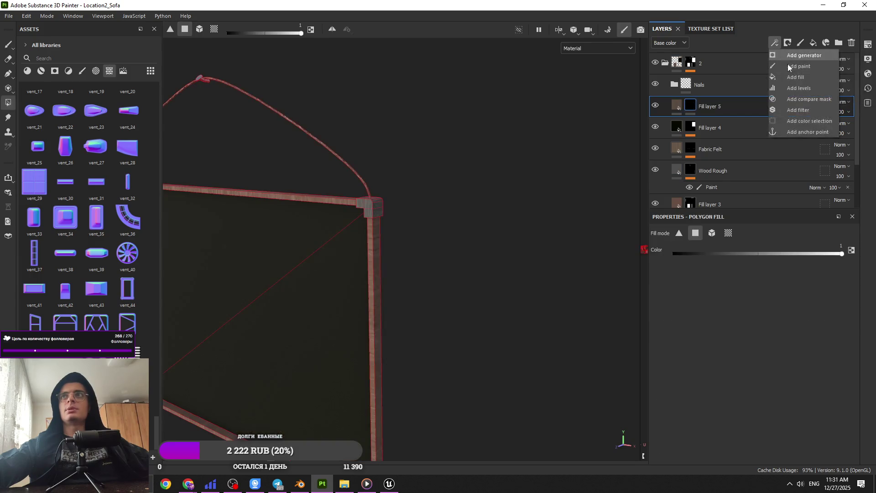
click(793, 55)
click(777, 258)
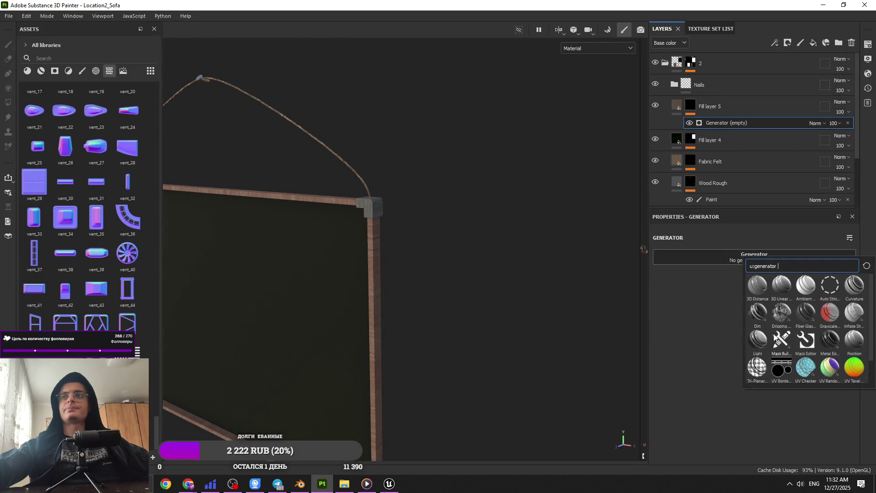
mouse_move(284, 280)
mouse_down()
mouse_move(279, 285)
mouse_move(311, 261)
mouse_move(346, 263)
mouse_move(340, 251)
mouse_move(395, 254)
mouse_move(463, 356)
mouse_move(561, 264)
mouse_move(426, 287)
mouse_up()
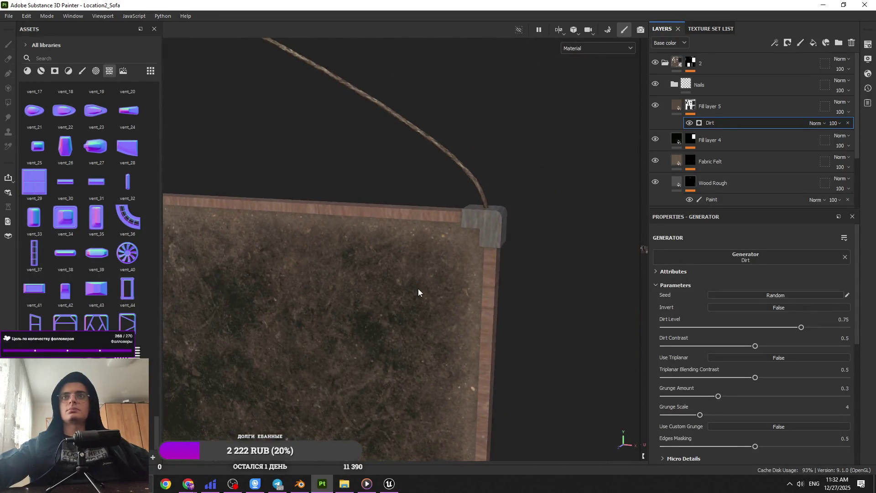
key(ctrl+z)
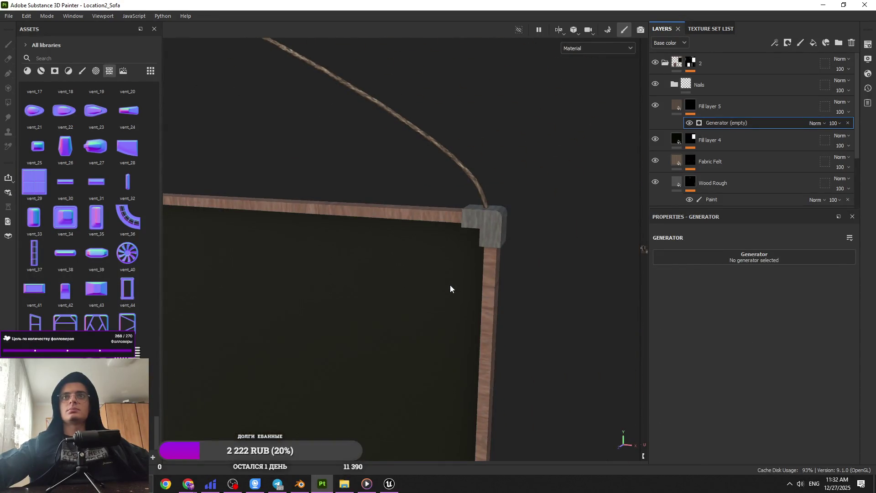
Switch the mask generator to Metal Edge Wear and group Fill layer 5 into Folder 1.
click(732, 253)
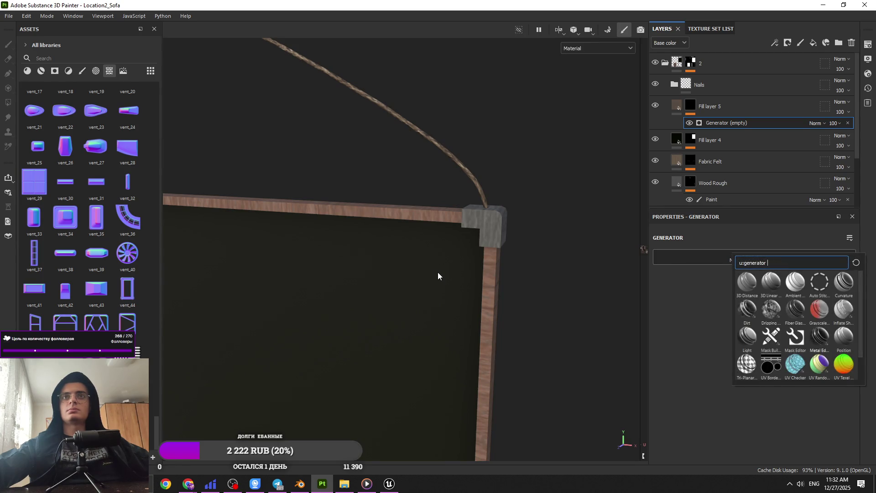
click(819, 337)
mouse_move(466, 267)
mouse_down()
mouse_move(473, 303)
mouse_move(446, 169)
mouse_move(493, 333)
mouse_move(493, 307)
mouse_up()
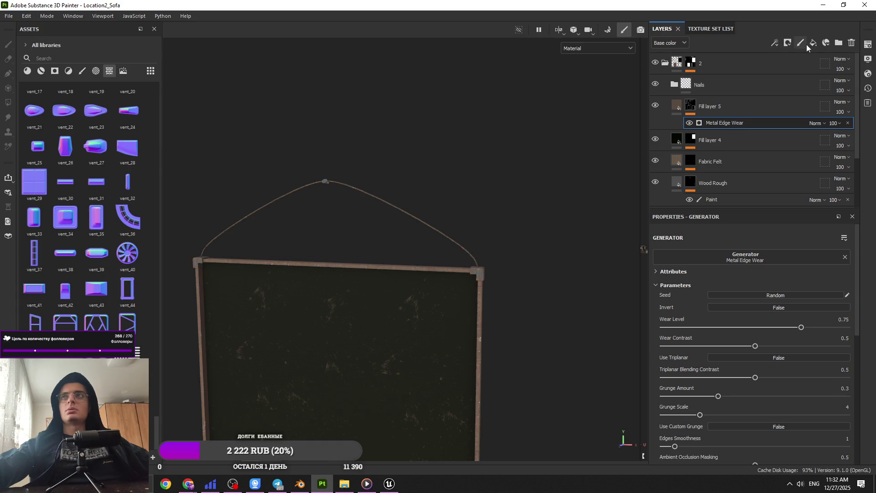
click(836, 47)
Give Folder 1 a black mask with a fill effect using Grunge Leaks as its grayscale.
click(723, 108)
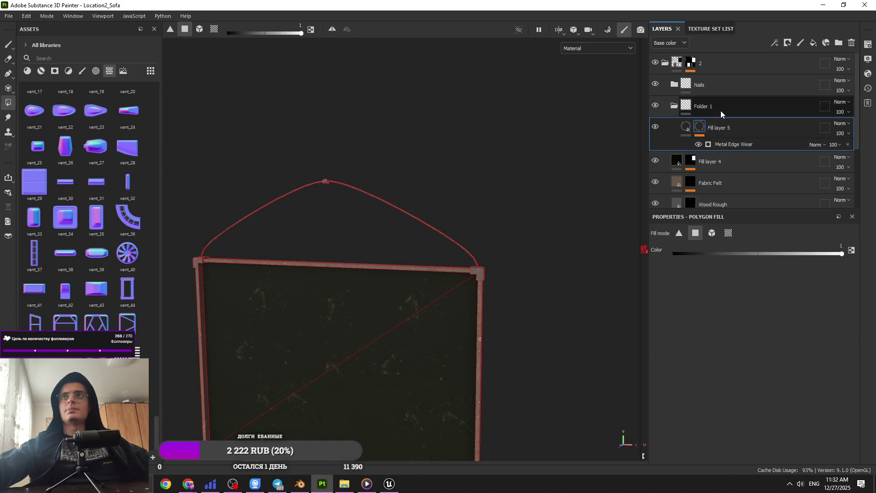
click(788, 46)
click(799, 66)
click(775, 42)
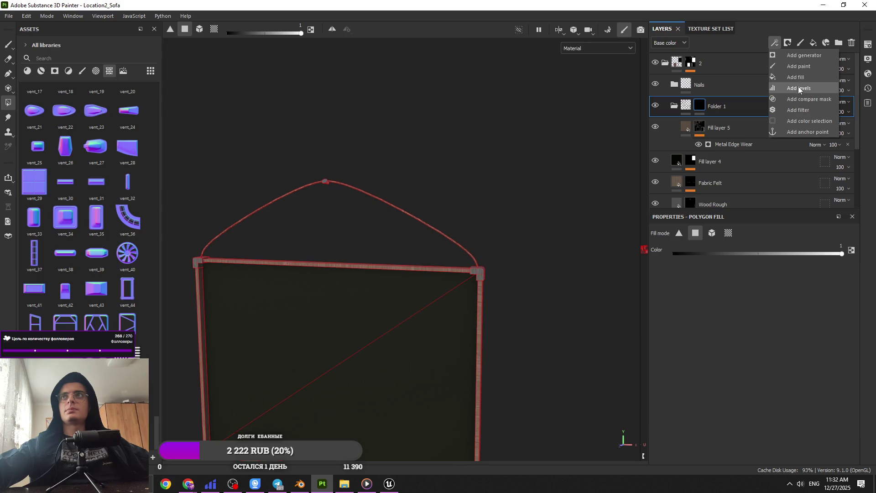
click(796, 77)
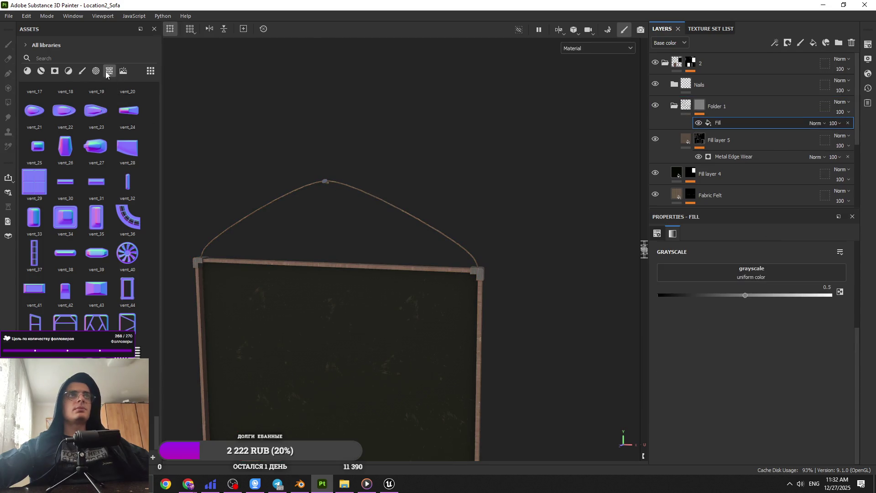
scroll(127, 308, up, 15)
scroll(106, 266, down, 10)
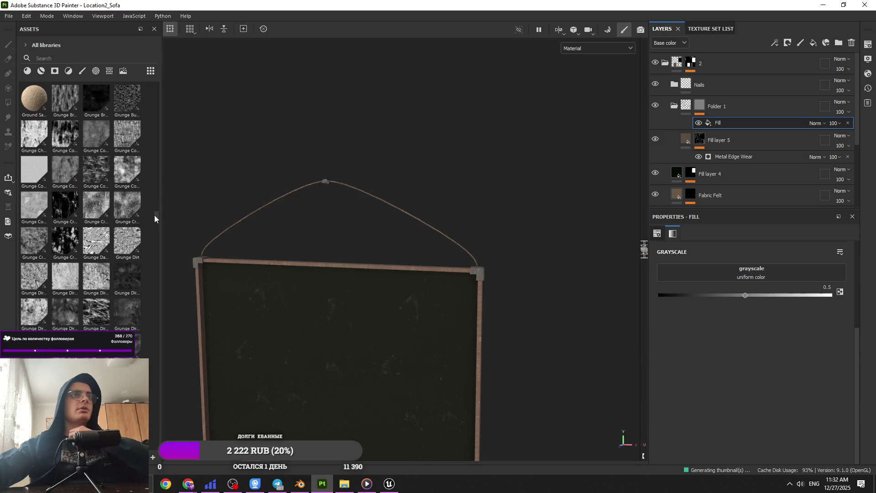
mouse_move(97, 157)
mouse_down()
mouse_move(728, 285)
mouse_move(729, 273)
mouse_up()
Save the project with Ctrl+S and close Substance 3D Painter.
mouse_move(483, 314)
mouse_down()
mouse_move(447, 289)
mouse_move(456, 303)
mouse_move(389, 354)
mouse_move(332, 322)
mouse_move(352, 292)
mouse_move(434, 223)
mouse_move(475, 215)
mouse_up()
key(ctrl+s)
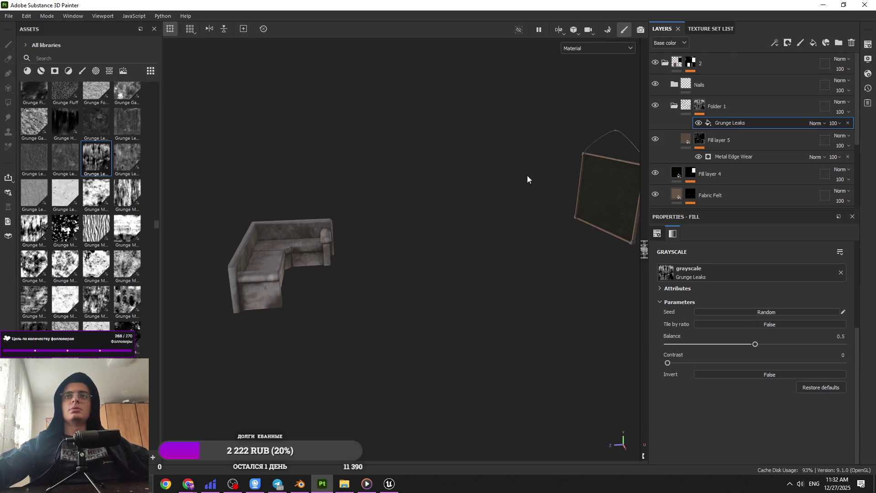
click(864, 5)
Close the file browser and bring Unreal Editor back, facing down the tunnel.
click(864, 4)
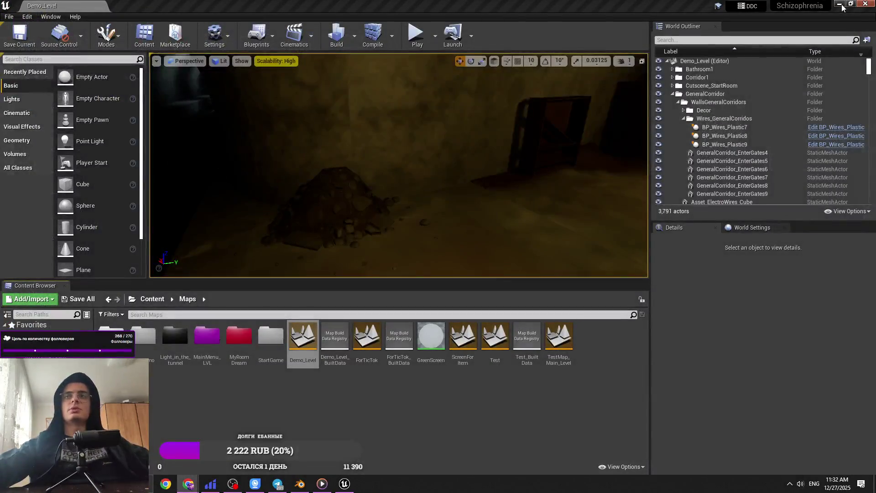
key(super+d)
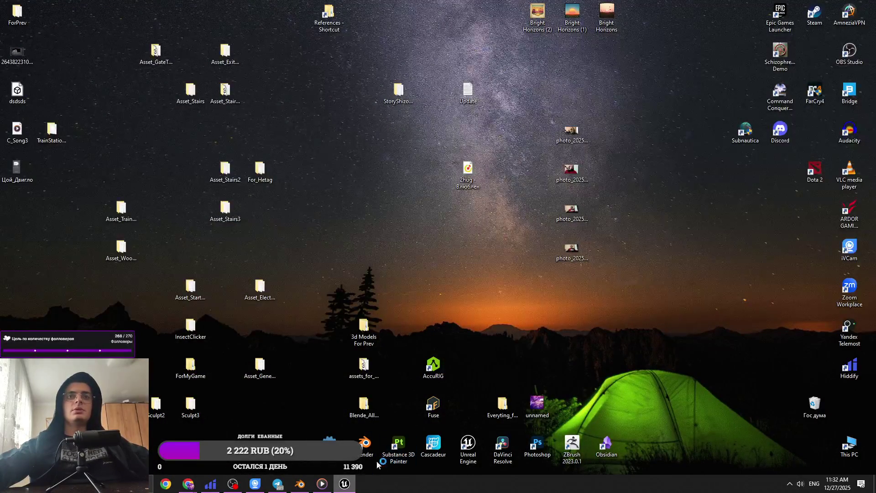
click(345, 483)
drag(399, 166, 314, 167)
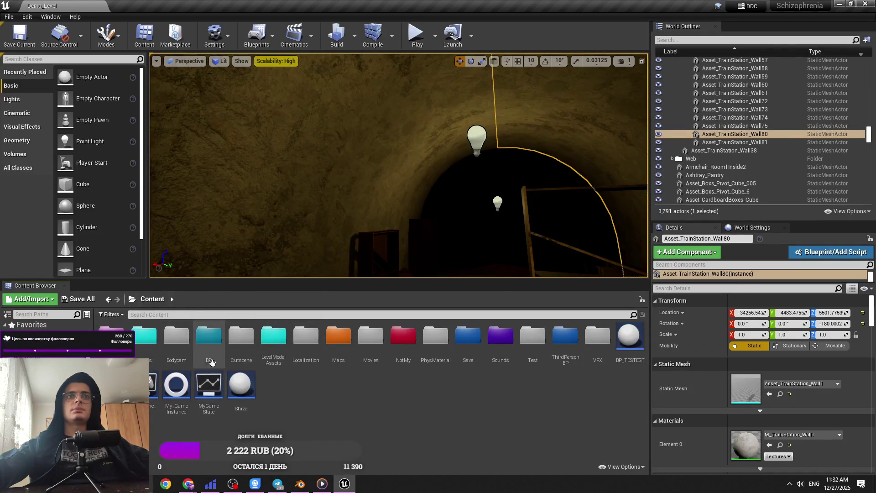
Browse the Content Browser through Assets > MainLVL > TrainStation to the Cross1 textures.
double_click(148, 357)
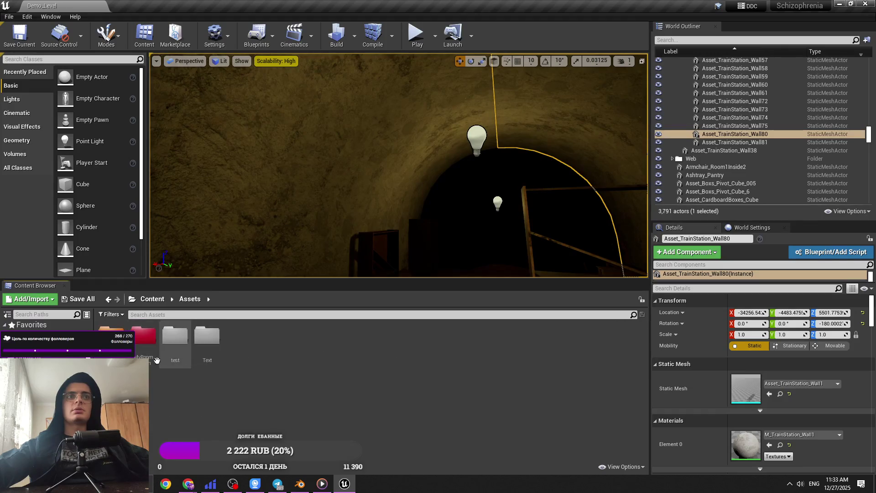
double_click(111, 337)
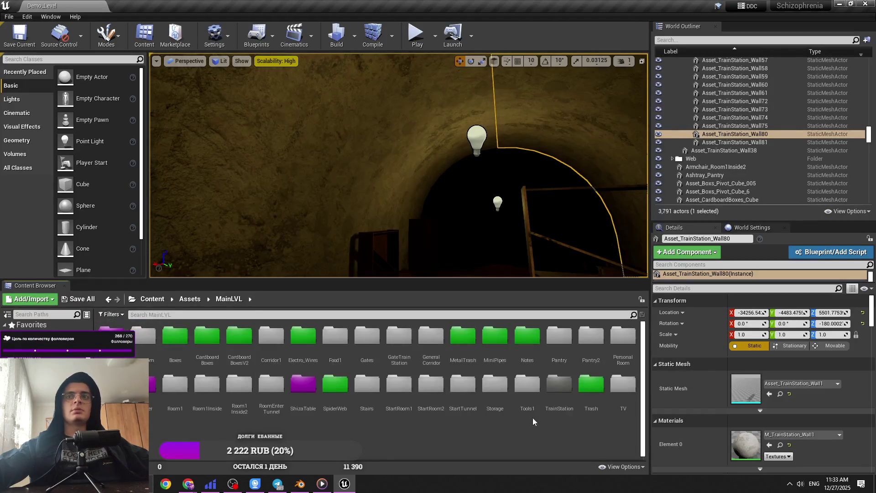
double_click(561, 383)
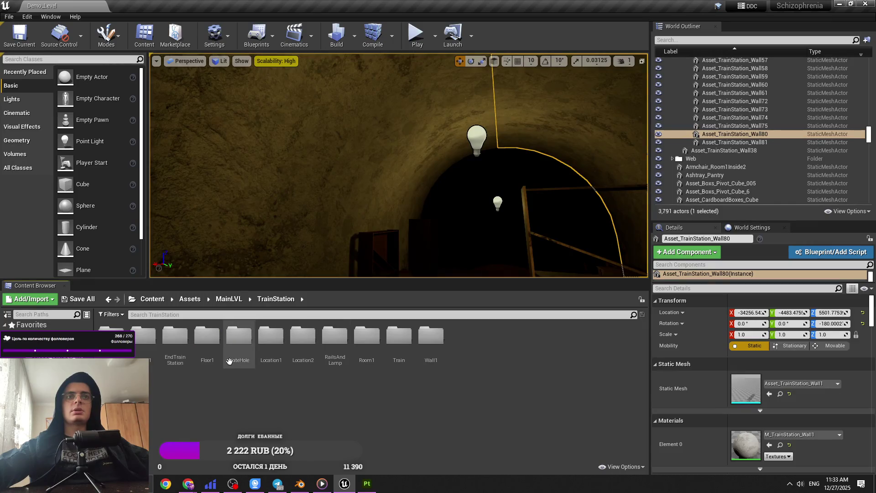
double_click(149, 358)
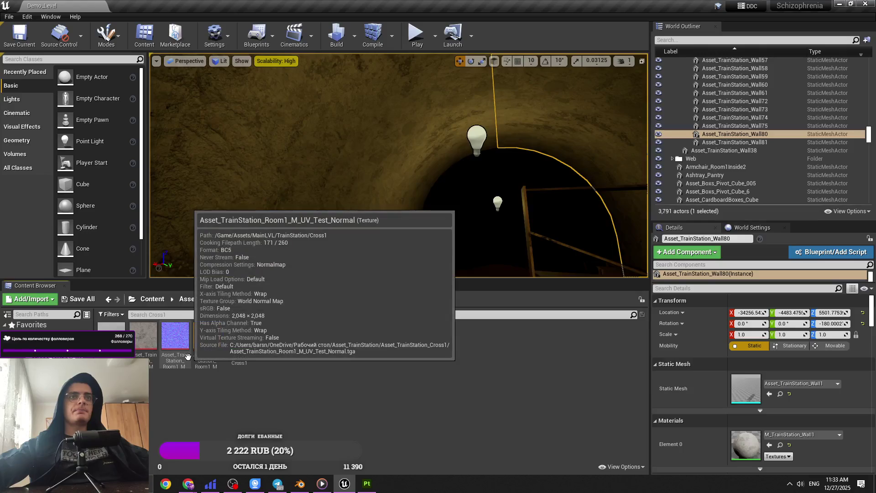
Fly through the tunnel at camera speed 4 and switch to an empty Substance 3D Painter.
drag(485, 121, 525, 141)
click(624, 61)
drag(639, 88, 657, 88)
drag(397, 164, 451, 170)
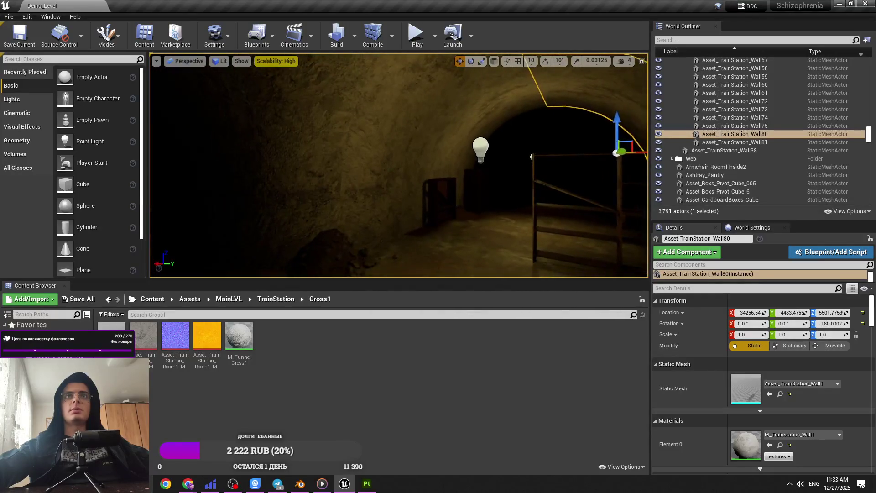
click(366, 483)
click(12, 4)
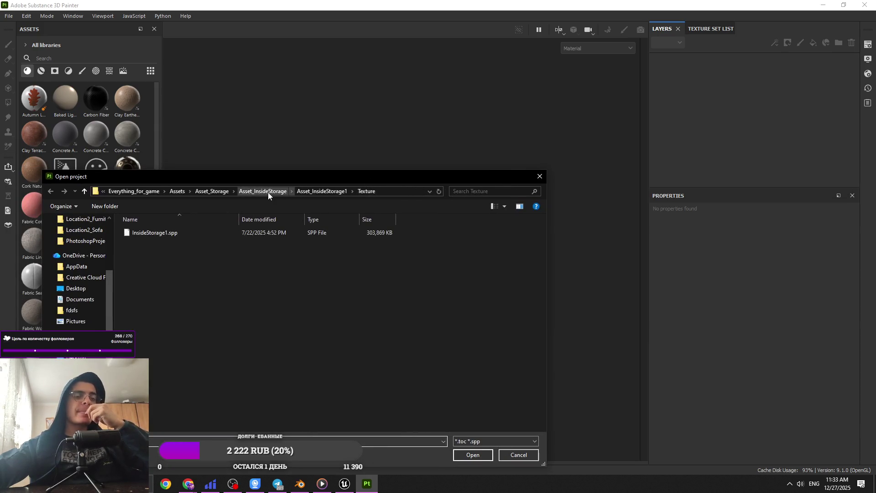
Browse to Desktop > Asset_TrainStation > Asset_TrainStation_Cross1 and open Asset_TrainStation_Room1.spp.
click(212, 191)
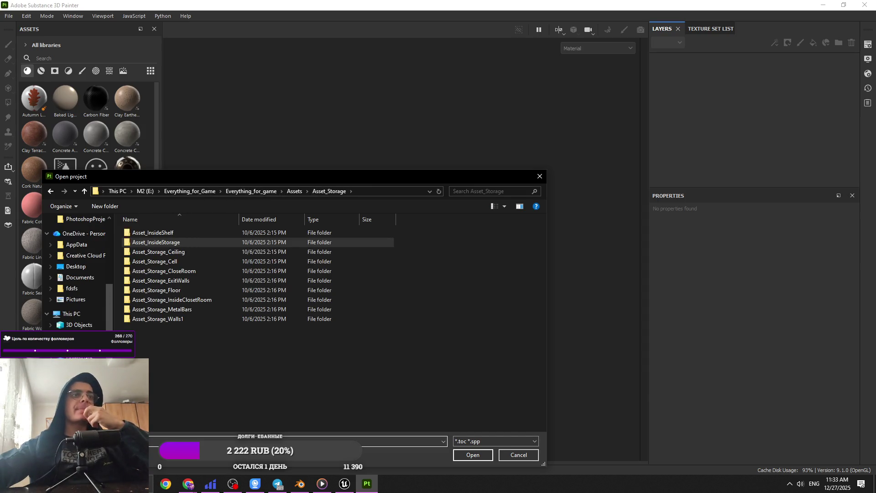
scroll(77, 265, down, 1)
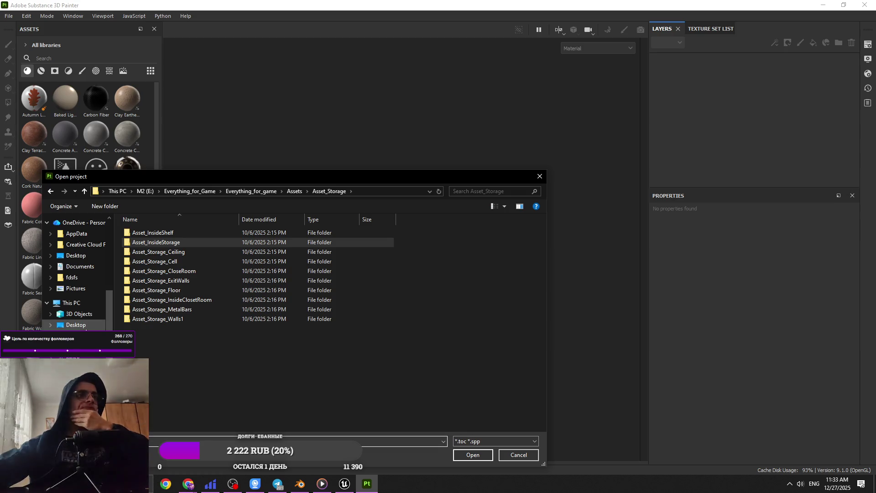
click(77, 325)
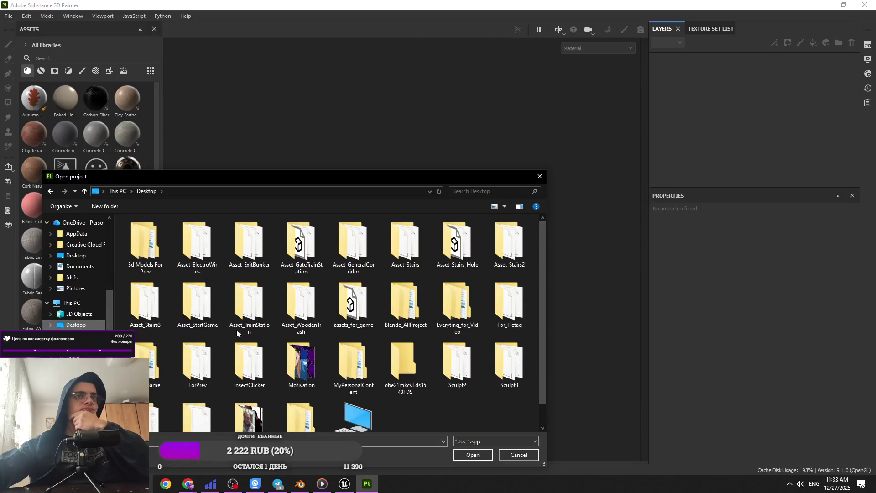
double_click(253, 317)
double_click(230, 239)
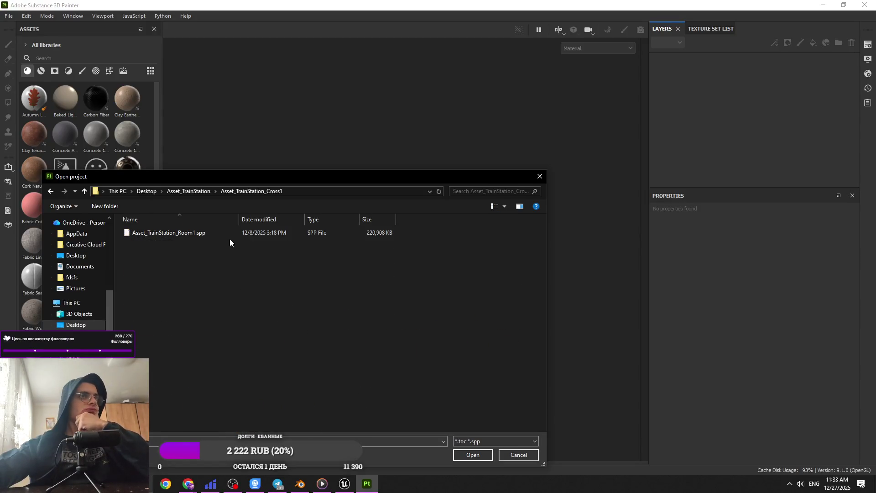
double_click(228, 236)
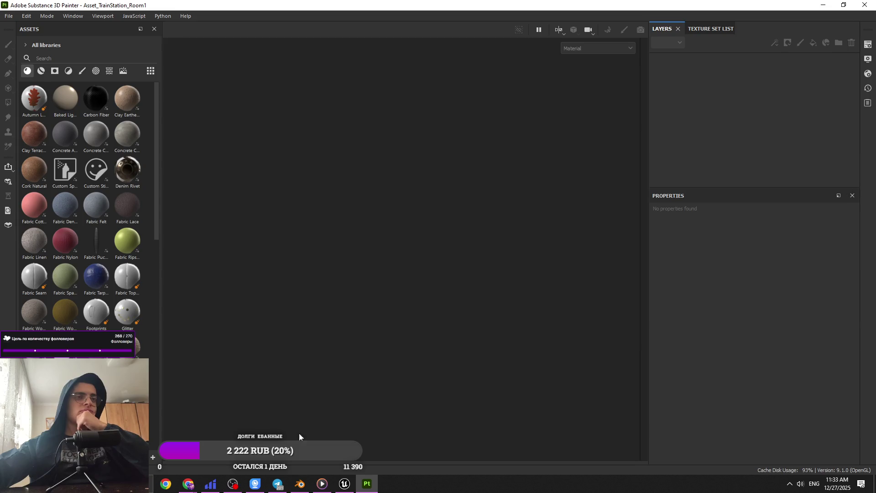
click(14, 17)
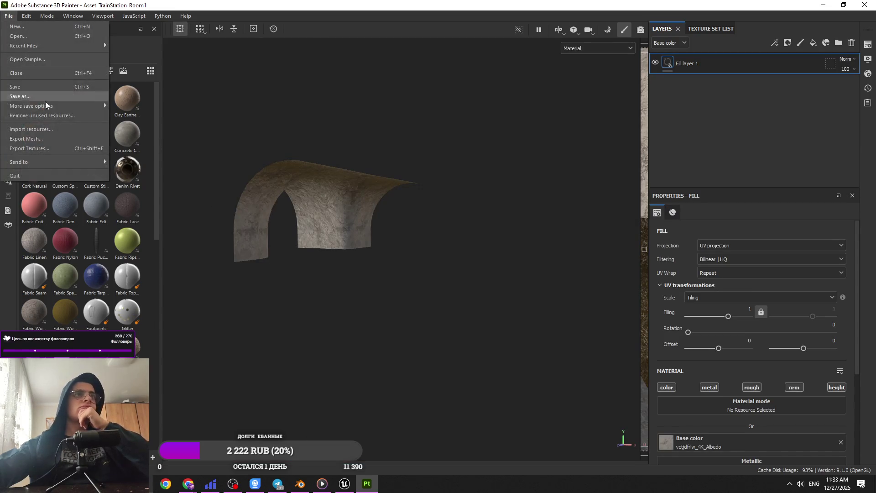
Glance at the export settings, then orbit the view onto the arch's stone surface.
click(91, 150)
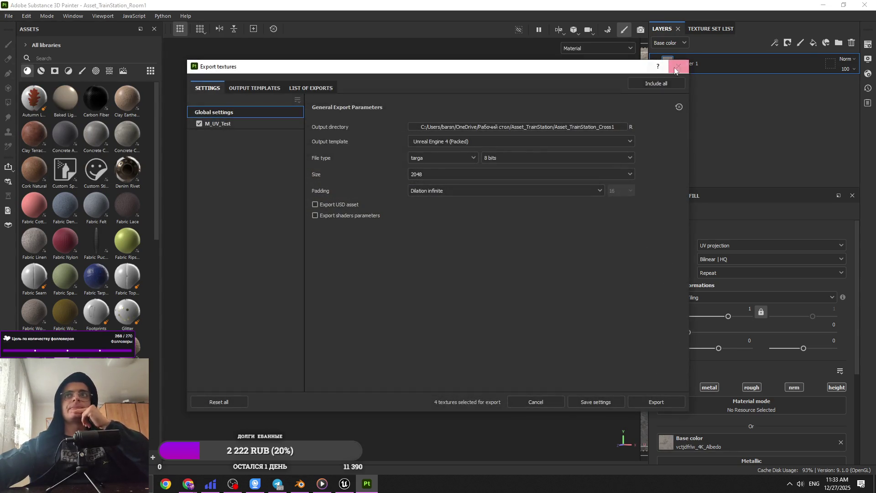
click(674, 70)
mouse_move(307, 228)
mouse_down()
mouse_move(406, 225)
mouse_move(387, 230)
mouse_up()
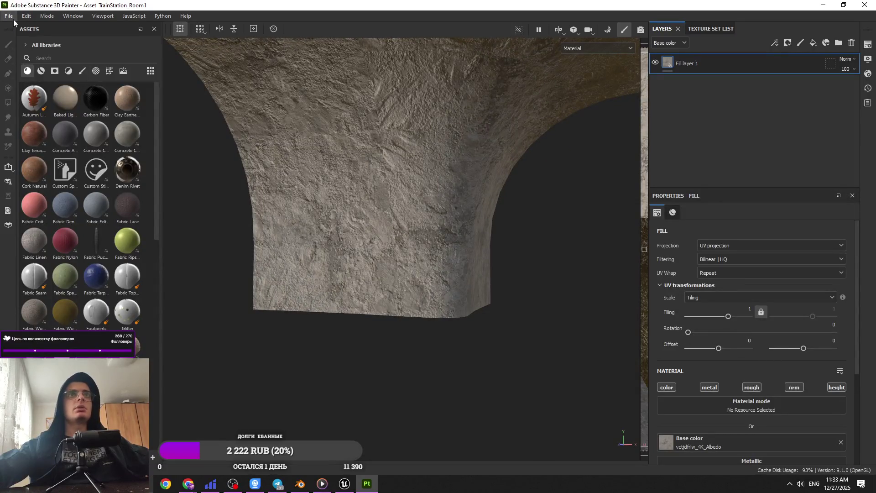
drag(513, 281, 440, 263)
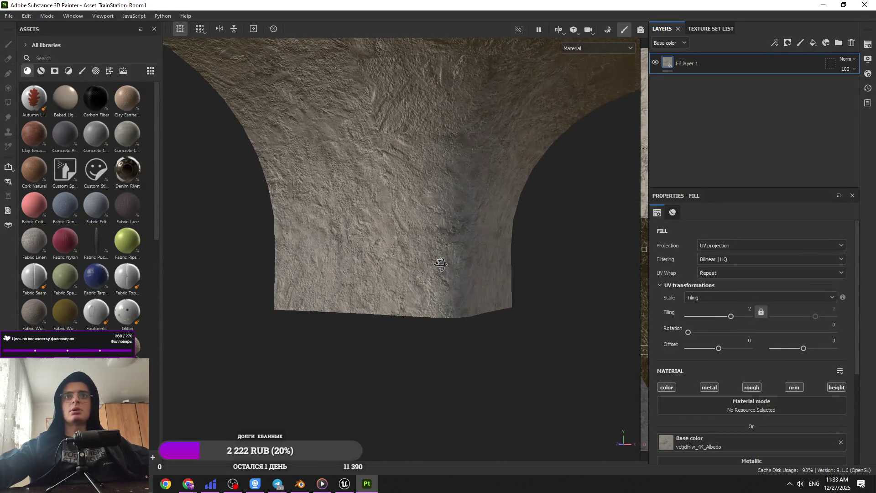
scroll(423, 410, up, 5)
mouse_move(422, 411)
mouse_down()
mouse_move(461, 292)
mouse_move(482, 273)
mouse_move(276, 268)
mouse_move(426, 278)
mouse_up()
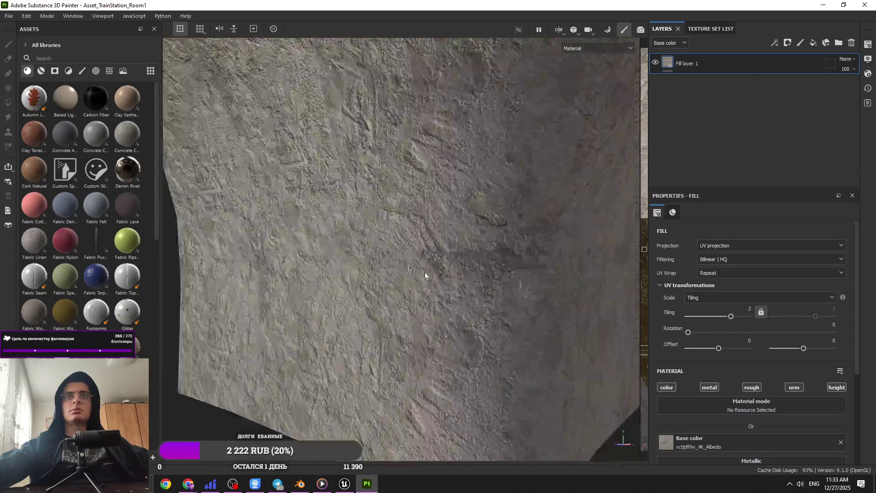
Set the texture export to Targa format at 4096 size.
click(11, 18)
click(69, 150)
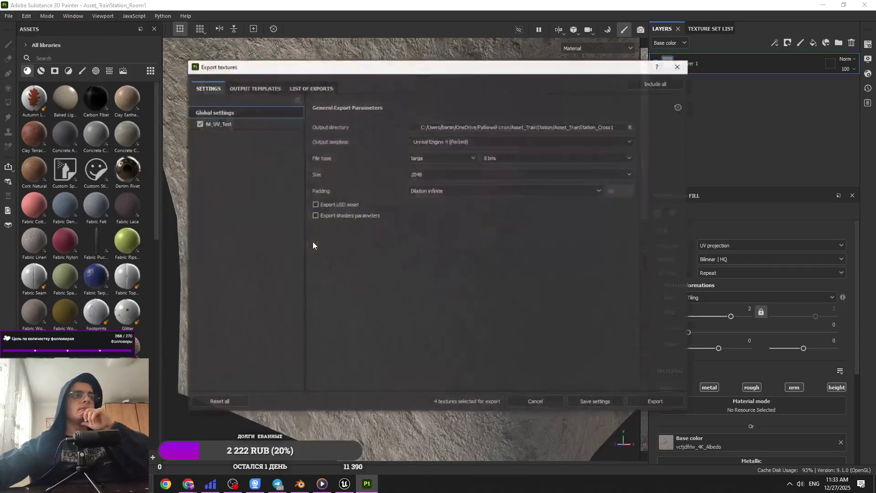
click(460, 155)
click(454, 179)
click(453, 179)
click(443, 254)
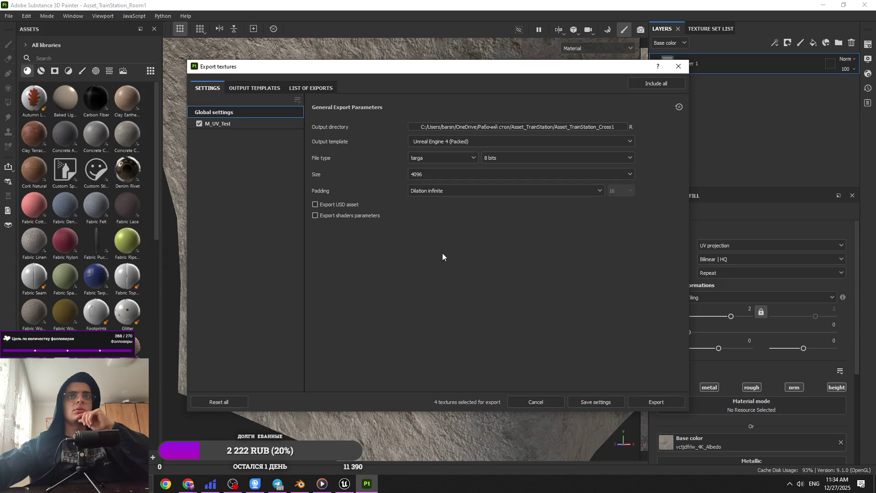
click(678, 67)
click(8, 16)
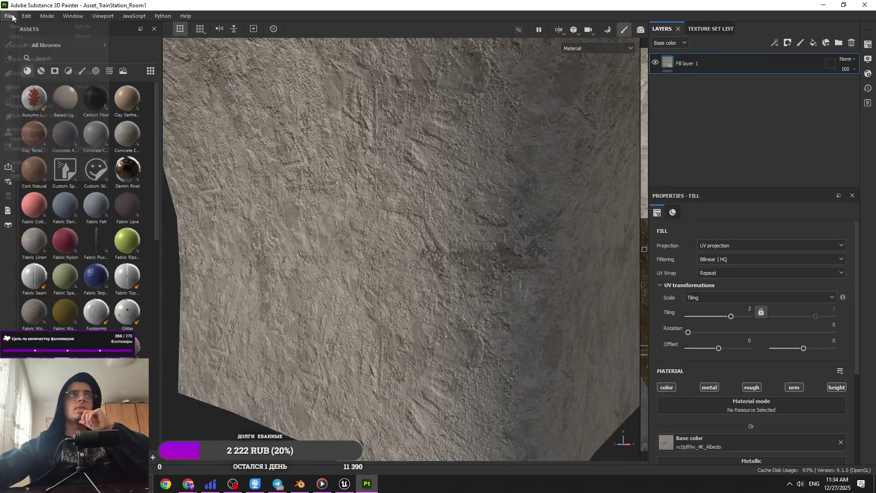
click(69, 149)
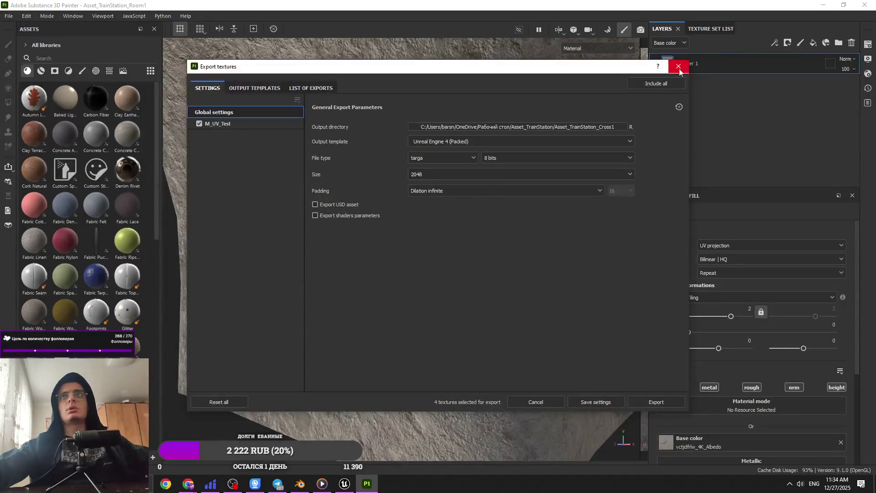
click(678, 67)
Switch Unreal's viewport to Unlit shading and commit the fill tiling of 1 in Painter.
key(alt+Tab)
click(332, 210)
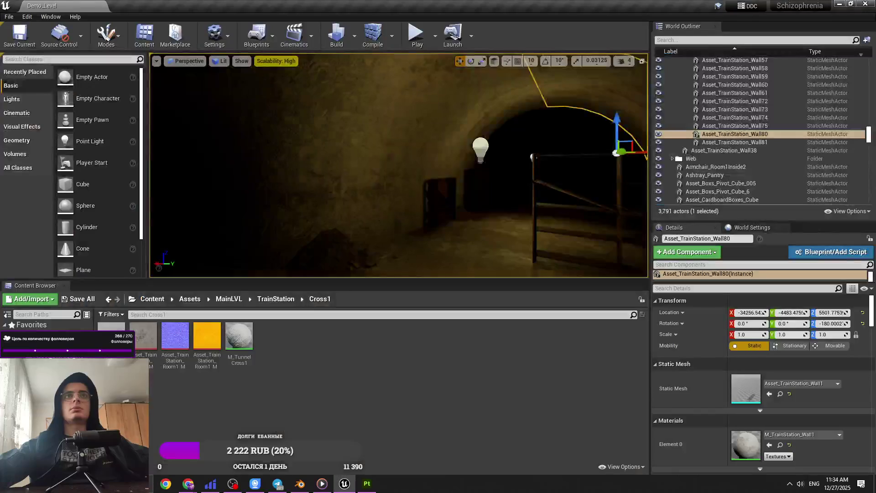
click(222, 60)
click(237, 80)
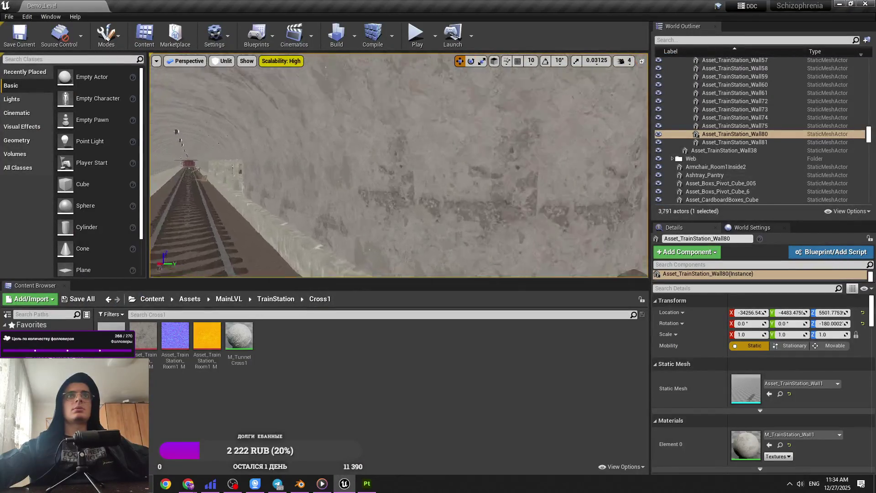
key(alt+Tab)
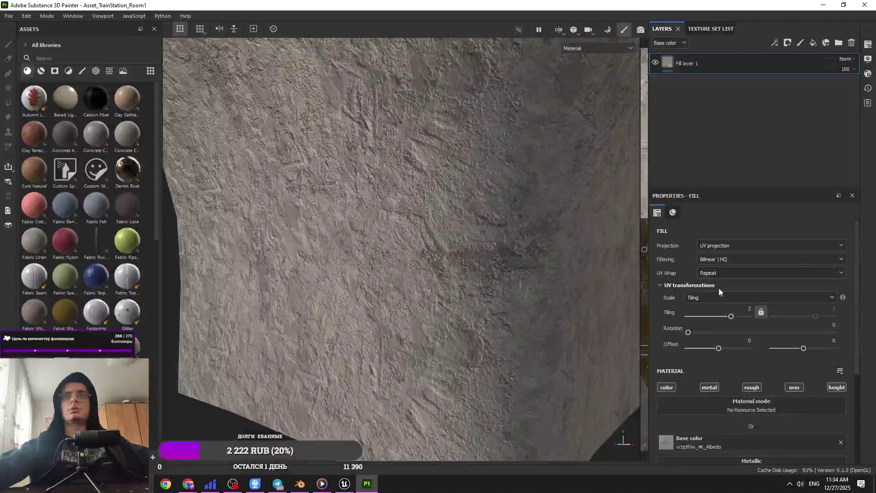
key(Return)
Set the export size to 4096 again, then minimise Painter and Unreal.
click(9, 16)
click(37, 155)
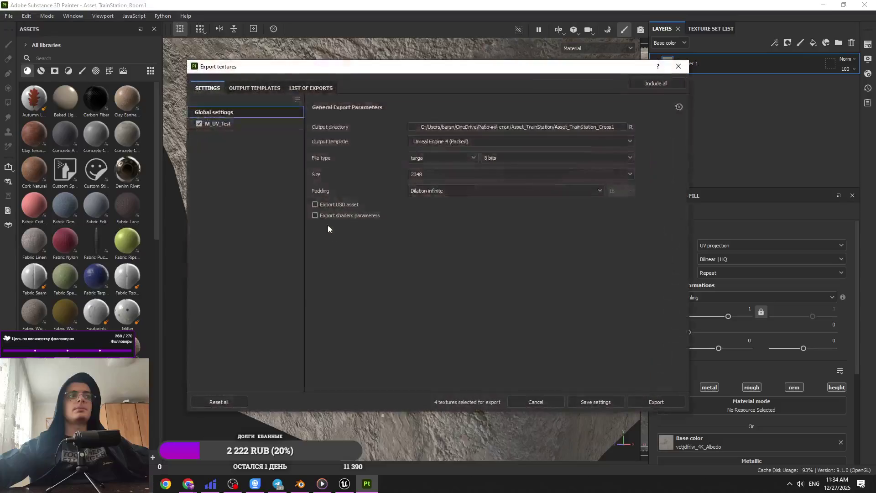
click(461, 174)
click(443, 254)
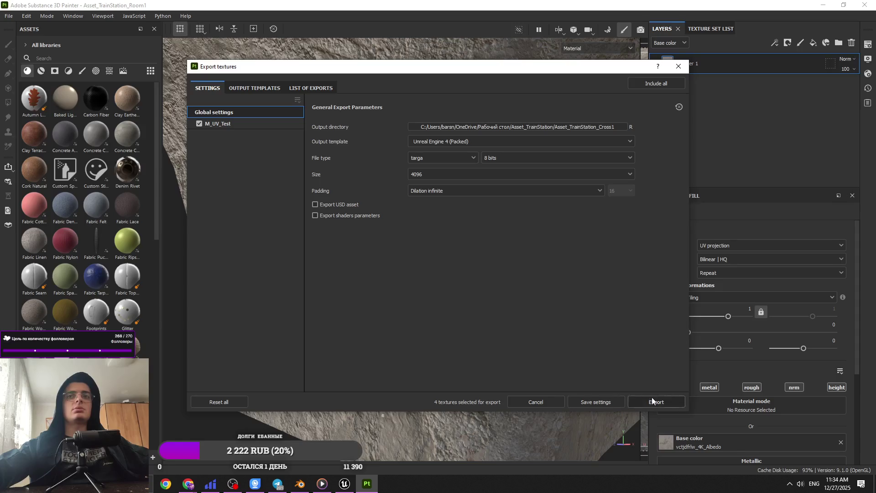
key(Escape)
click(822, 5)
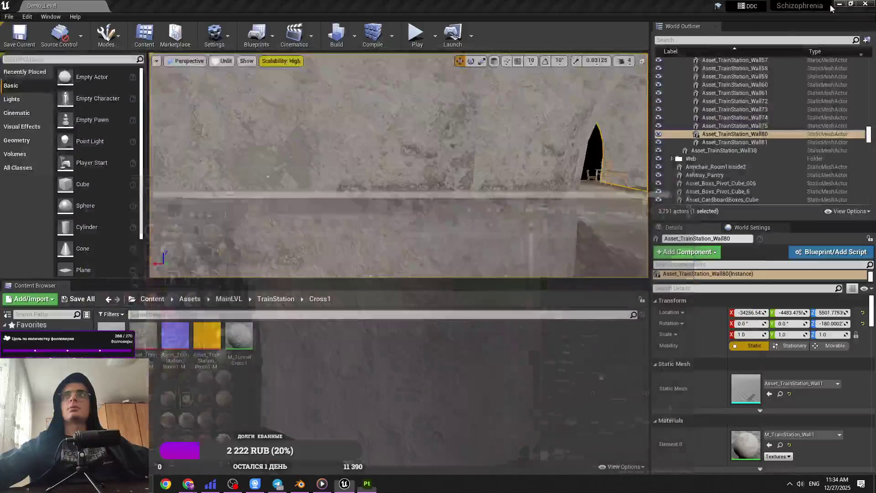
click(839, 5)
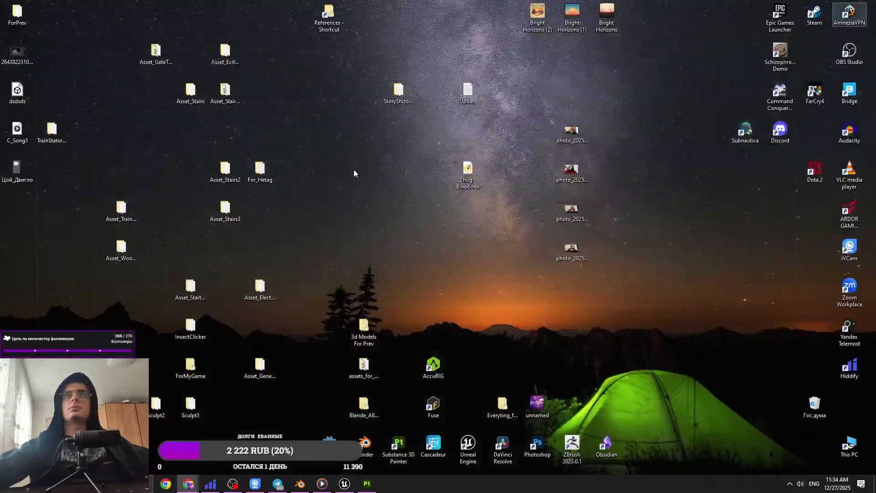
Open the Asset_TrainStation > Asset_TrainStation_Cross1 folder from the desktop.
double_click(57, 142)
key(alt+F4)
double_click(122, 217)
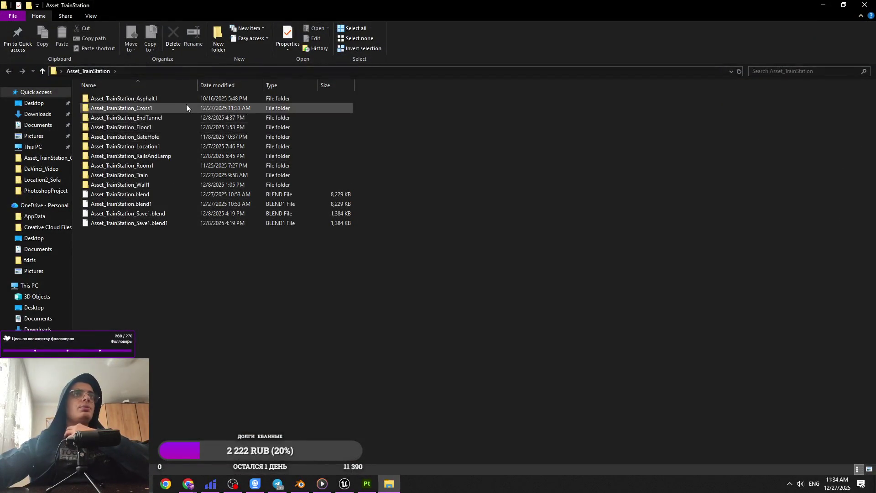
double_click(186, 106)
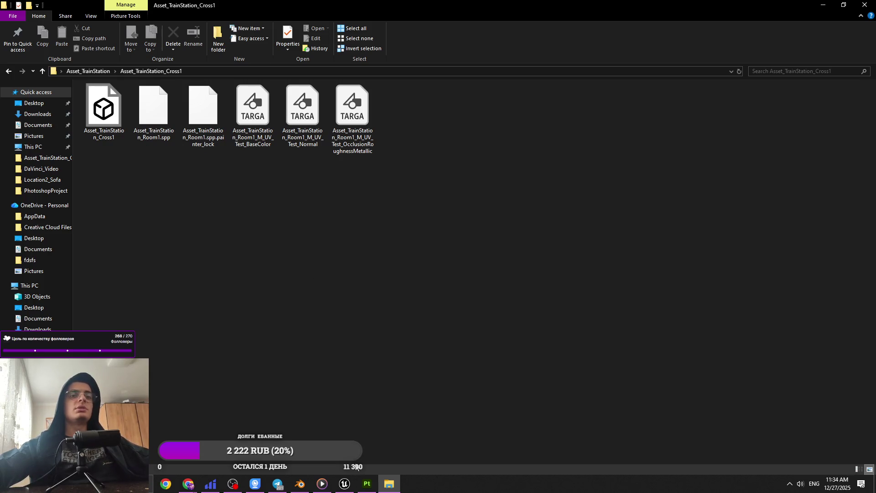
Export the textures from Substance 3D Painter at 4096 size.
mouse_move(365, 482)
click(365, 438)
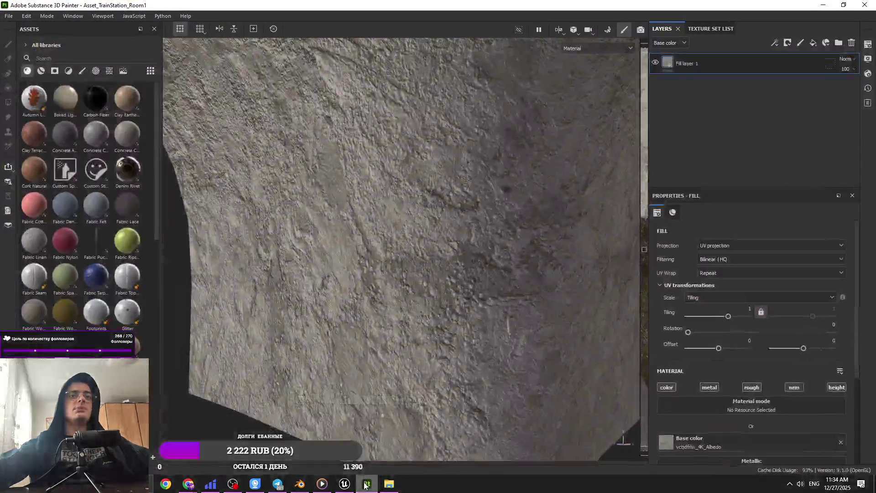
click(9, 16)
click(78, 151)
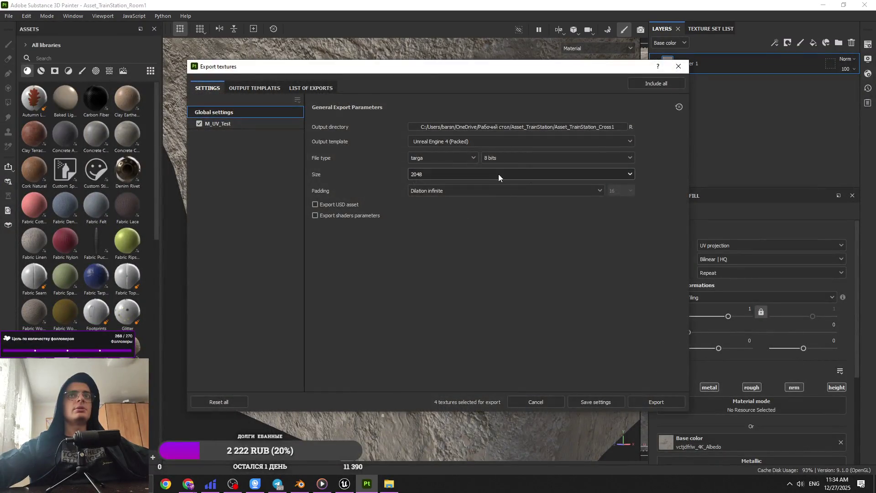
click(498, 177)
click(466, 241)
click(656, 401)
Refresh the Asset_TrainStation_Cross1 folder to confirm the exported TGA files.
click(388, 483)
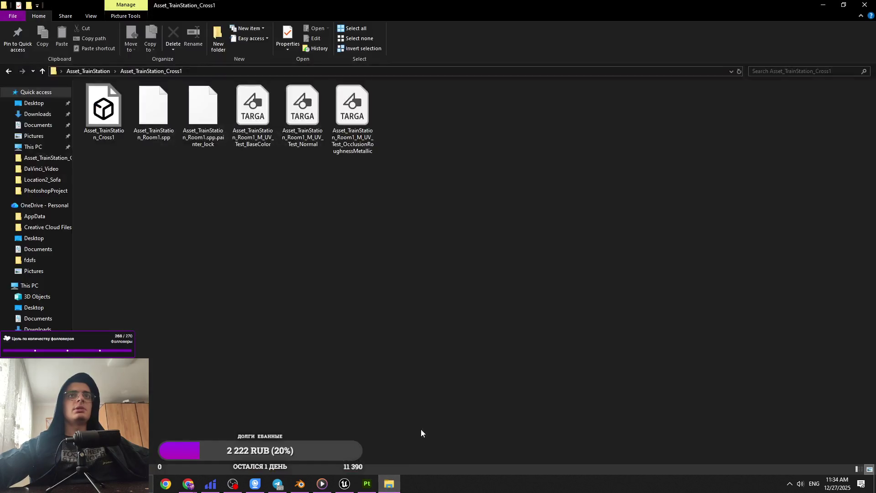
right_click(415, 255)
click(431, 287)
right_click(406, 239)
click(414, 275)
right_click(417, 270)
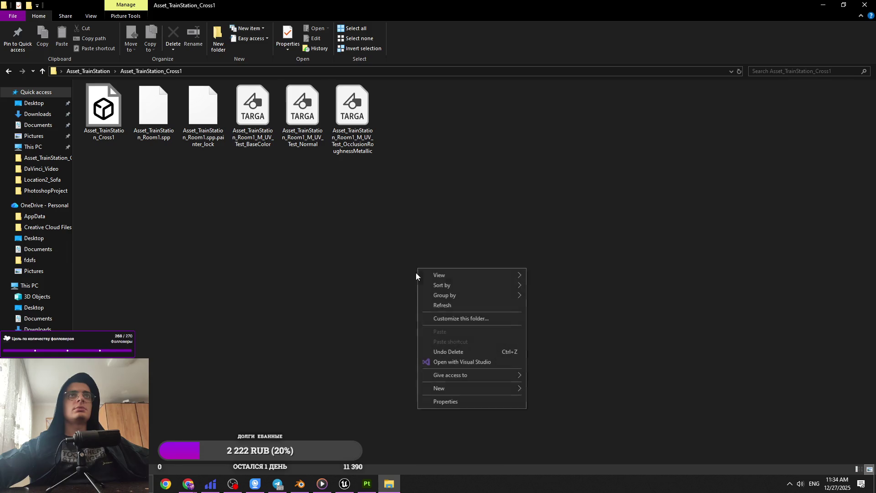
click(434, 309)
key(alt+Tab)
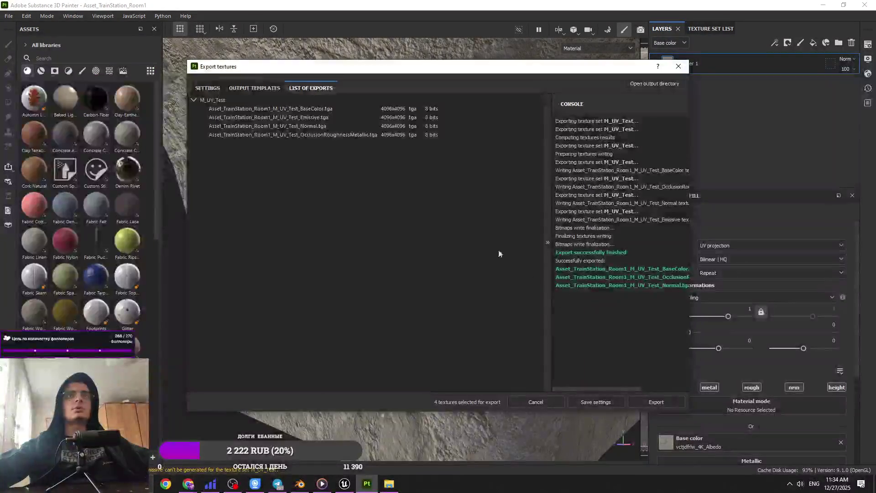
Check the output directory in Painter's export settings.
click(208, 88)
click(508, 123)
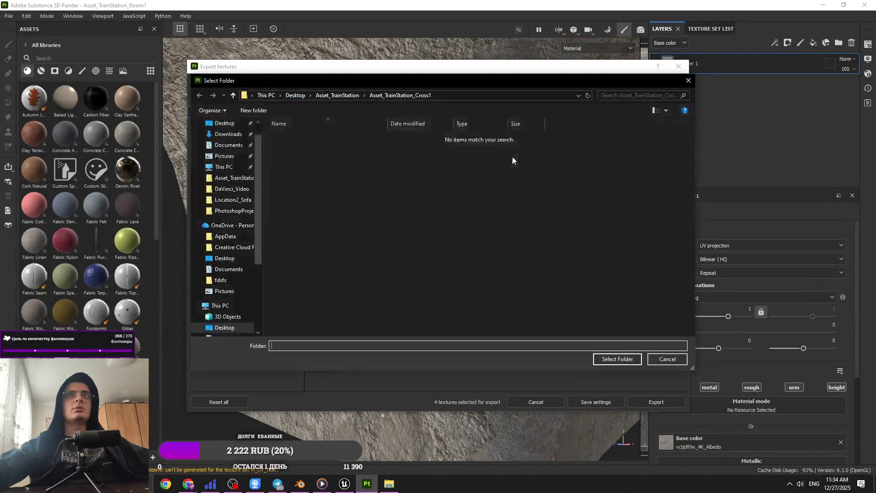
click(688, 81)
Box-select the three exported TGA textures in Explorer and carry them over to Unreal.
key(alt+Tab)
drag(445, 192, 237, 92)
mouse_move(301, 118)
mouse_down()
mouse_move(270, 138)
mouse_move(289, 348)
mouse_move(313, 367)
mouse_up()
key(alt+Tab)
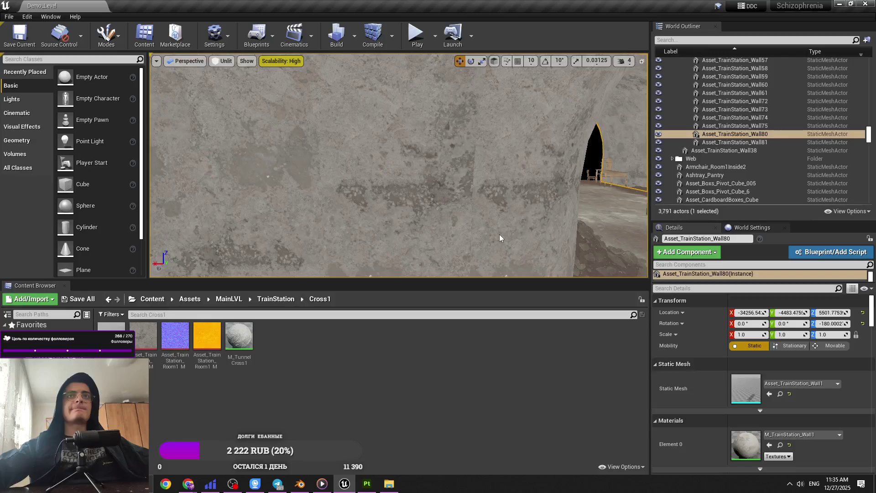
Play-test the level with Alt+P in fullscreen (F11), then stop and restore the editor layout.
drag(499, 234, 505, 234)
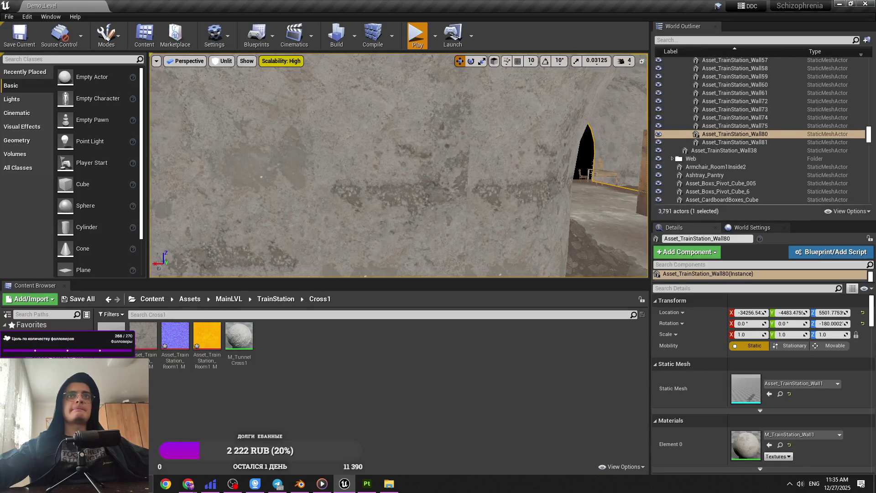
key(alt+p)
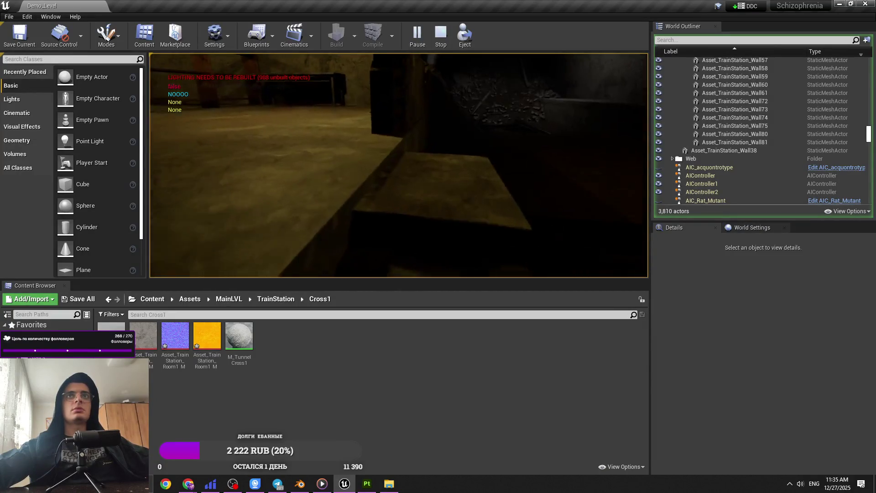
key(Escape)
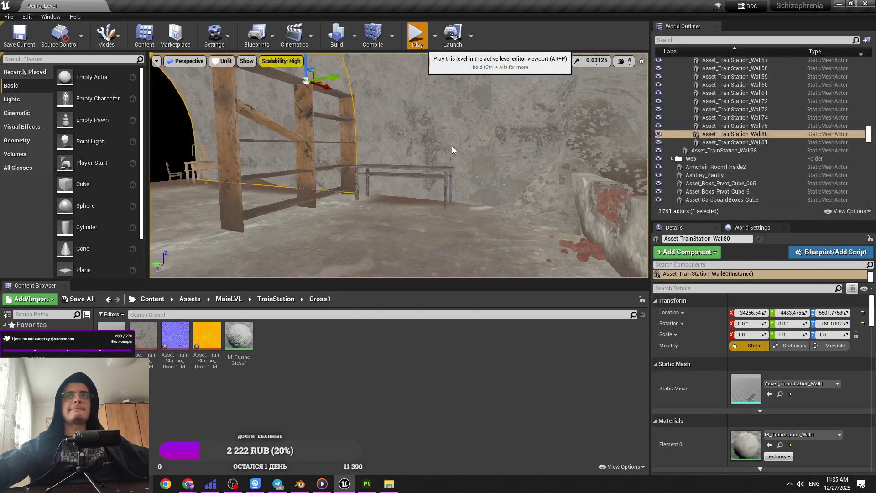
key(alt+p)
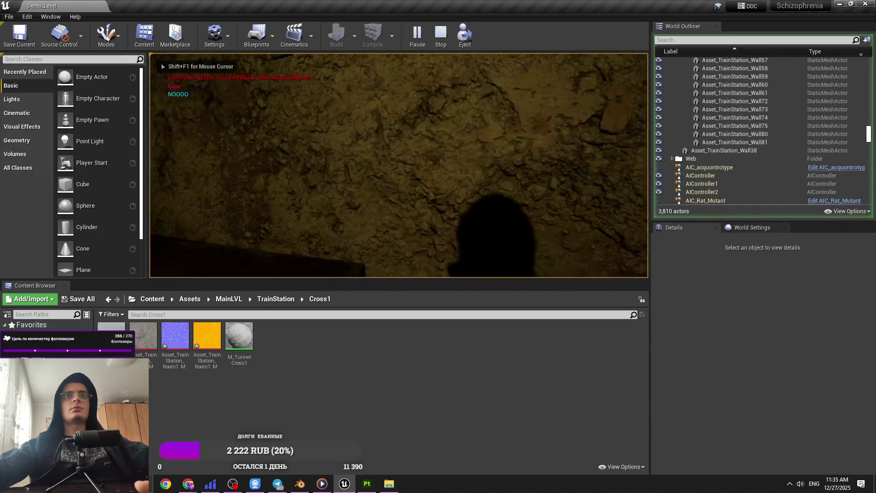
key(F11)
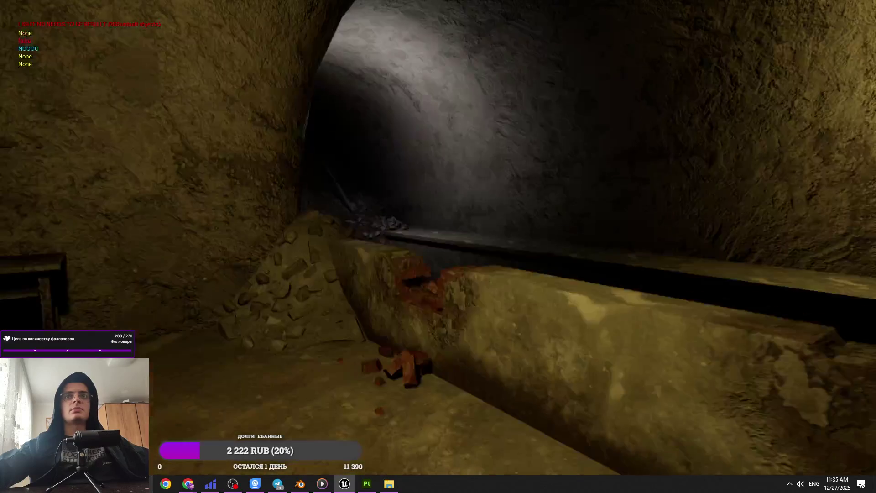
key(Escape)
key(F11)
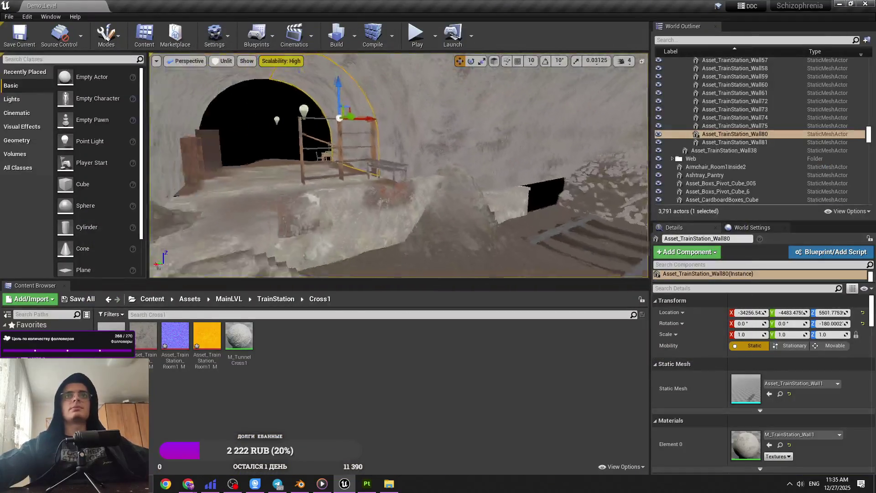
Create a new folder named 'Location2_Sofa' inside TrainStation/Location2 in the Content Browser.
key(f)
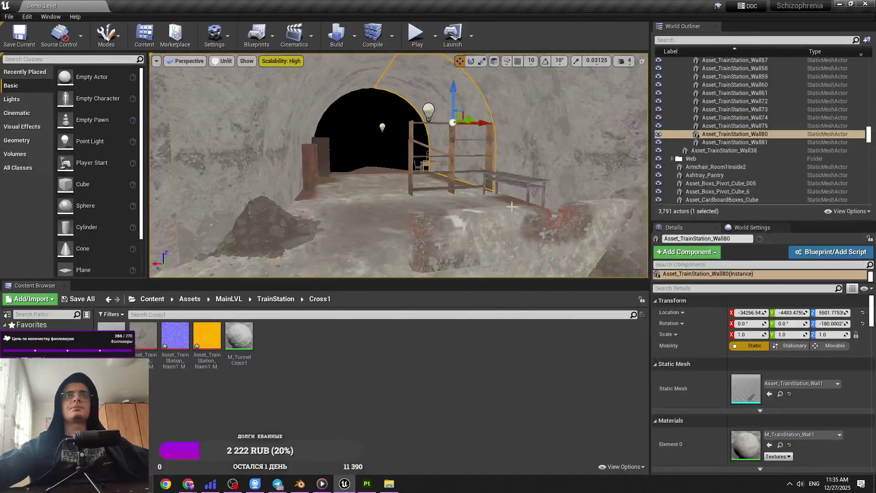
key(Escape)
click(276, 298)
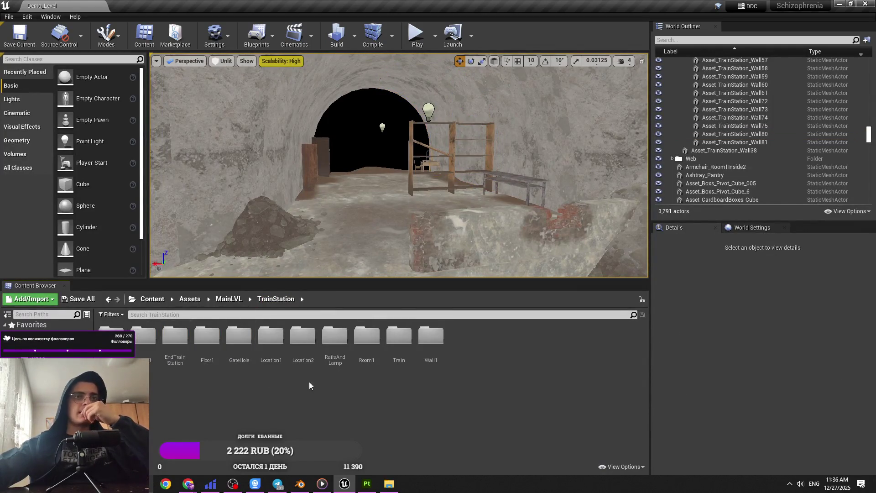
double_click(303, 338)
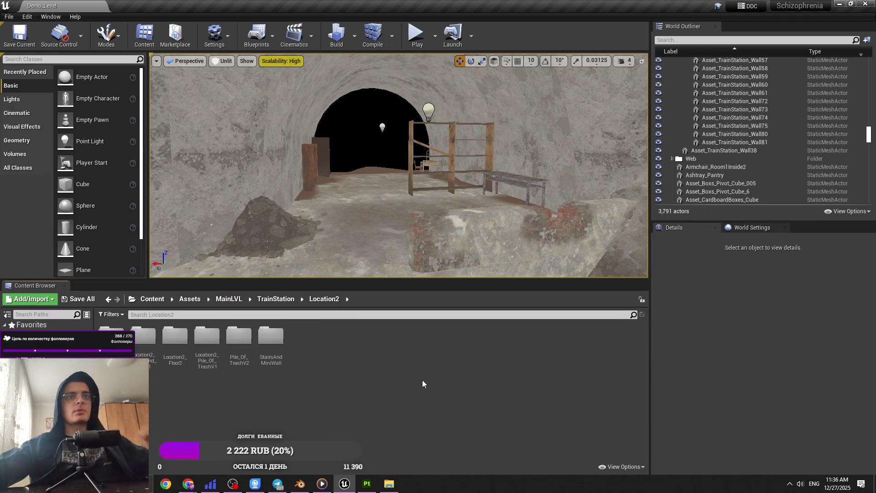
right_click(422, 383)
click(456, 105)
text(Location2_Sofa)
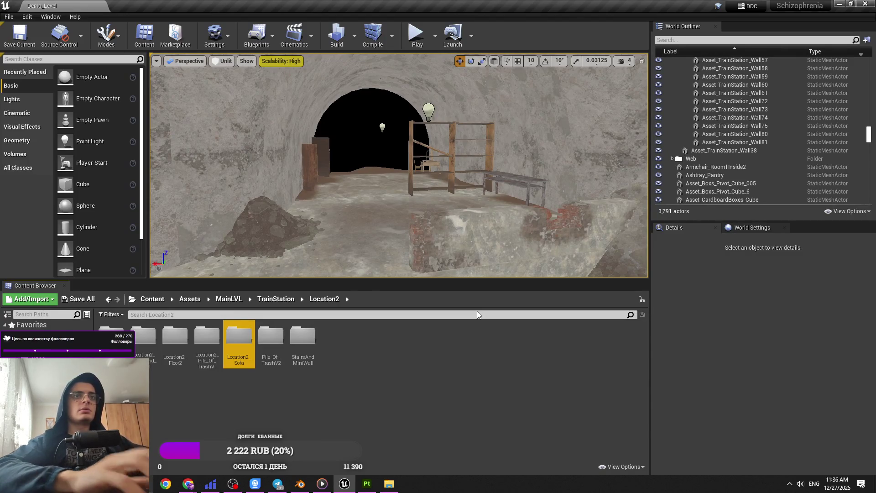
key(Return)
click(388, 483)
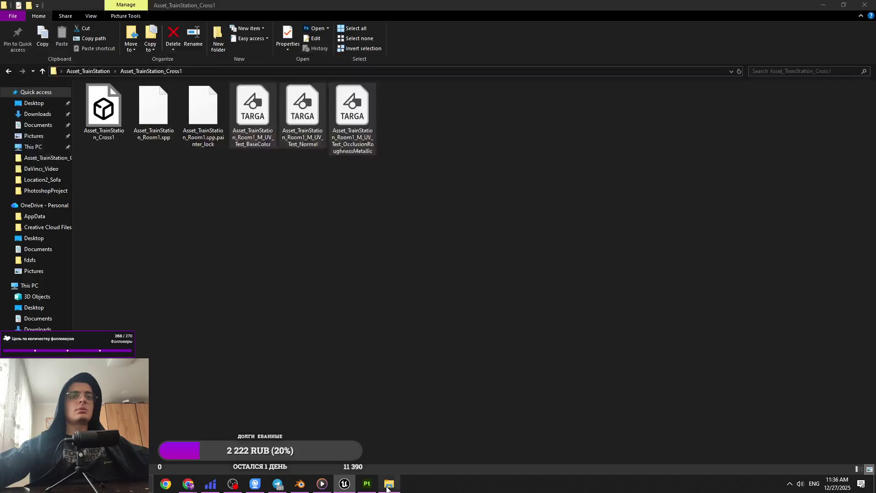
Minimise File Explorer and close Painter's texture export window.
click(88, 70)
click(823, 4)
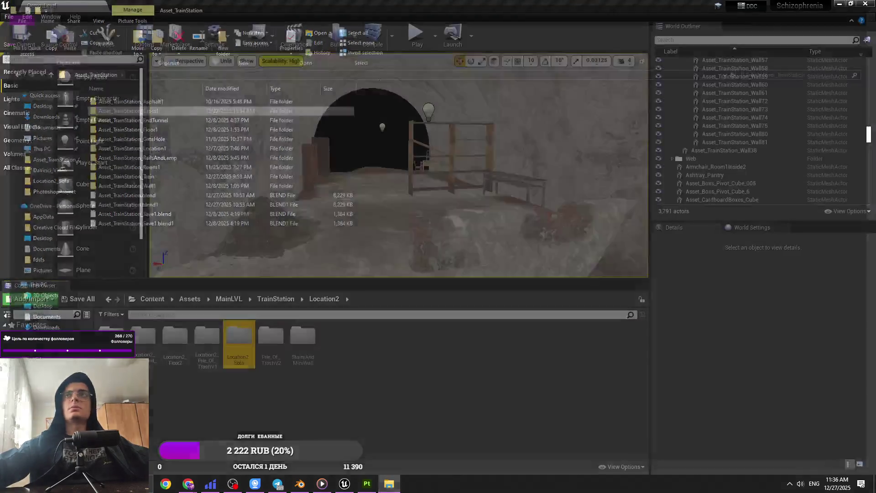
click(837, 4)
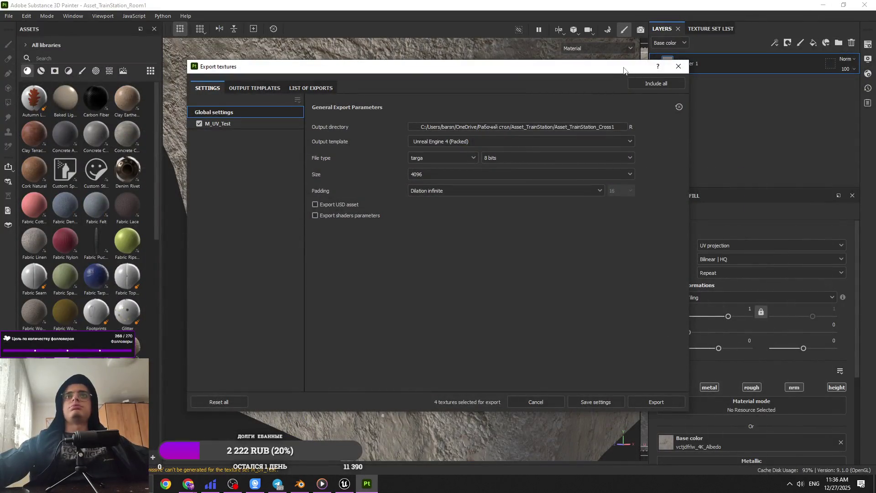
click(678, 66)
Try Tri-planar projection on Fill layer 1, then revert it to UV projection.
mouse_move(449, 233)
mouse_down()
mouse_move(481, 215)
mouse_move(313, 236)
mouse_move(335, 242)
mouse_up()
key(alt+Tab)
mouse_move(270, 209)
mouse_down()
mouse_move(479, 186)
mouse_move(492, 175)
mouse_move(446, 260)
mouse_move(603, 171)
mouse_up()
click(740, 246)
click(731, 275)
key(ctrl+z)
drag(501, 250, 448, 332)
key(F3)
scroll(435, 281, down, 3)
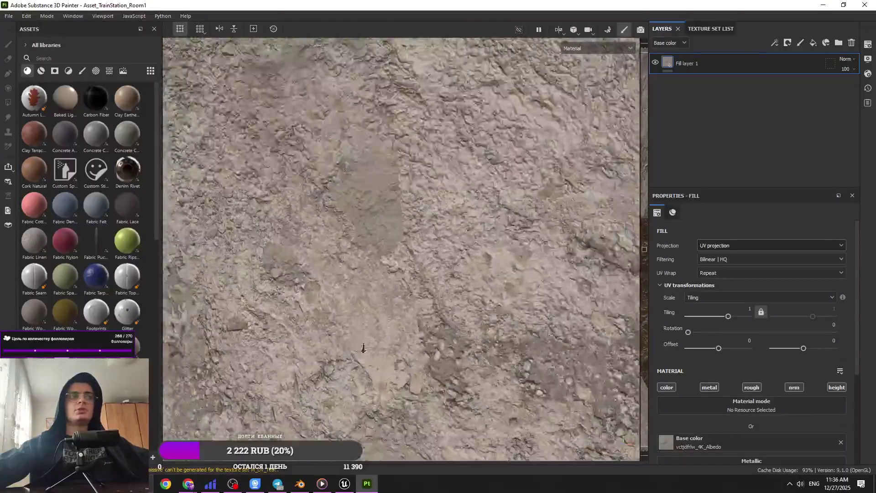
drag(363, 348, 433, 250)
Select and frame the Asset_TrainStation_Cross1 arch mesh in Unreal for comparison.
key(alt+Tab)
mouse_move(416, 219)
mouse_down()
mouse_move(434, 191)
mouse_move(429, 155)
mouse_up()
mouse_move(331, 142)
mouse_down()
mouse_move(333, 130)
mouse_move(331, 141)
mouse_up()
click(331, 141)
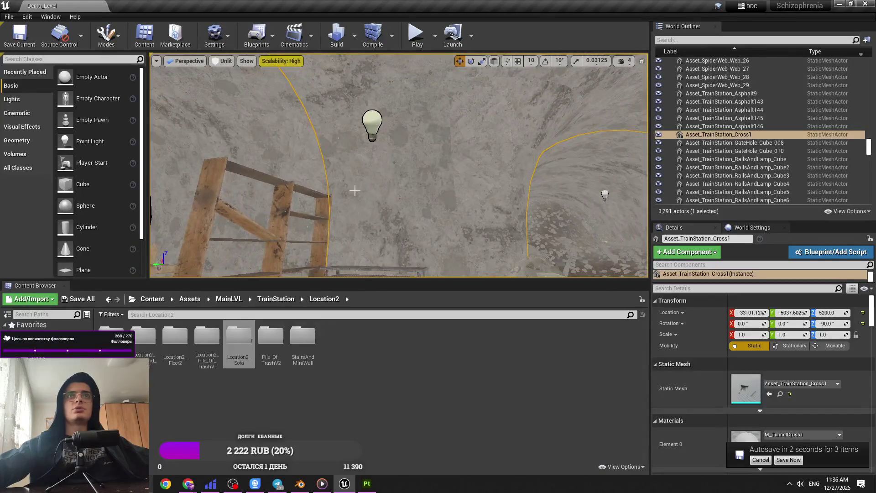
key(f)
key(alt+Tab)
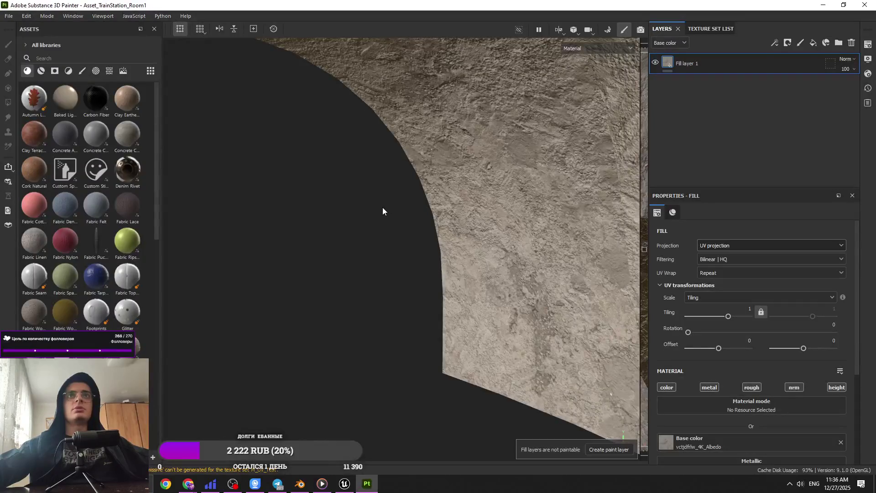
Start opening another project and discard unsaved changes to the current one.
click(8, 16)
mouse_move(46, 41)
click(208, 143)
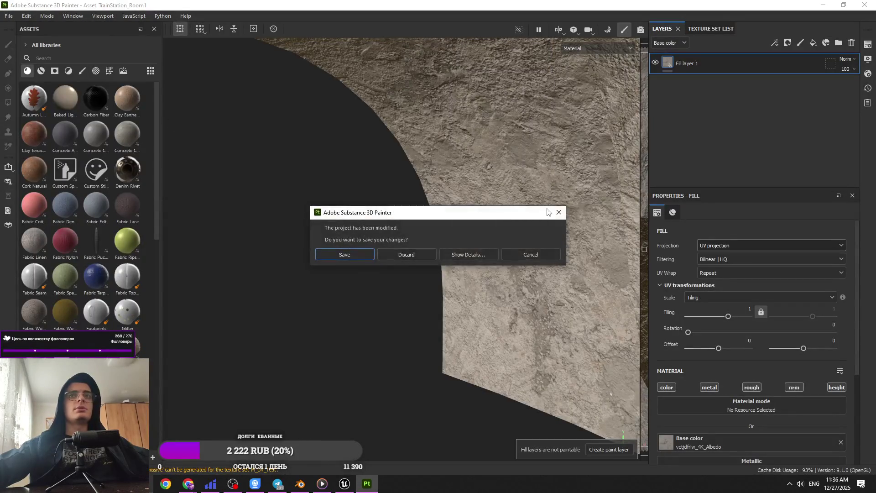
click(559, 212)
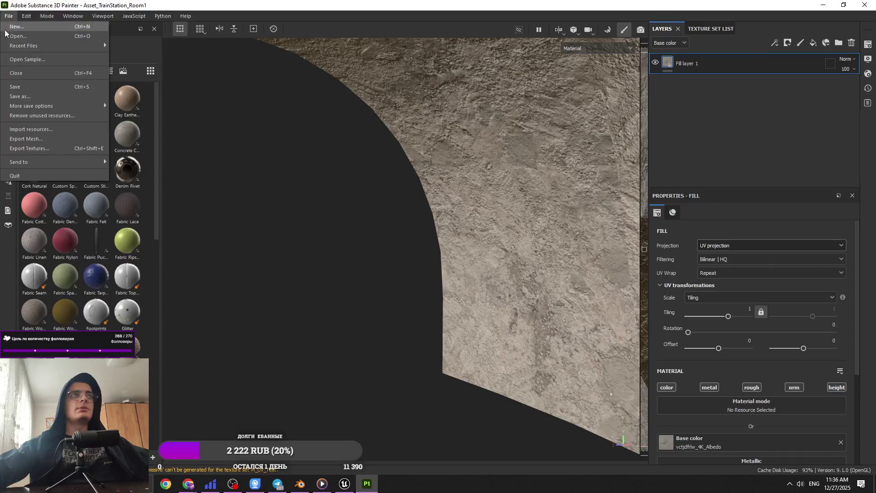
click(13, 36)
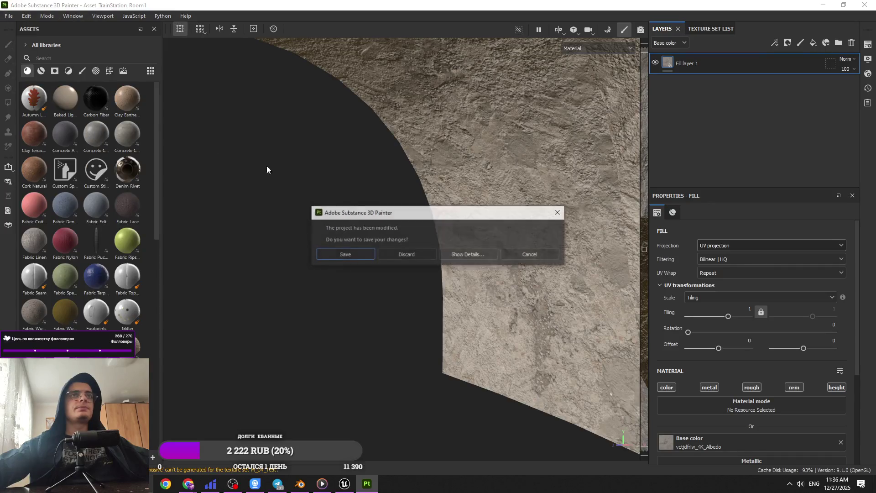
click(388, 254)
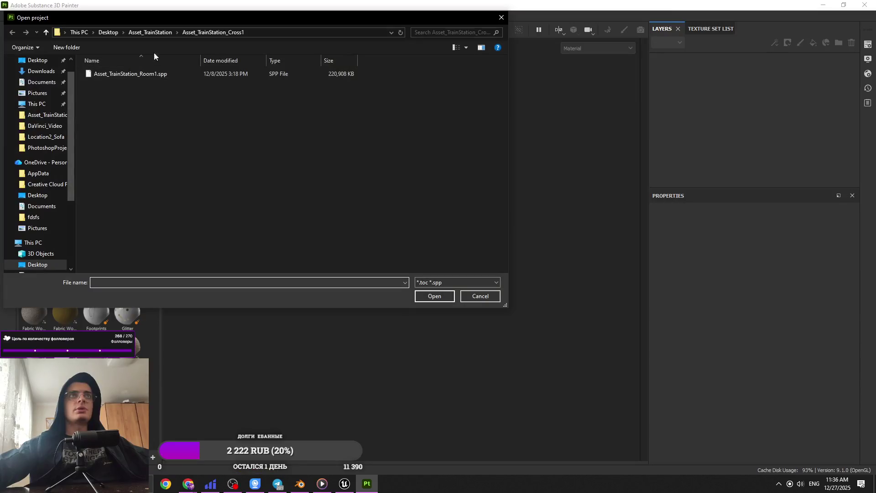
Browse to Desktop > TrainStation_Location2 > Location2_Sofa and open Location2_Sofa.spp.
click(163, 32)
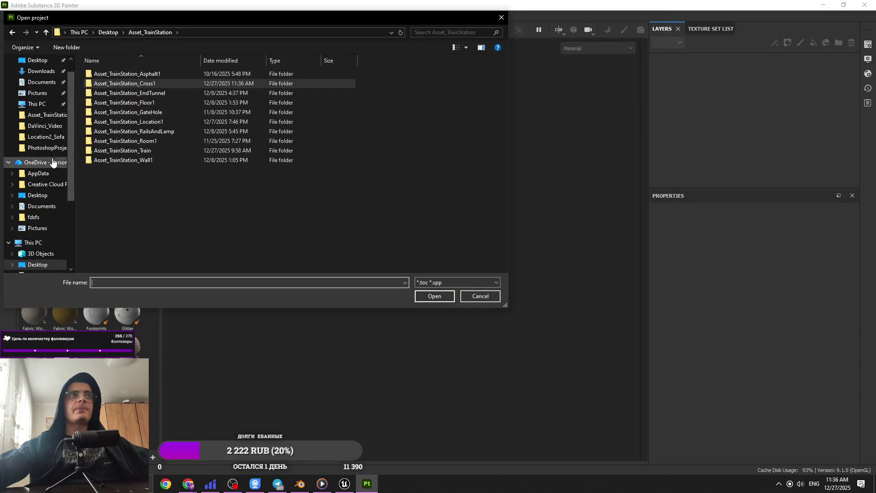
scroll(52, 162, up, 1)
click(37, 79)
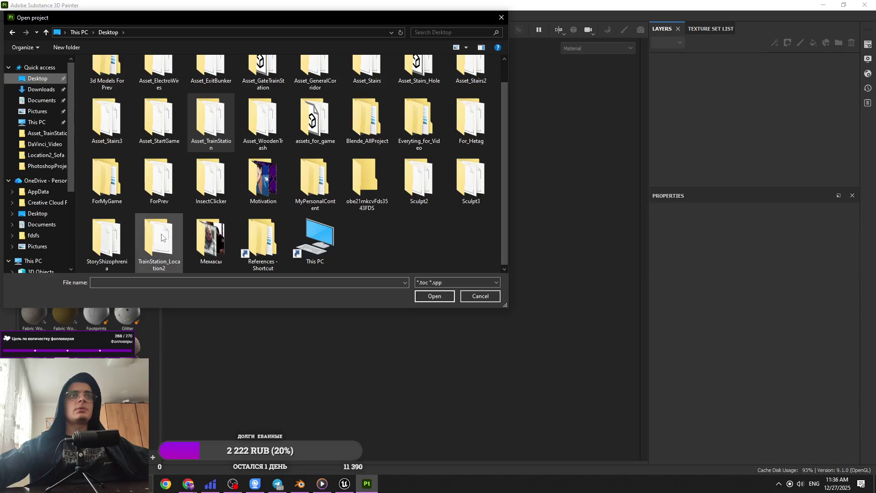
double_click(161, 237)
double_click(158, 120)
double_click(160, 74)
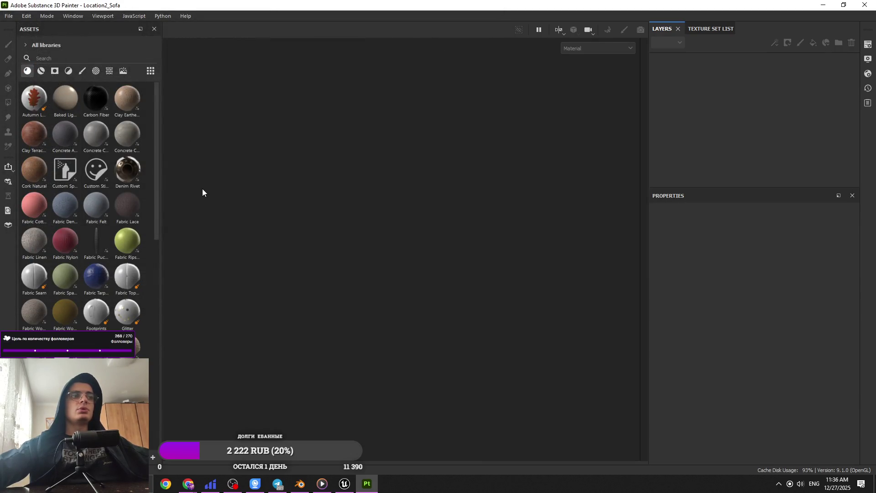
click(821, 5)
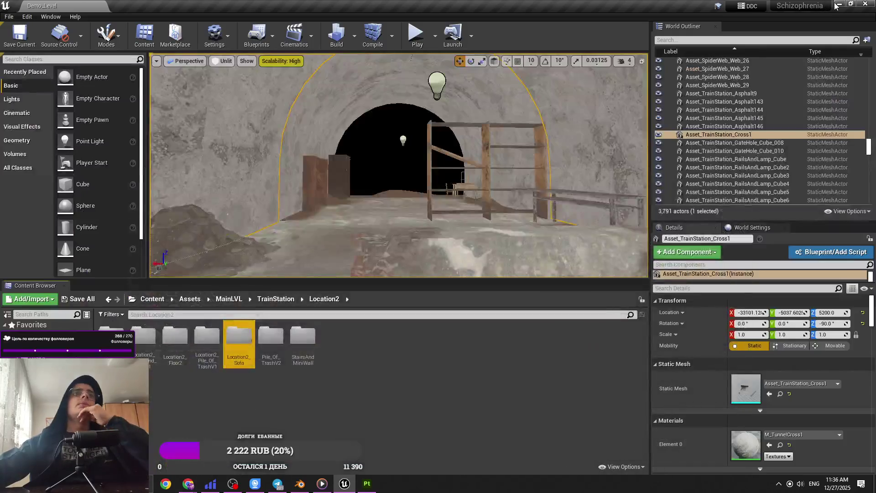
Open the sofa project from the Location2_Sofa folder in Substance Painter.
click(837, 5)
double_click(48, 141)
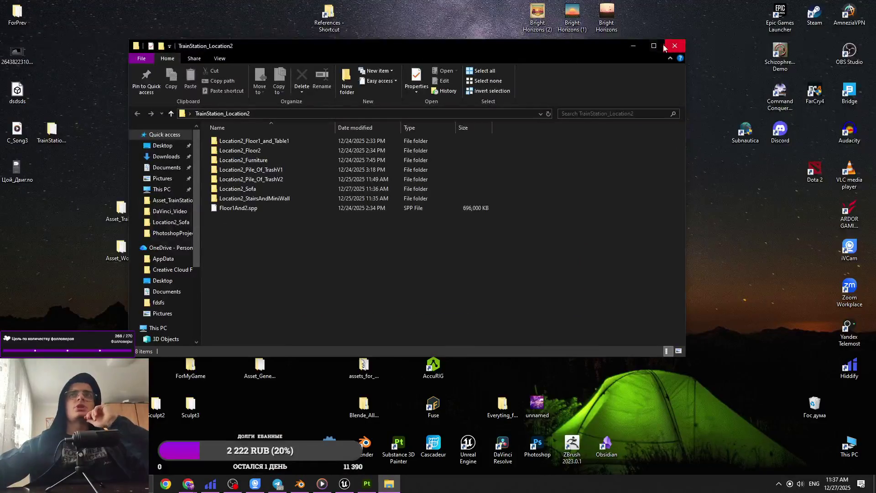
drag(685, 356, 771, 438)
double_click(298, 189)
double_click(289, 160)
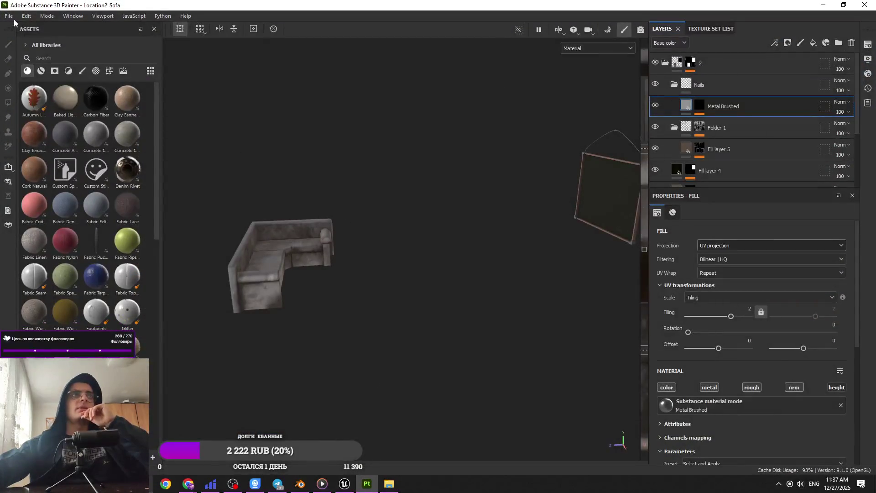
click(8, 15)
key(Escape)
Set the export template to Unreal Engine 4 (Packed), file type targa, size 2048.
key(ctrl+shift+e)
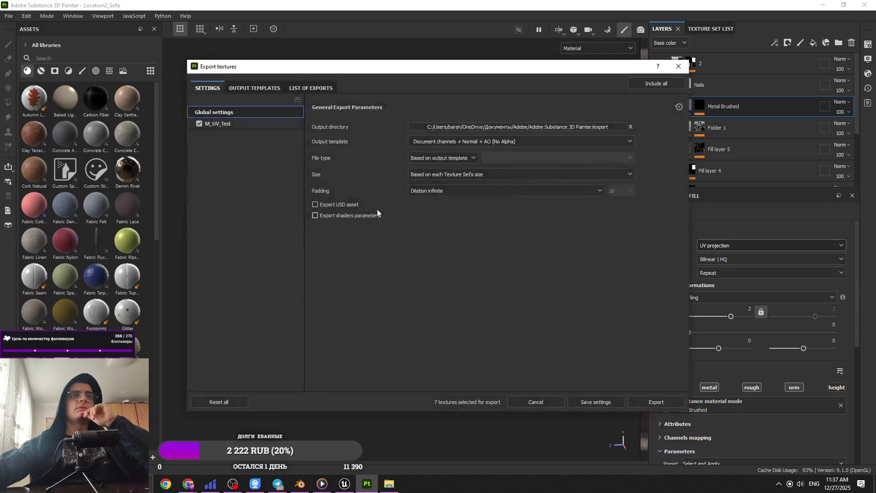
click(456, 142)
scroll(453, 219, down, 5)
scroll(453, 201, down, 3)
click(453, 192)
click(439, 158)
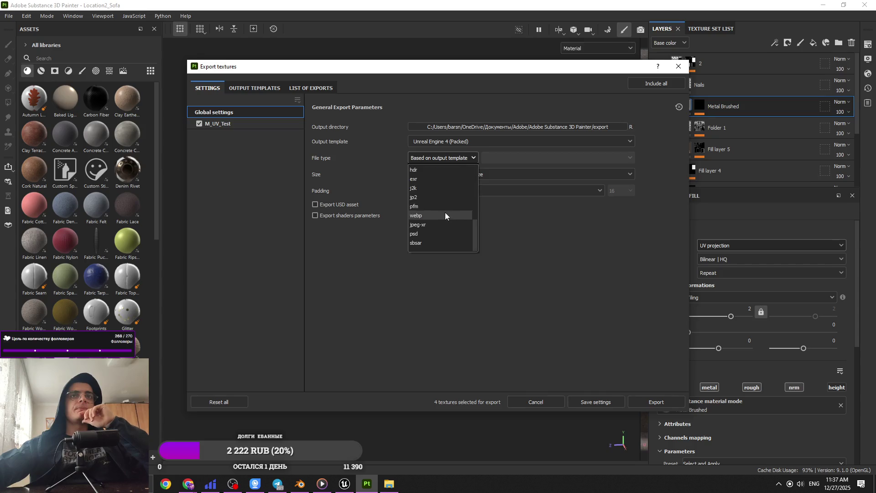
scroll(442, 210, up, 3)
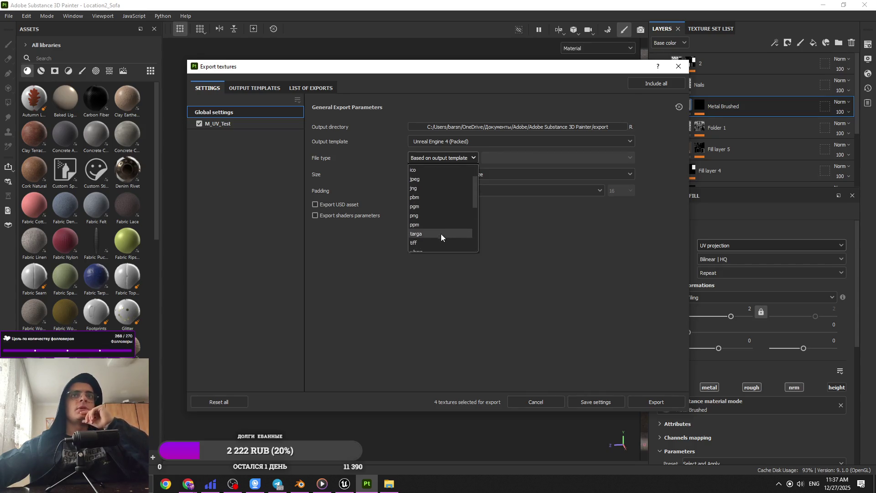
click(441, 233)
click(445, 174)
click(445, 246)
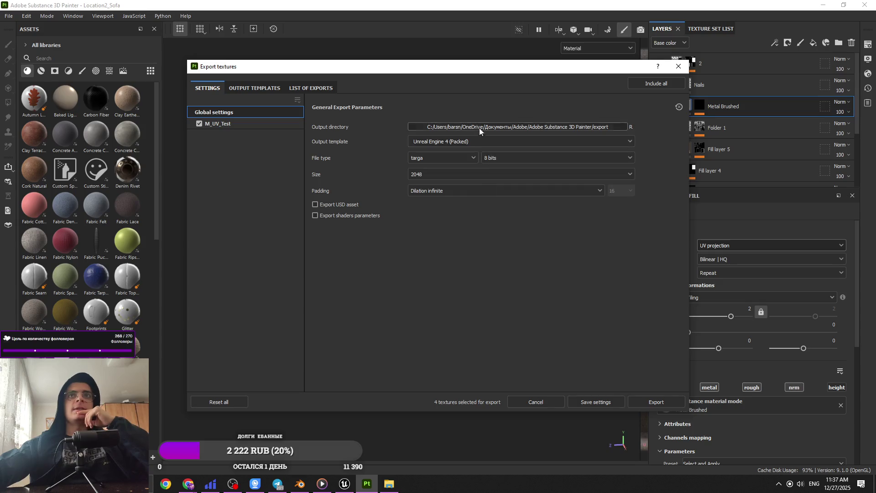
Set the output directory to Desktop > TrainStation_Location2 > Location2_Sofa and export the four textures.
click(479, 128)
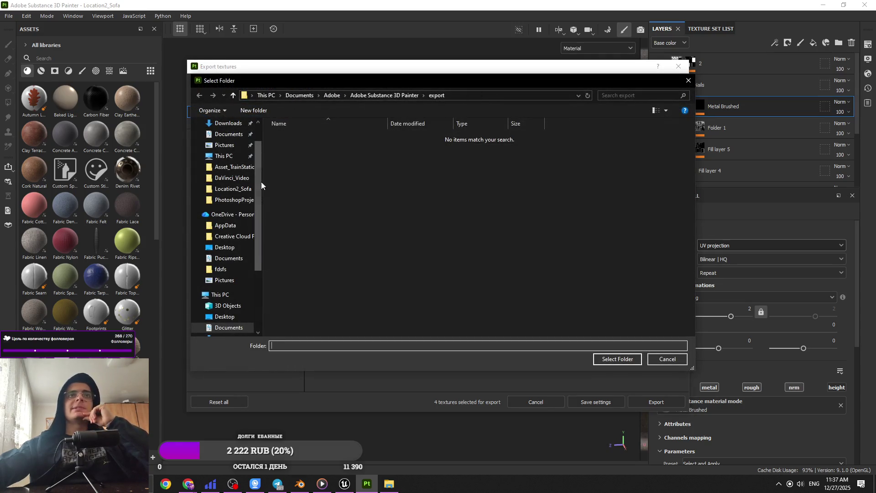
scroll(235, 201, up, 1)
click(232, 144)
scroll(366, 273, down, 1)
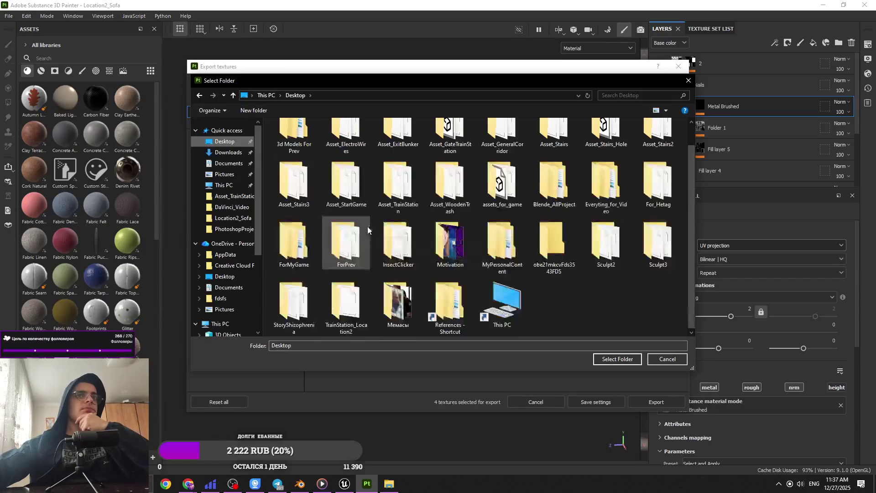
double_click(365, 297)
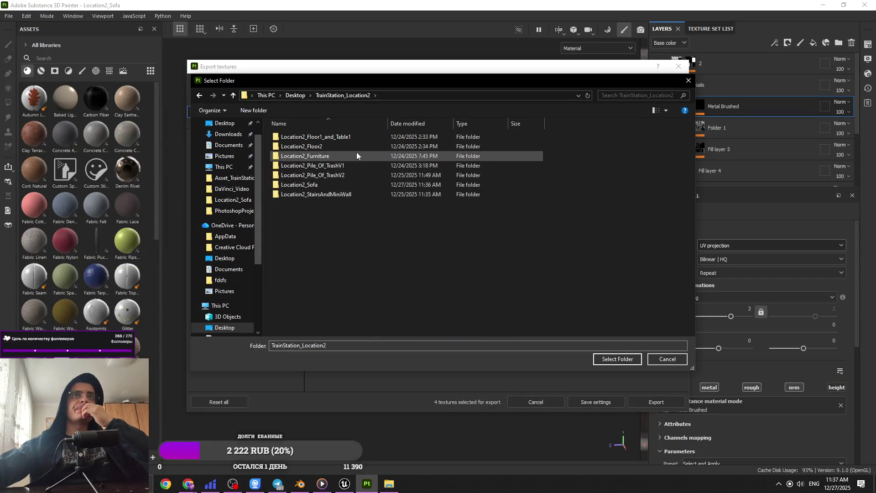
double_click(347, 184)
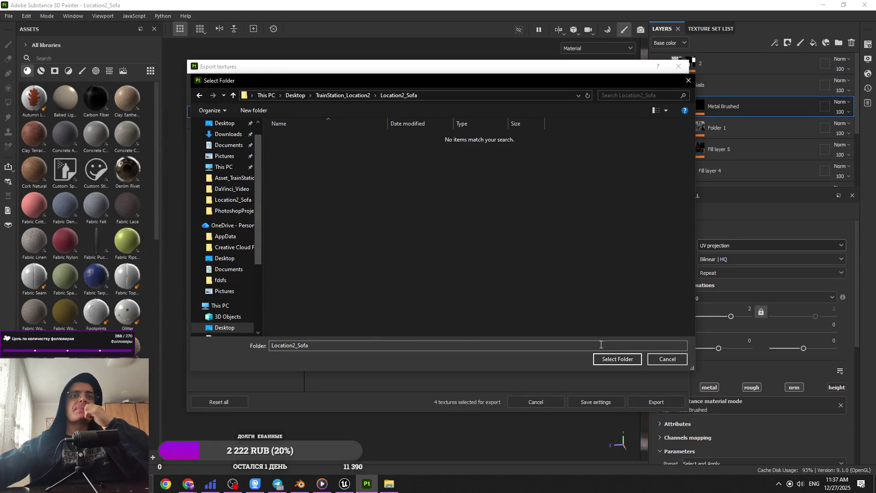
click(614, 359)
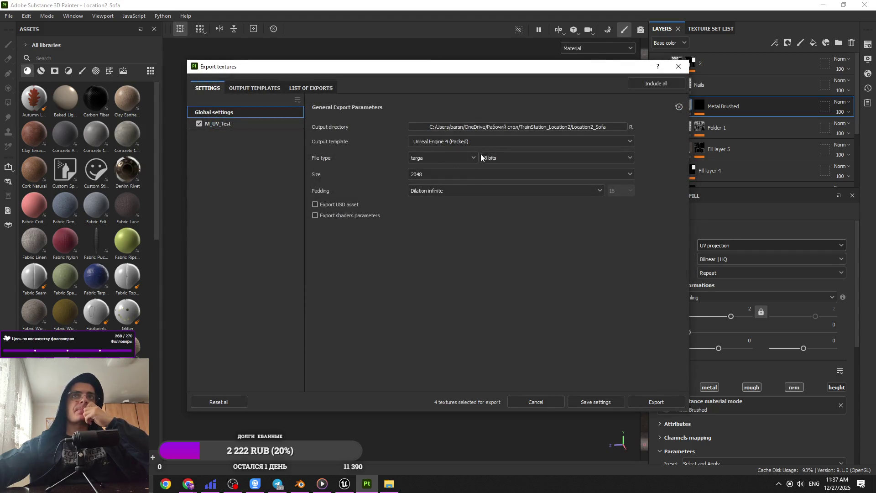
click(646, 401)
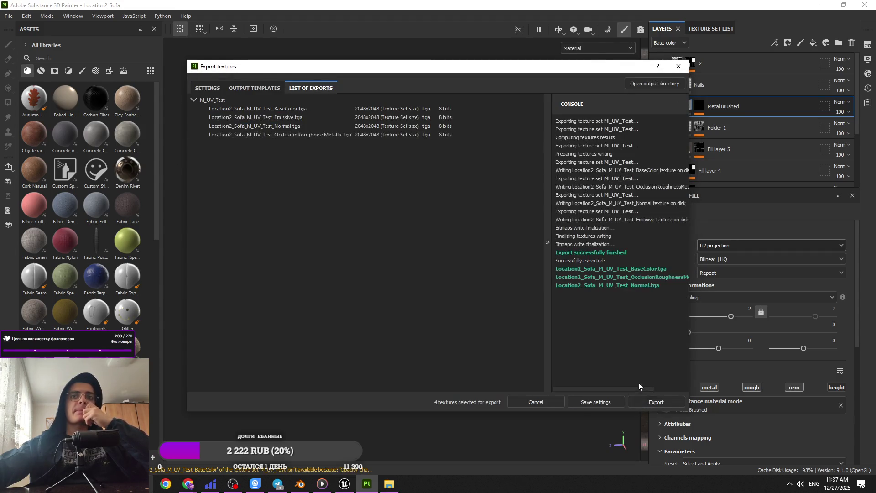
click(654, 83)
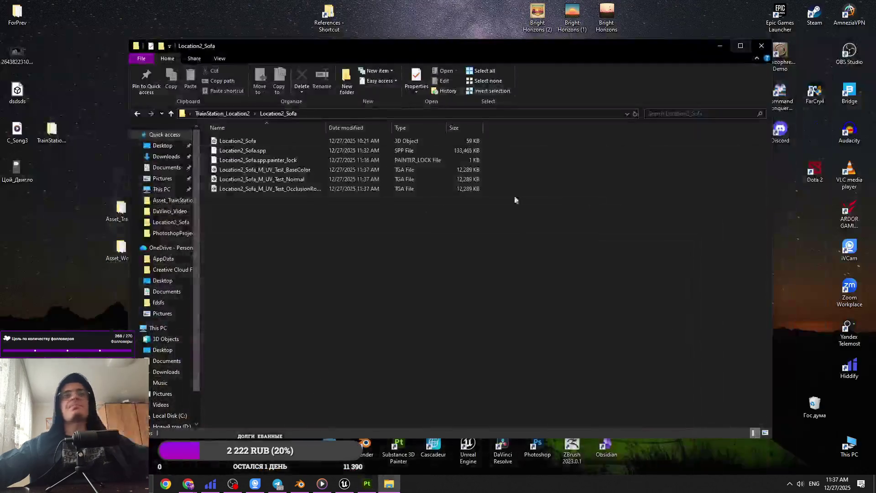
Refresh the Location2_Sofa folder listing and bring it back over the Unreal editor.
right_click(387, 242)
click(421, 274)
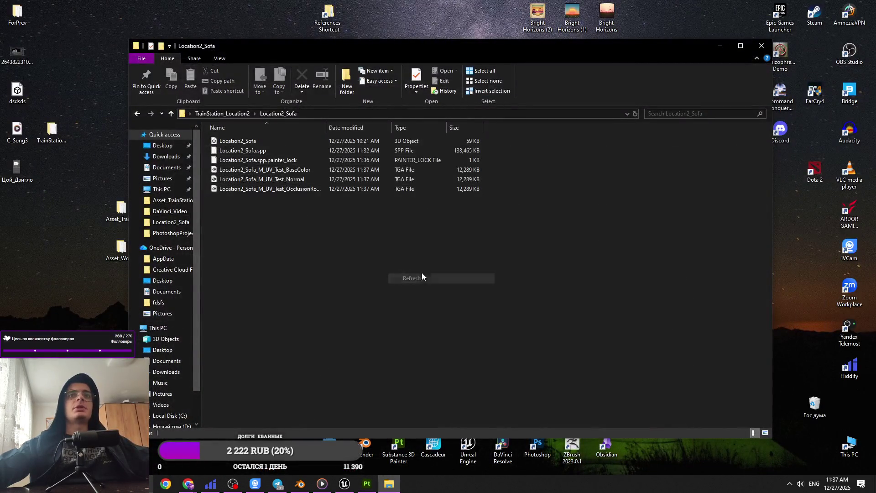
click(296, 173)
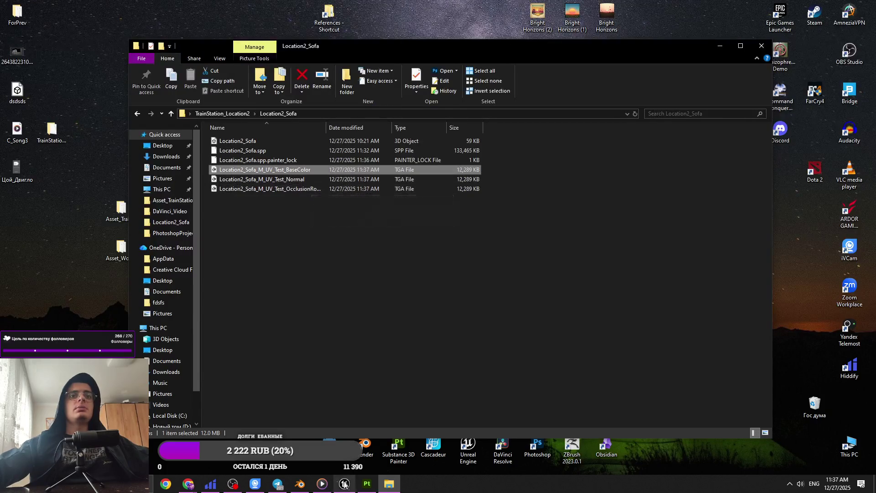
click(300, 484)
click(306, 485)
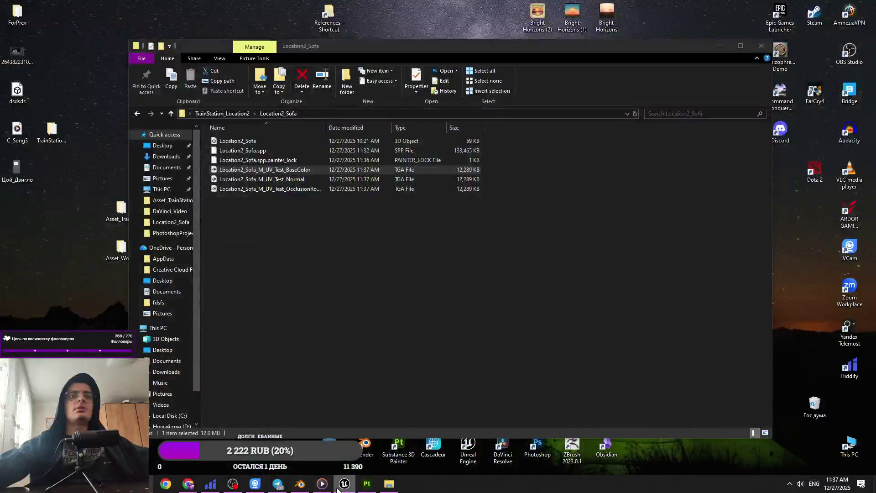
click(340, 486)
click(388, 484)
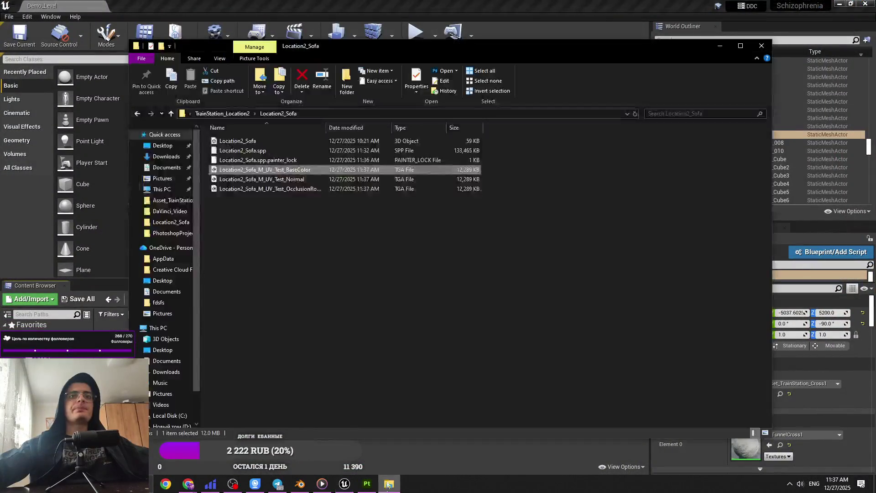
Drag the Location2_Sofa model into Unreal's content folder and accept the FBX import options.
drag(321, 51, 479, 51)
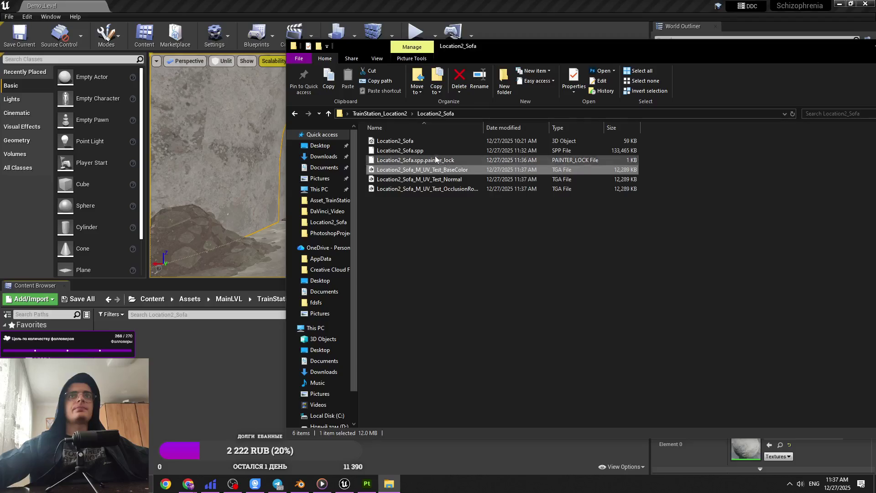
drag(405, 137, 226, 325)
mouse_move(413, 141)
mouse_down()
mouse_move(364, 169)
mouse_move(215, 357)
mouse_up()
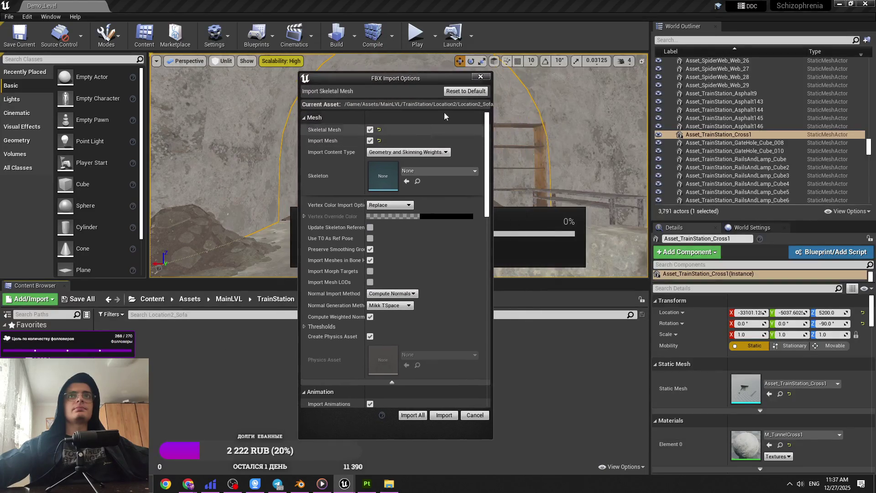
key(Return)
key(alt+Tab)
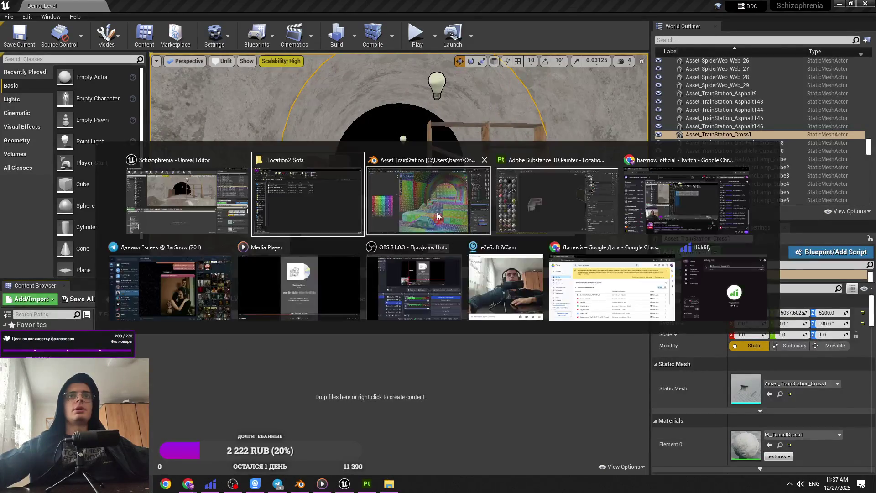
In the Blender station scene, select the L-shaped sofa model.
click(437, 212)
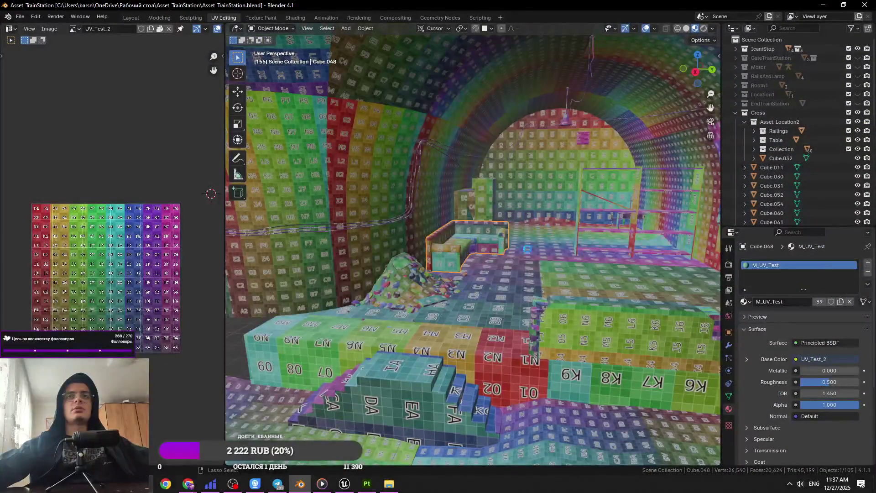
mouse_move(445, 241)
mouse_down()
mouse_move(444, 224)
mouse_move(591, 194)
mouse_up()
click(582, 198)
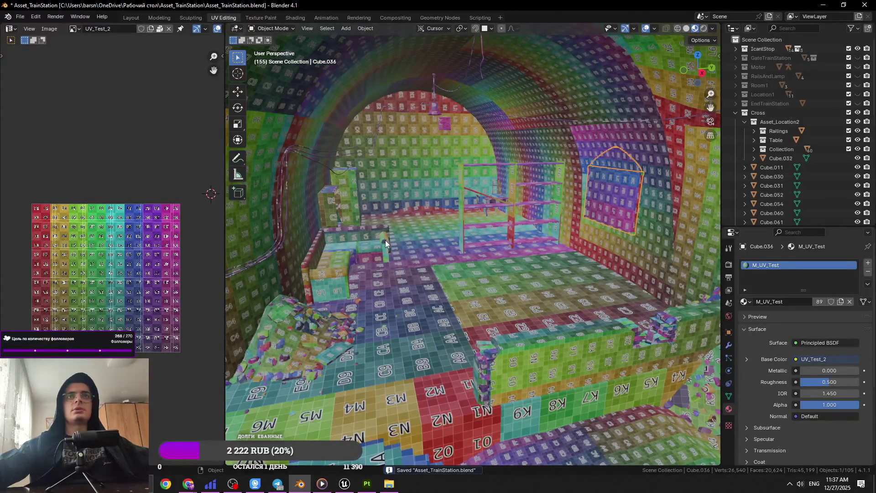
click(385, 240)
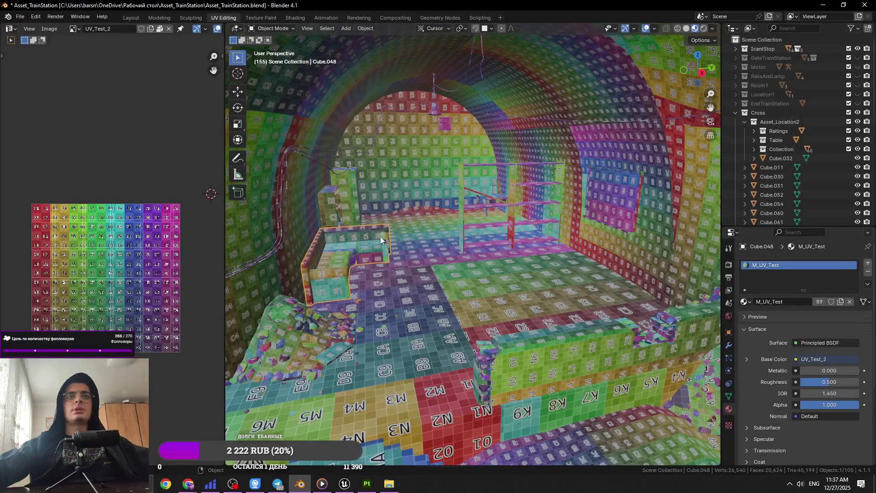
Save a copy of the scene file to the Desktop with the typed name 'ds'.
click(24, 17)
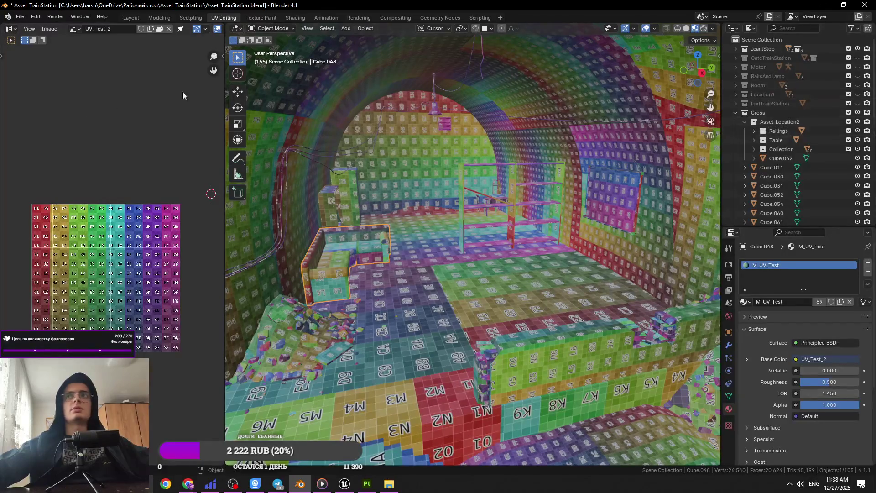
click(20, 17)
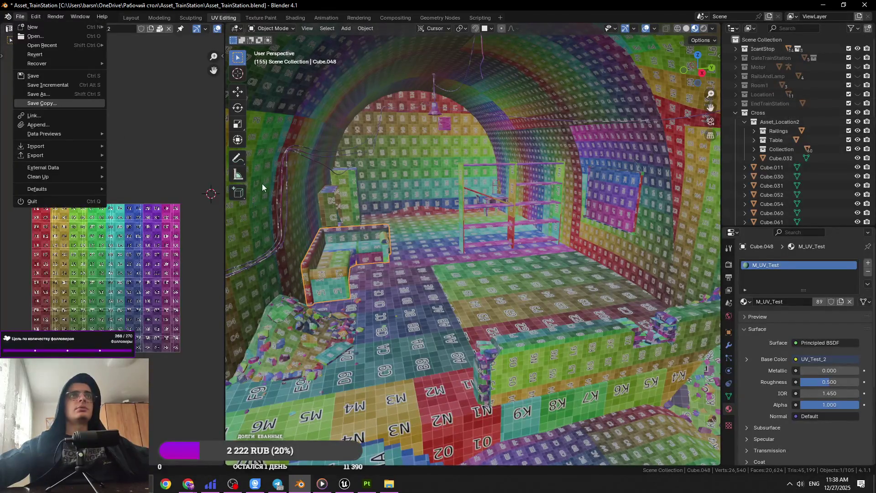
key(Return)
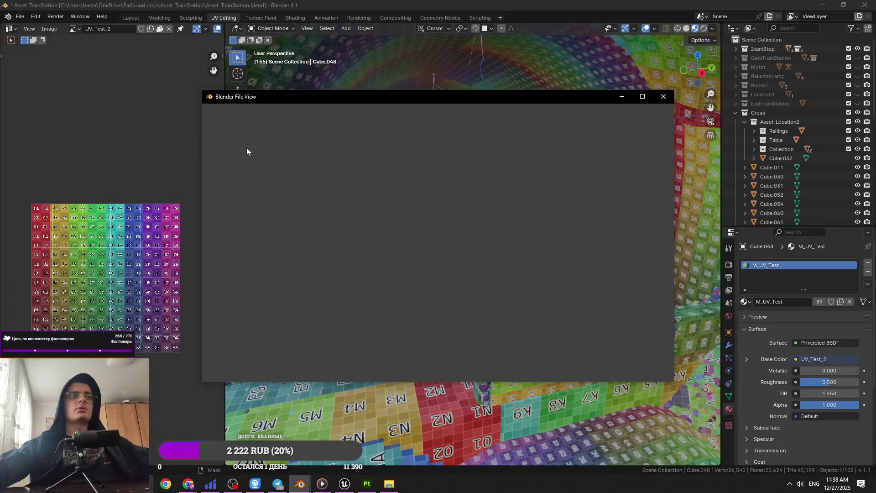
click(240, 163)
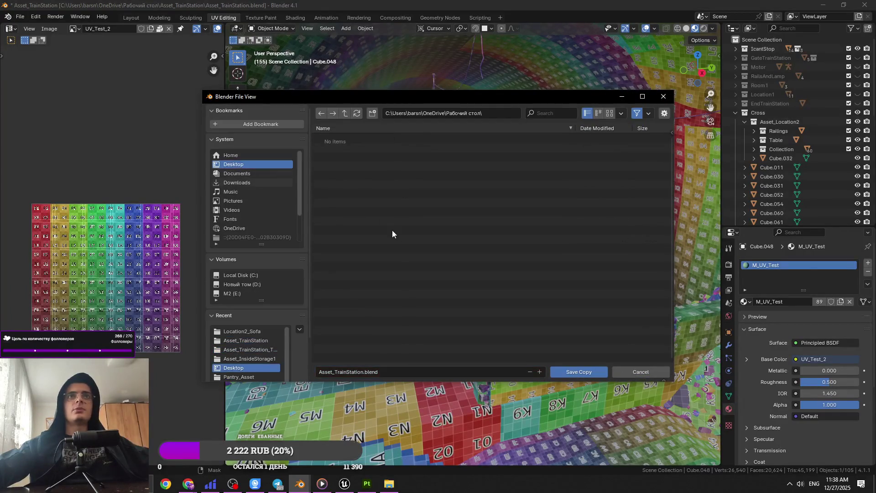
click(412, 371)
text(dsadsa)
click(573, 373)
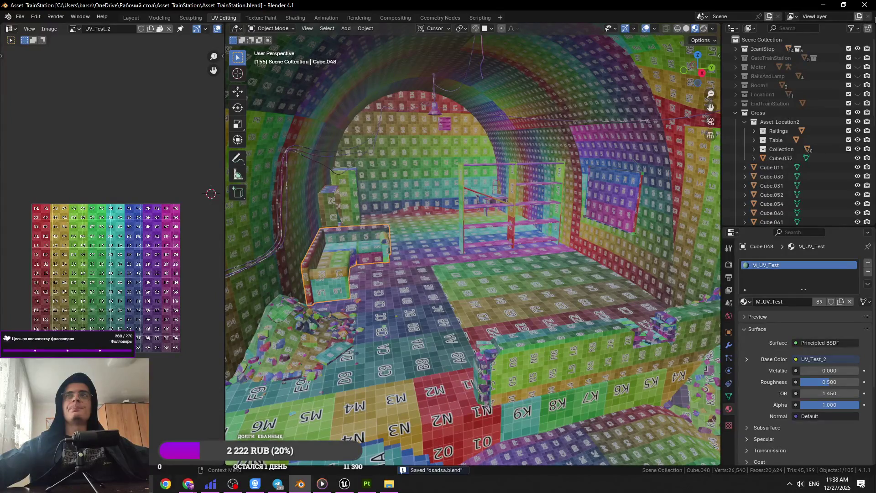
key(alt+Tab)
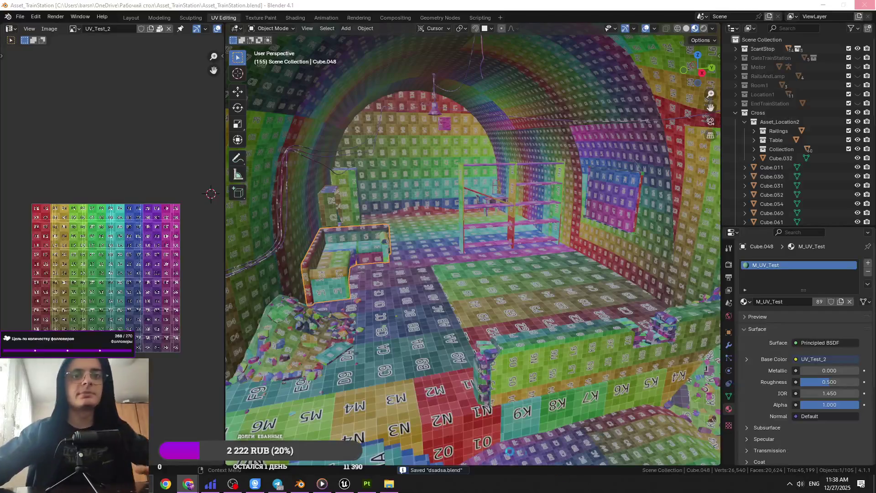
click(367, 485)
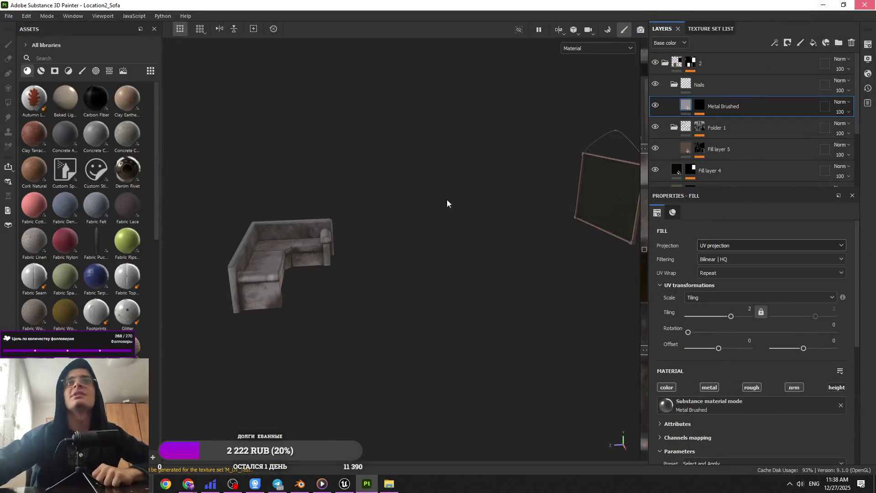
Save the sofa Painter project with Ctrl+S and confirm the save.
key(ctrl+s)
click(360, 256)
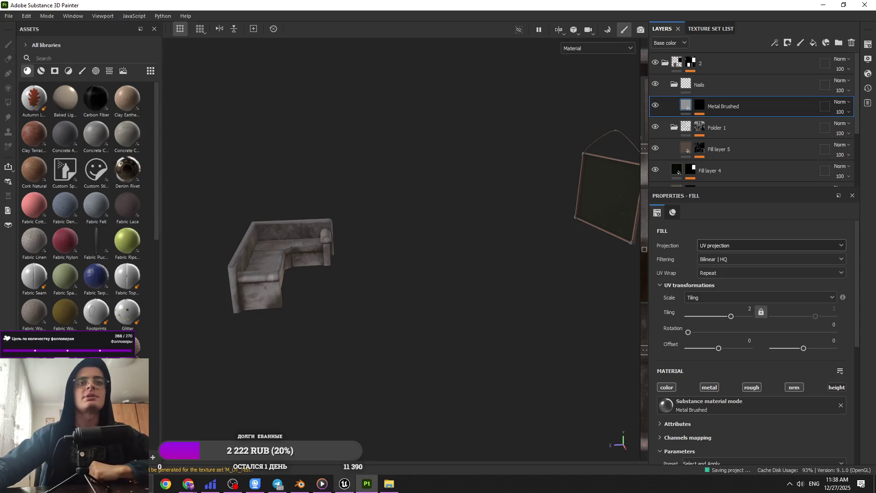
click(301, 483)
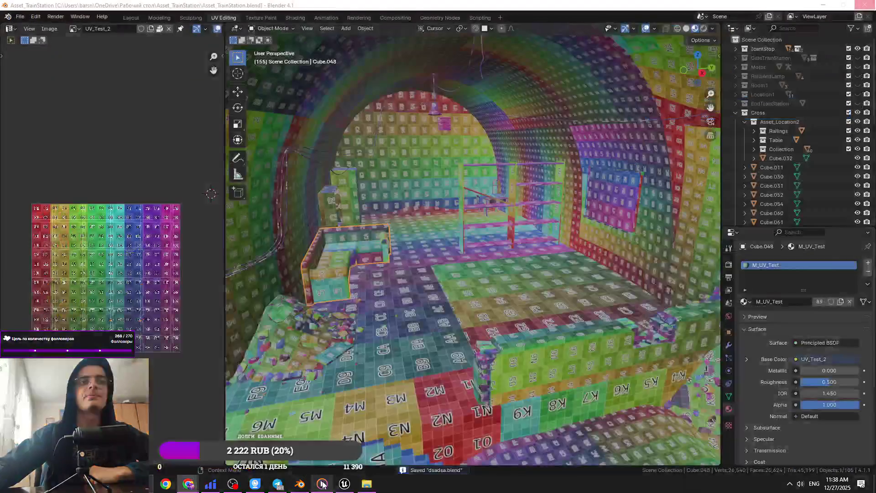
click(322, 483)
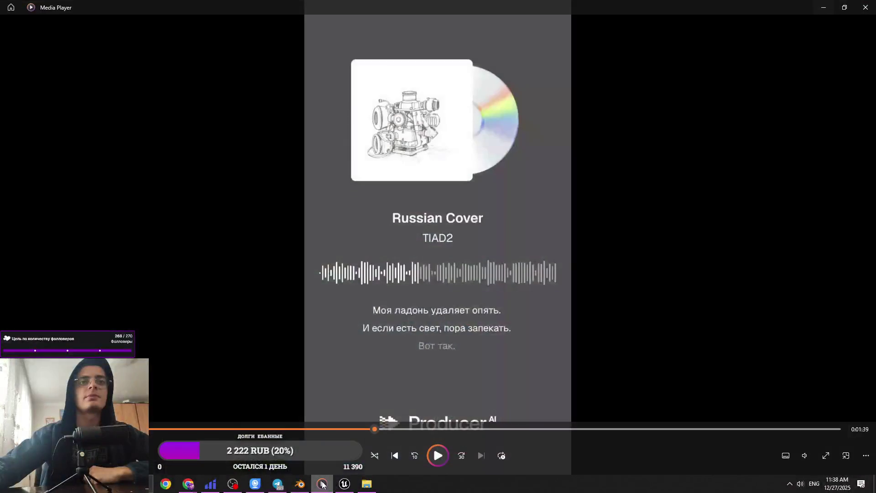
click(321, 485)
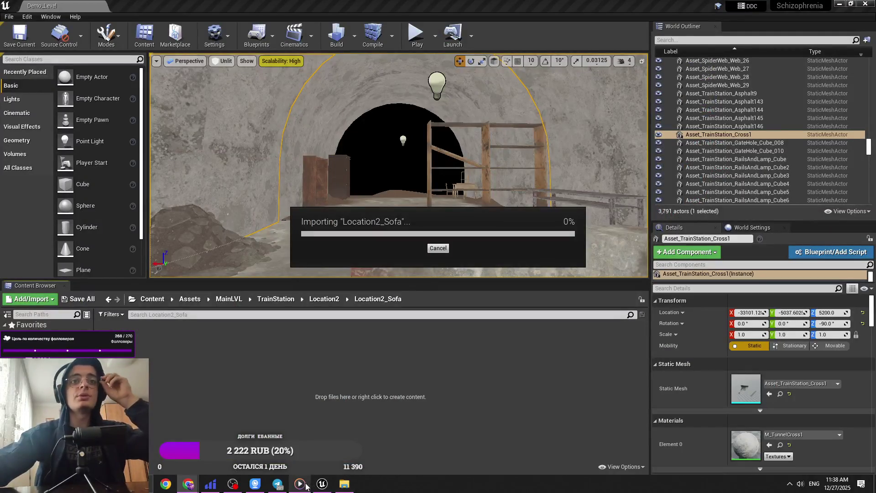
Skip the media player song to the second verse, close it, and return to the Location2_Sofa folder.
click(307, 487)
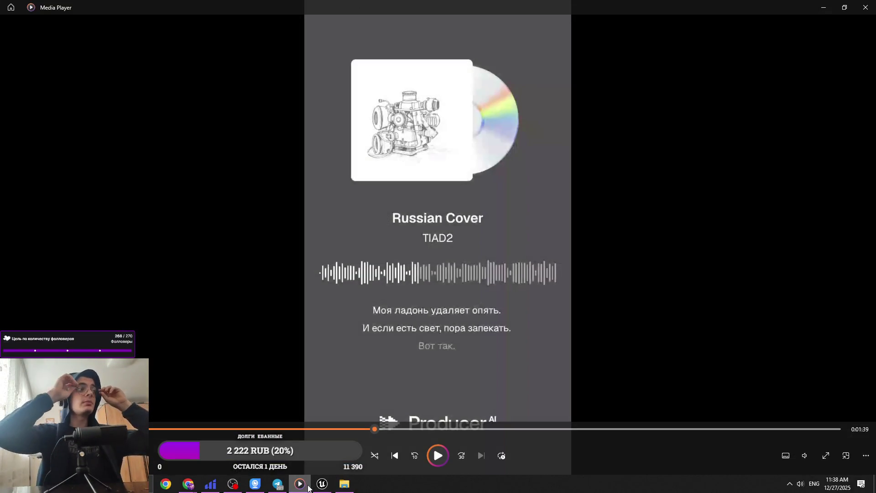
click(368, 431)
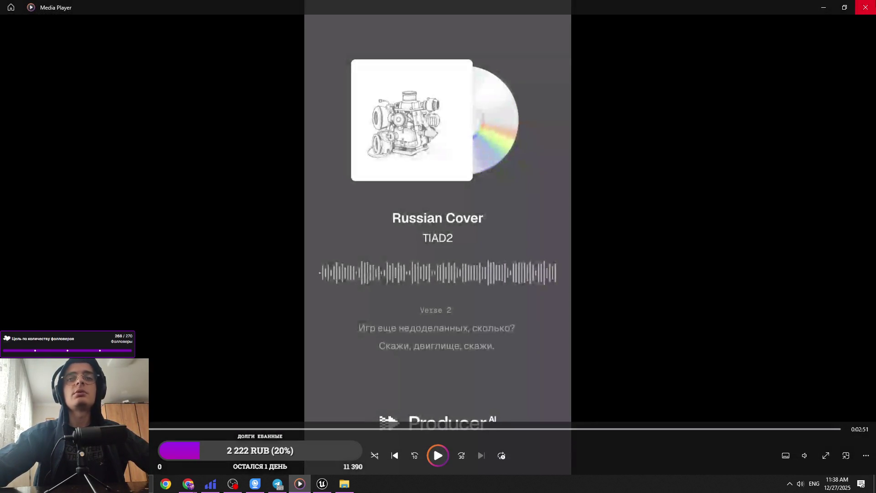
key(alt+F4)
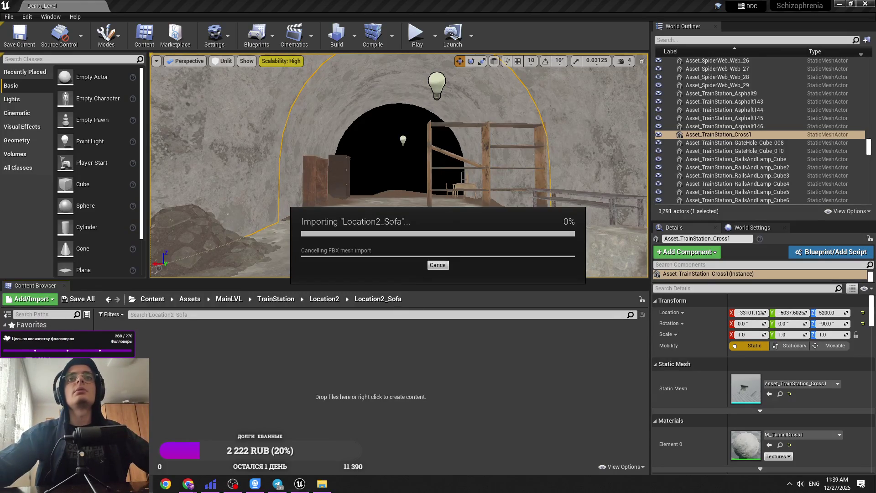
mouse_move(315, 489)
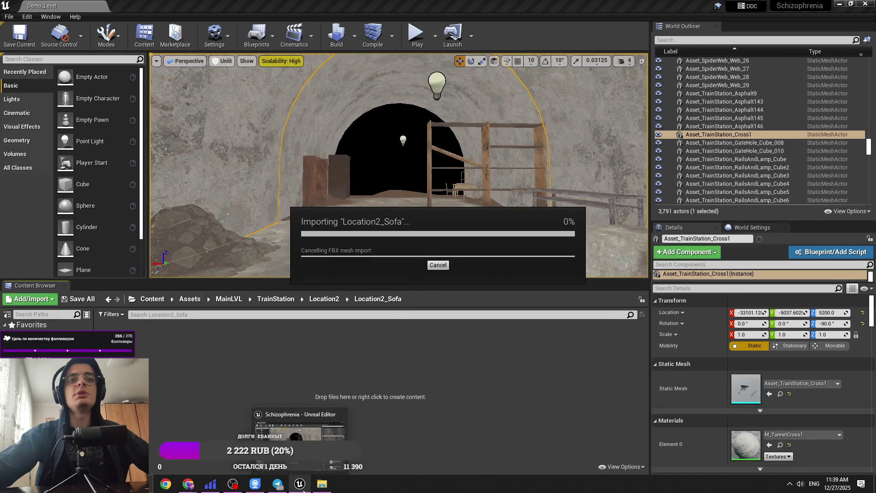
click(165, 484)
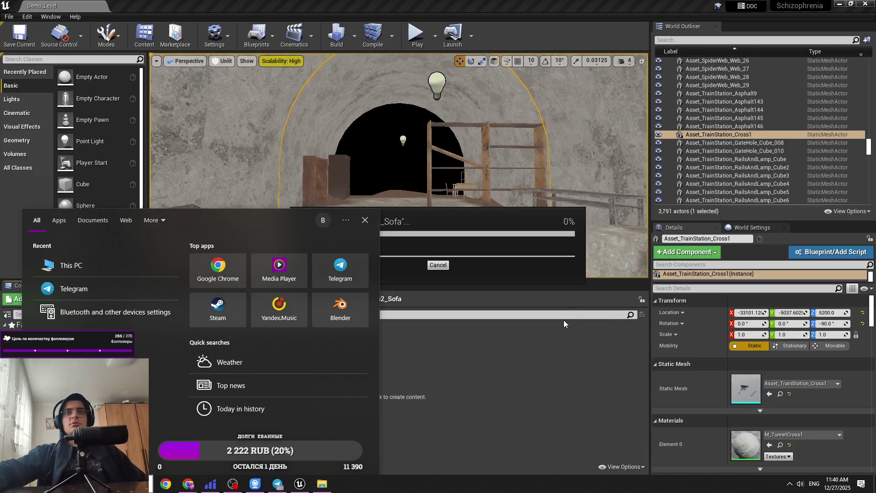
Dismiss the Start menu and wait for the Message Log to report 'Import was canceled.'.
click(299, 487)
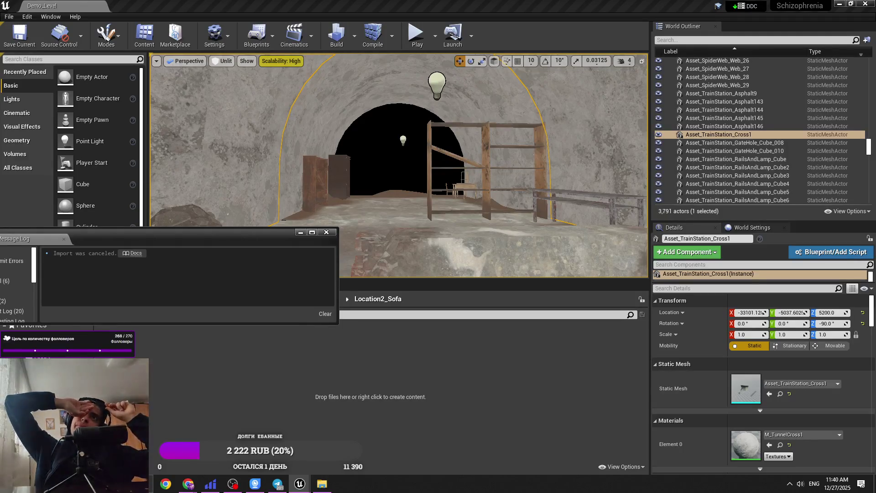
click(299, 240)
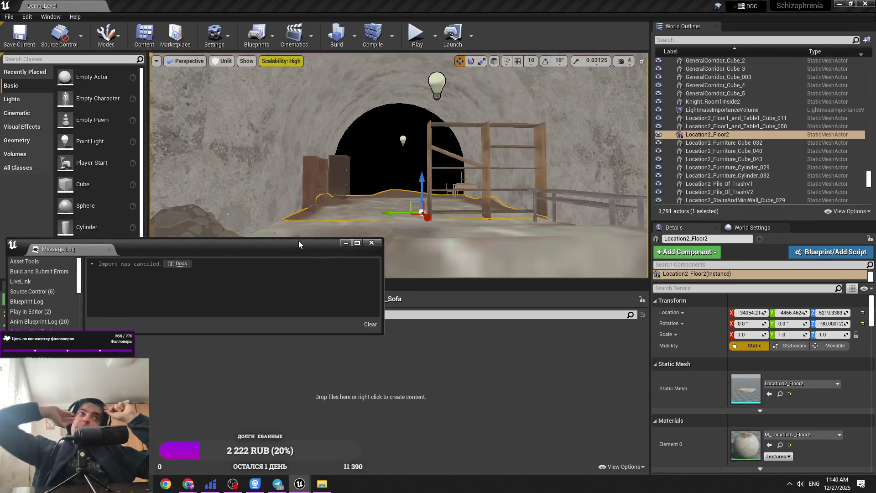
Close the import Message Log and minimise the Unreal editor.
click(371, 242)
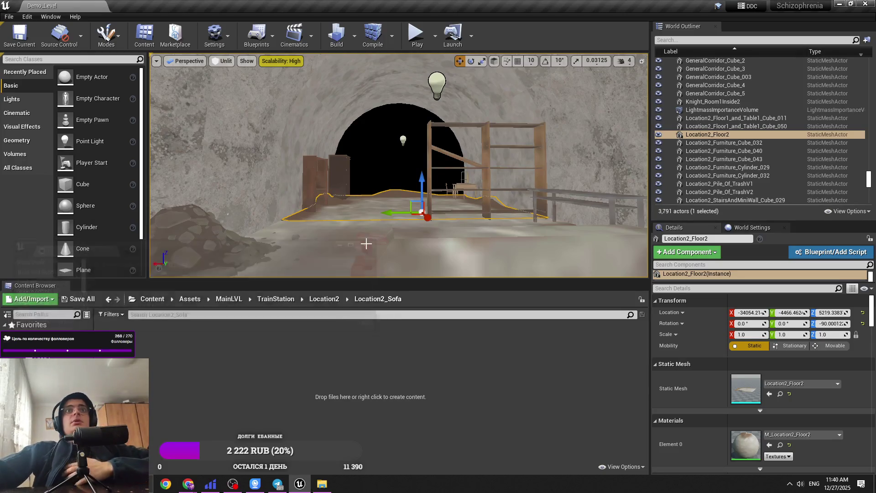
scroll(364, 243, up, 3)
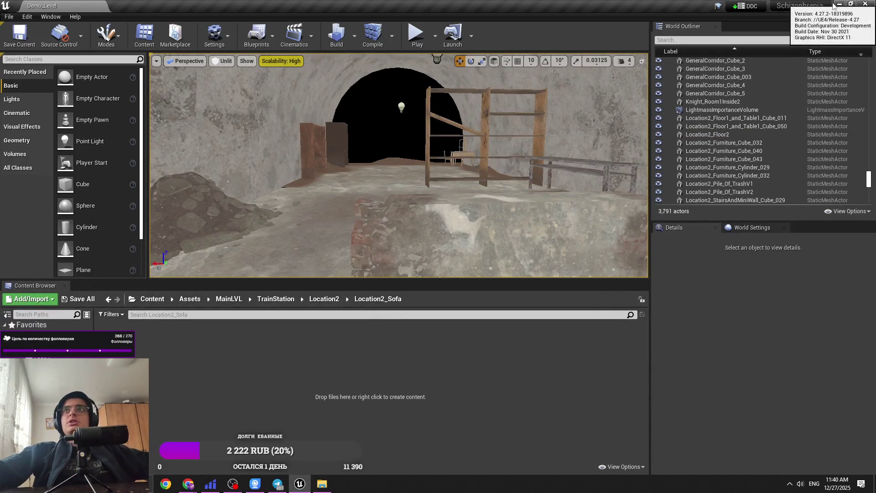
click(839, 4)
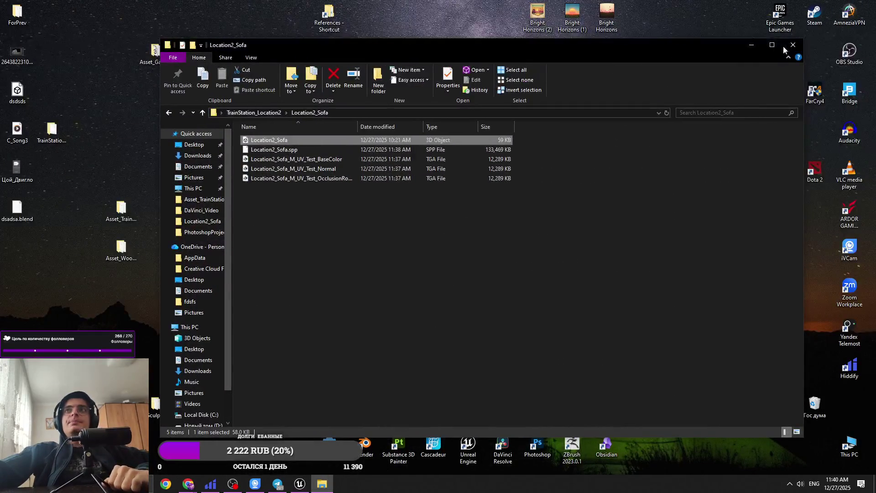
Close the folder window and open C_Song3 from the desktop in VLC media player.
key(alt+F4)
click(20, 63)
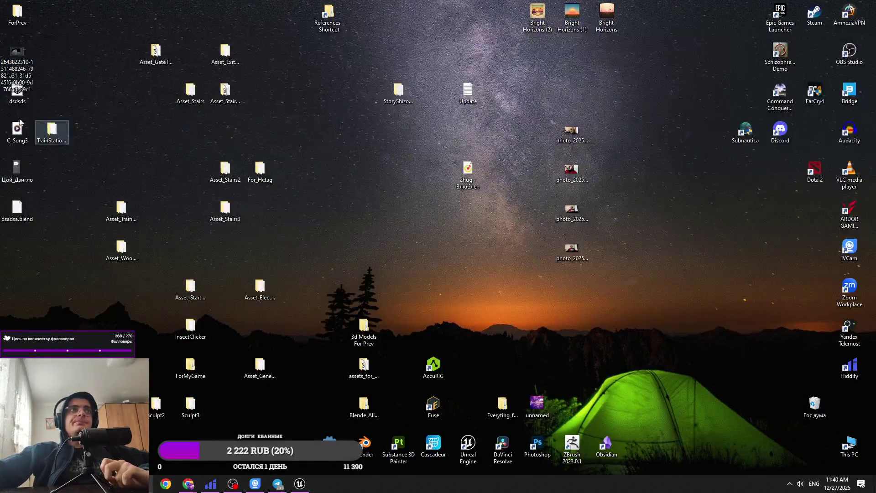
click(18, 137)
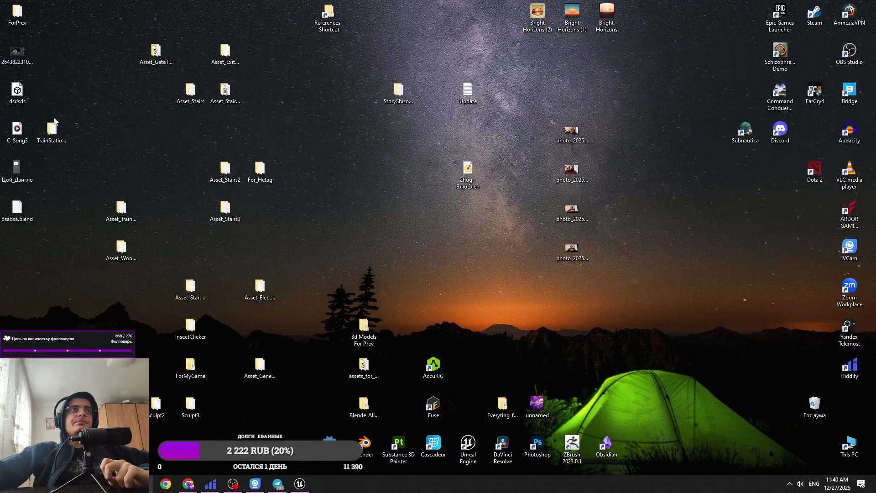
right_click(17, 138)
mouse_move(134, 210)
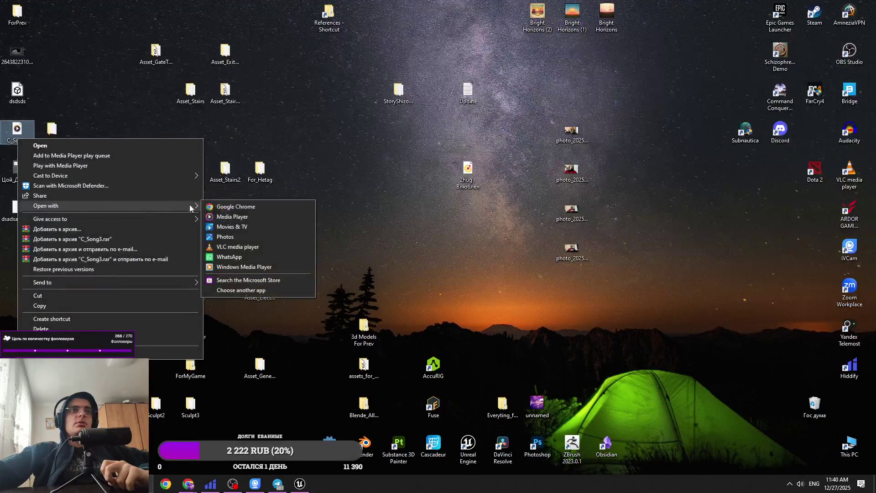
click(226, 245)
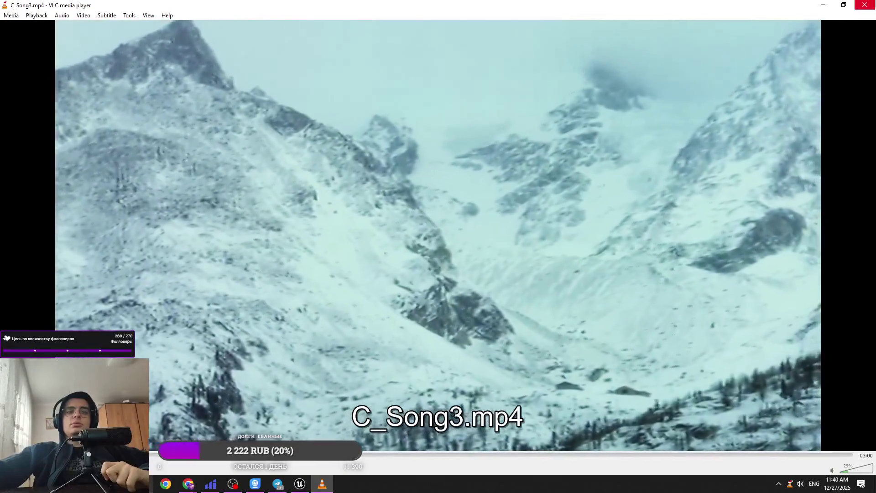
key(alt+F4)
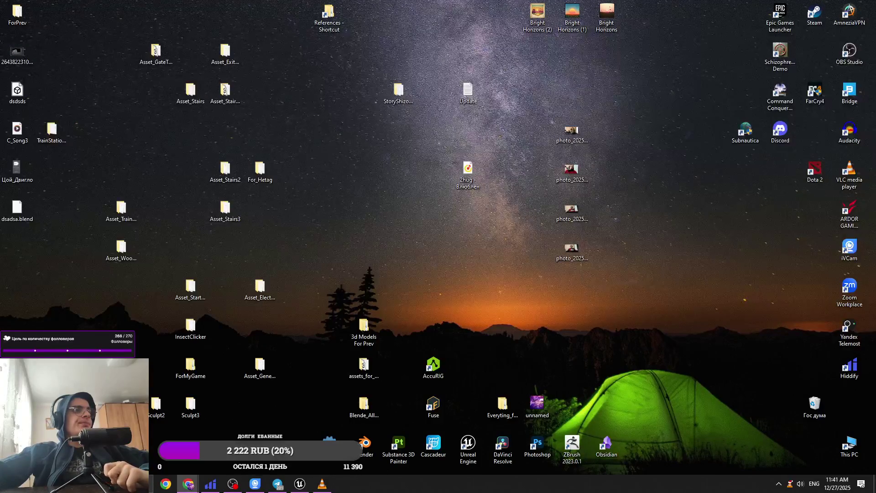
Close the Google Drive window and raise the C_Song3 playback volume to 32%.
mouse_move(277, 483)
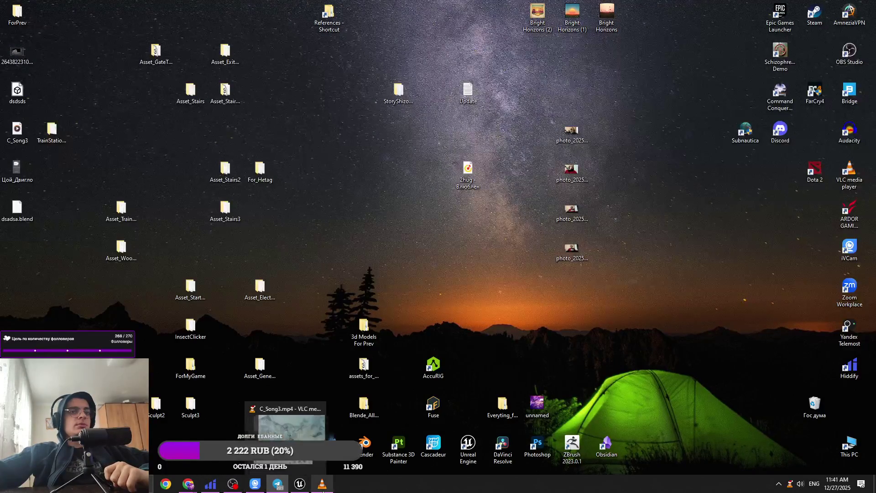
mouse_move(205, 486)
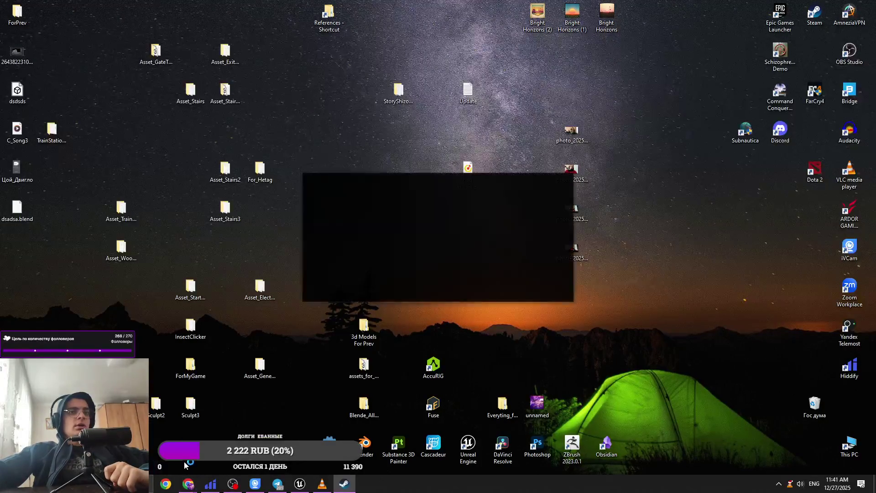
click(277, 418)
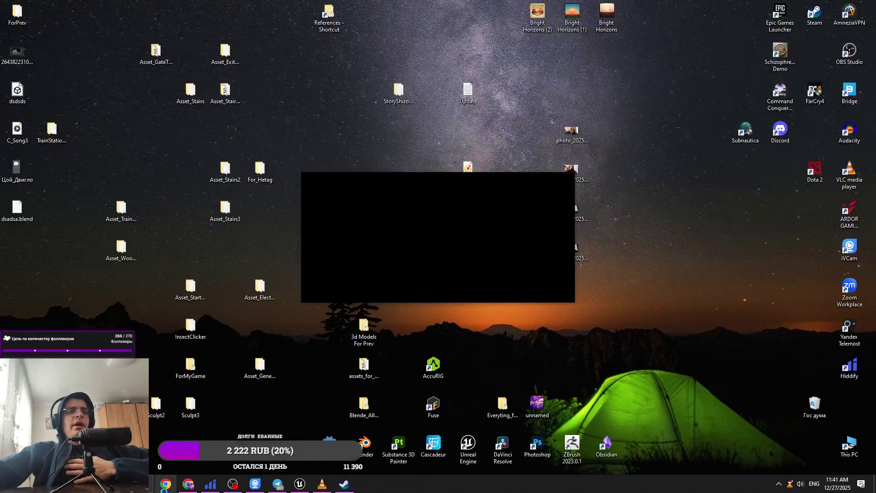
mouse_move(318, 476)
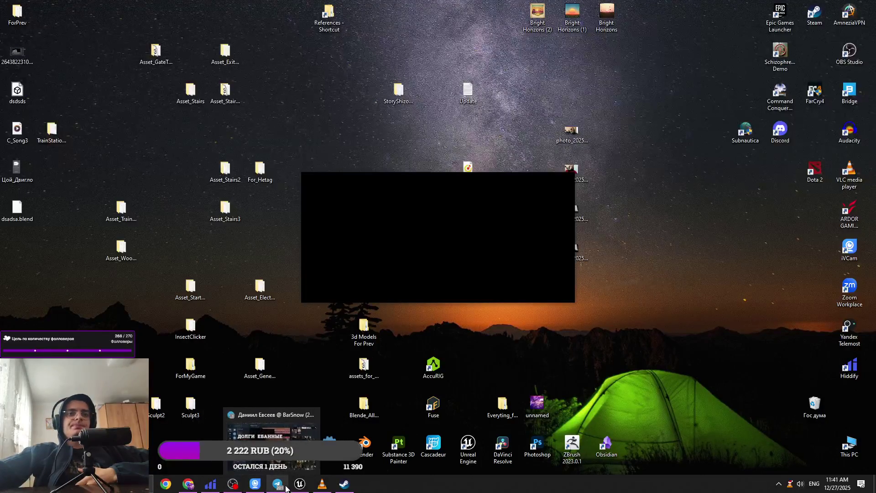
click(285, 487)
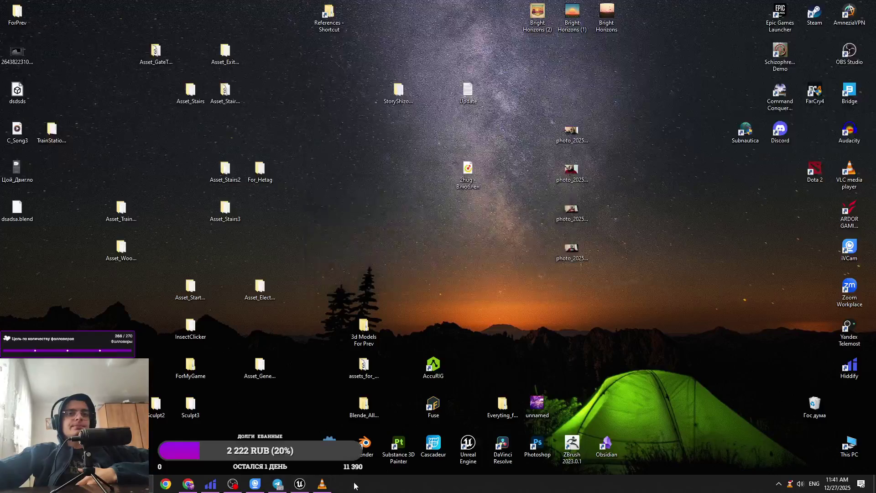
click(321, 485)
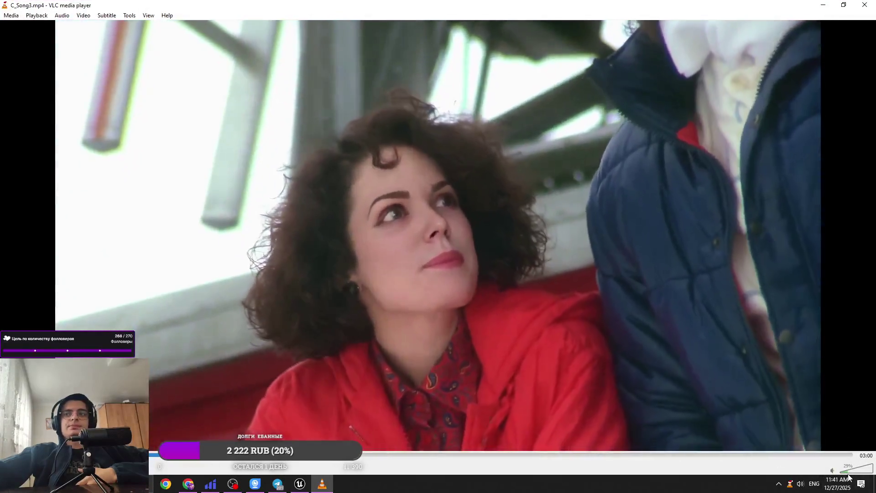
click(848, 477)
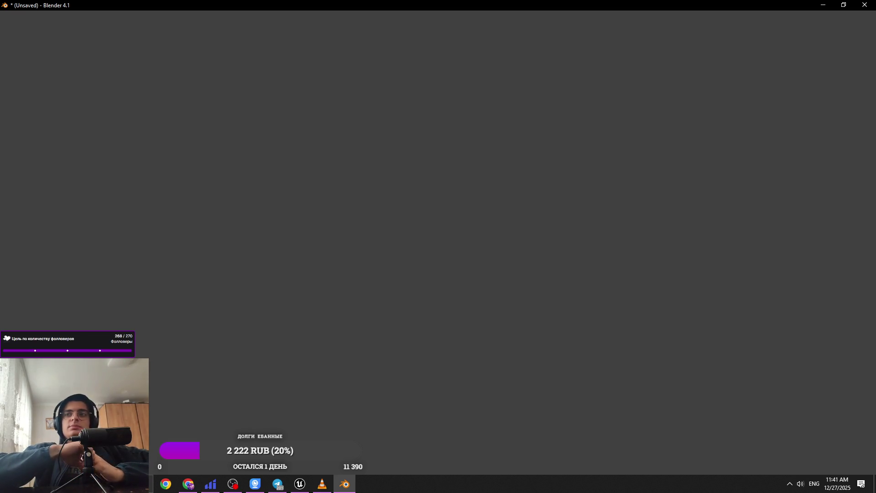
Dismiss the calendar flyout and Blender splash screen, then start opening a saved .blend file.
click(841, 489)
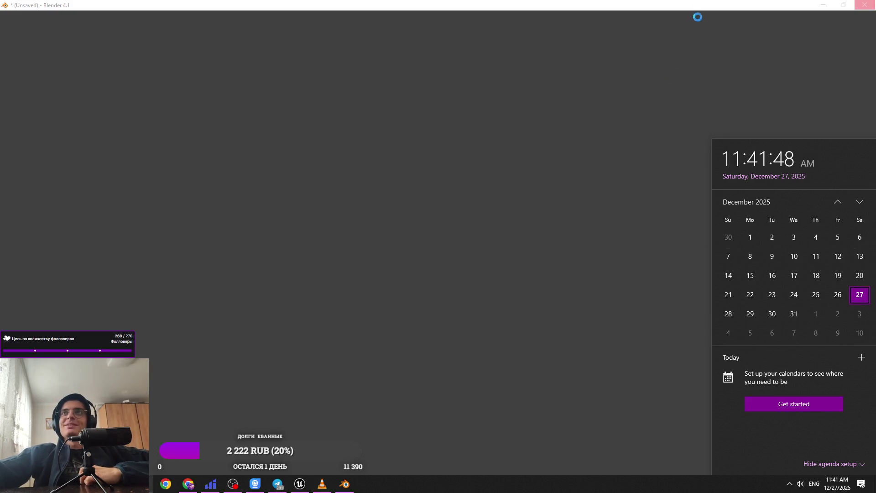
click(686, 4)
click(837, 483)
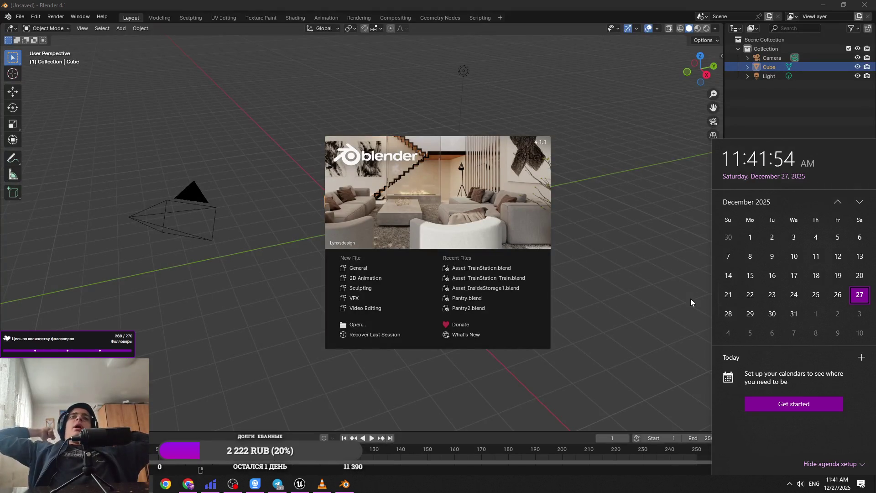
click(101, 95)
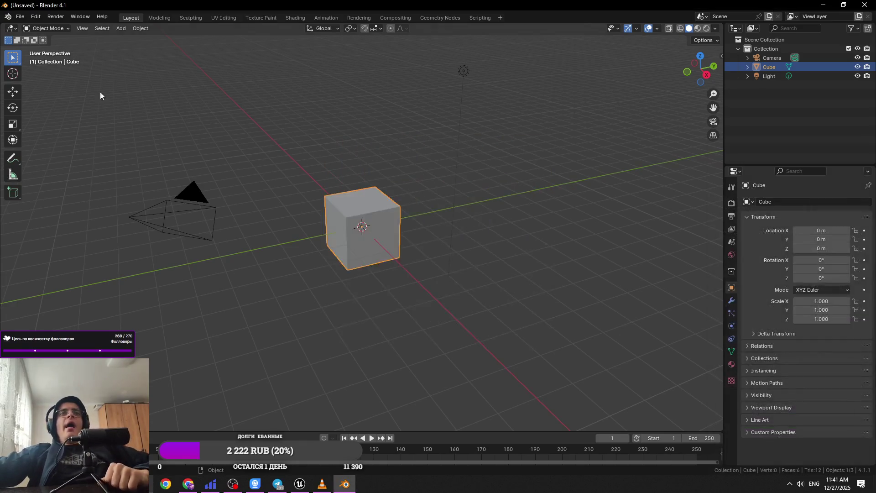
click(20, 17)
click(36, 36)
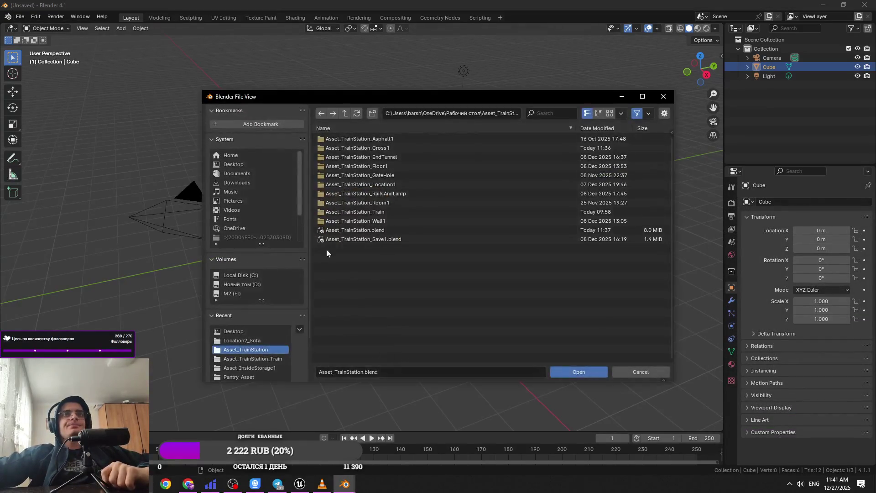
Open dsadsa.blend, collapse the Cross collection and expand the Motor collection.
scroll(450, 264, down, 5)
double_click(343, 349)
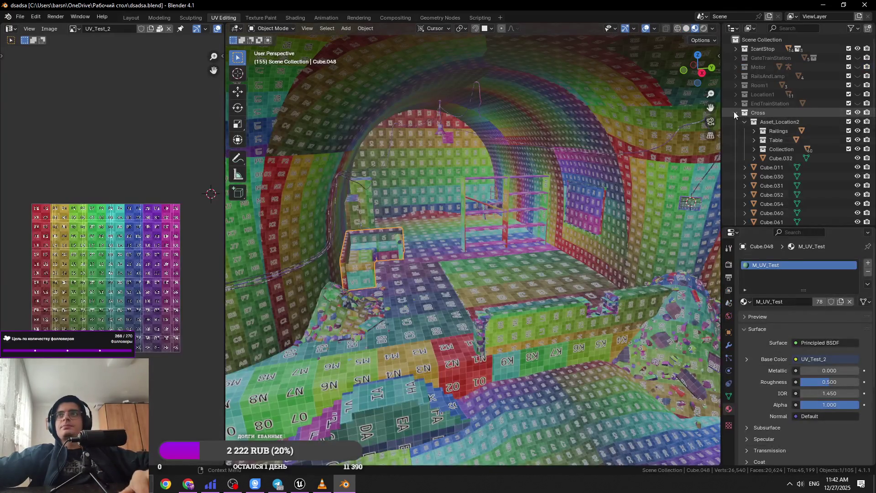
click(735, 112)
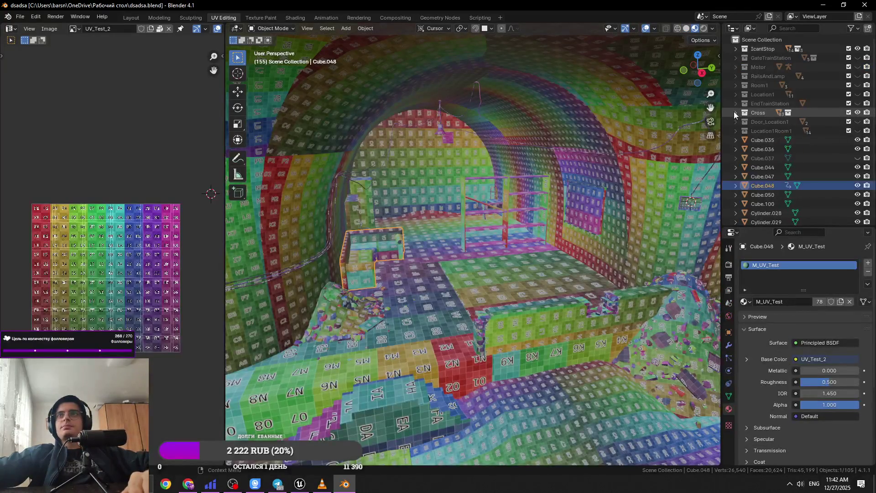
click(736, 68)
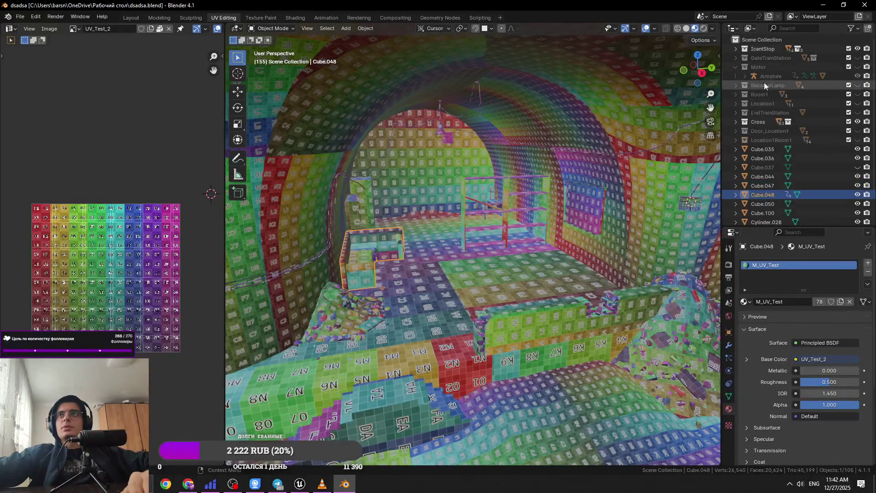
scroll(761, 112, down, 3)
scroll(763, 111, up, 3)
Select the sofa Cube.048 together with the wall picture frame Cube.036.
click(586, 203)
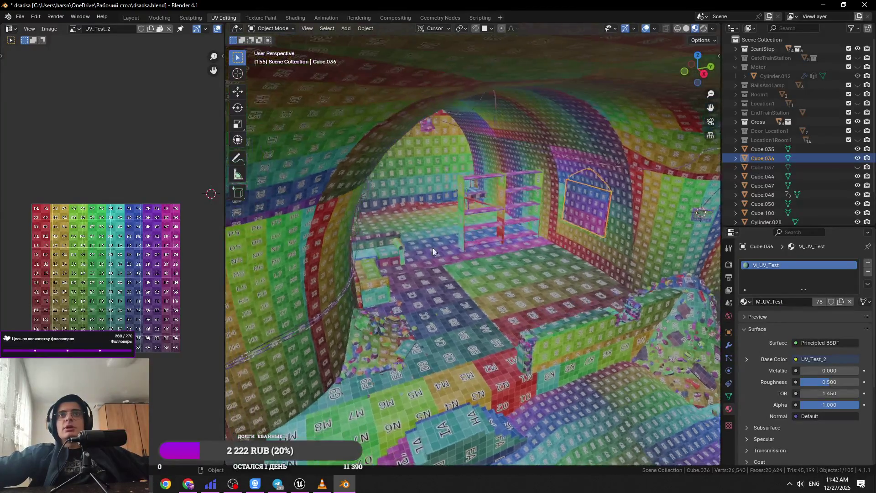
click(467, 237)
shift+click(570, 204)
click(20, 17)
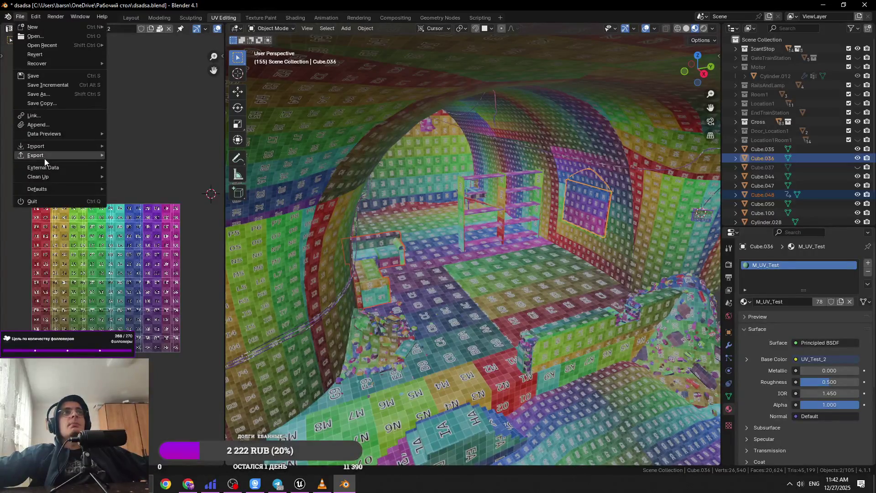
Export the scene as FBX over Location2_Sofa.fbx in TrainStation_Location2/Location2_Sofa.
mouse_move(65, 158)
click(133, 244)
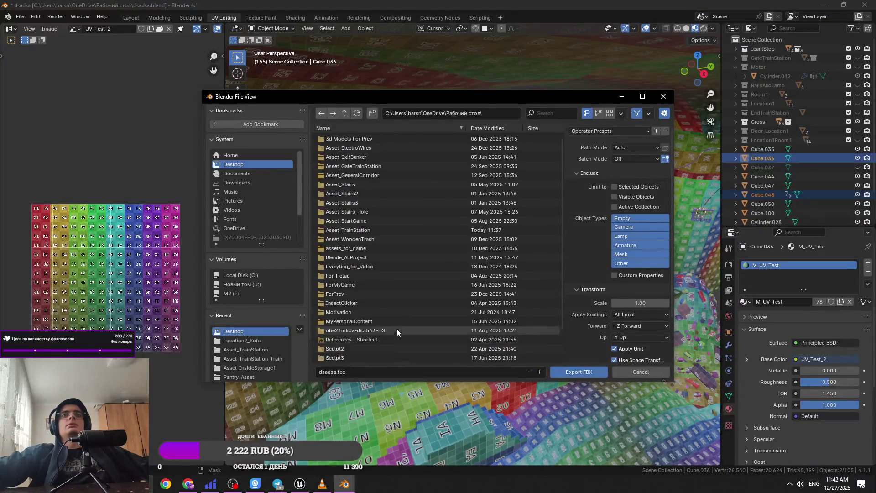
scroll(396, 244, down, 2)
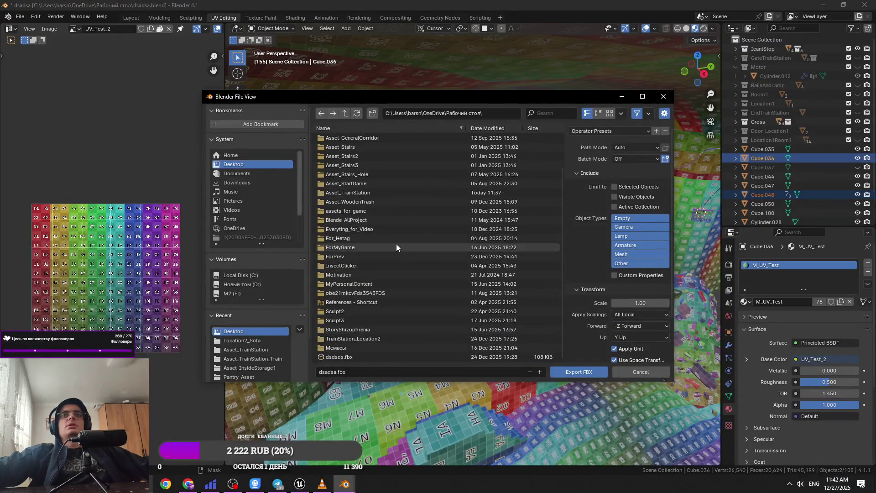
click(396, 338)
click(399, 188)
click(401, 139)
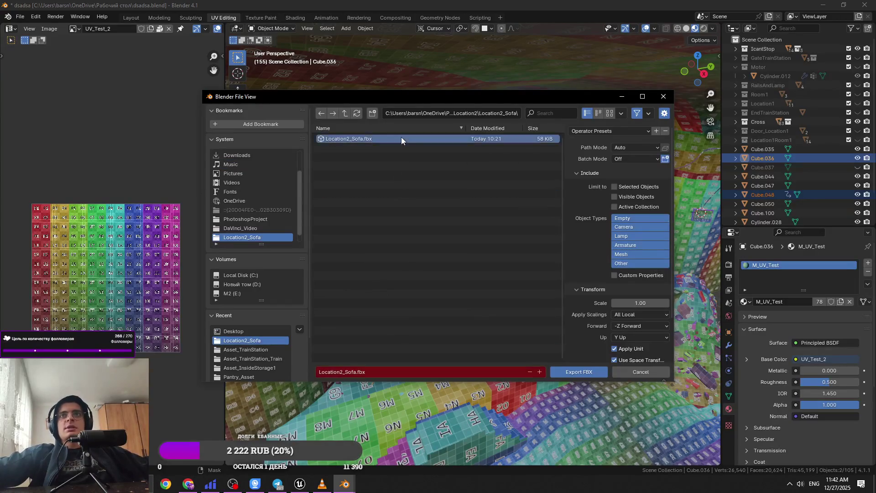
click(568, 376)
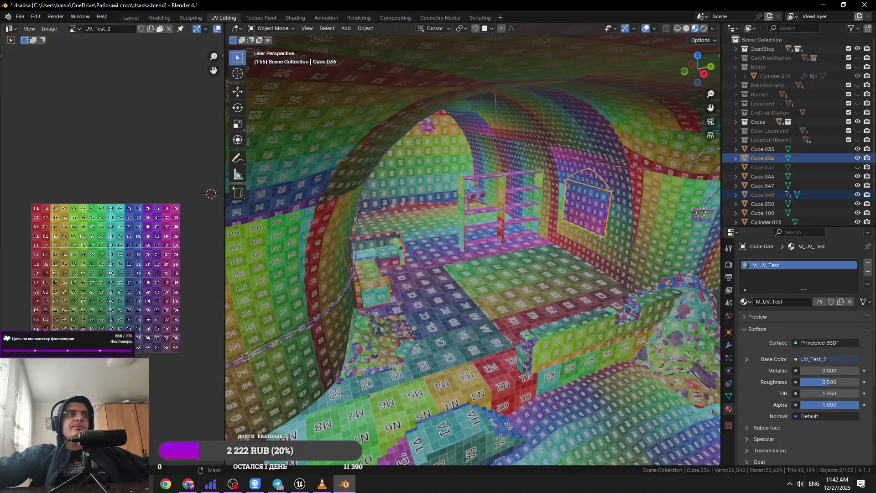
Switch away from Blender to the desktop and refresh it.
key(alt+Tab)
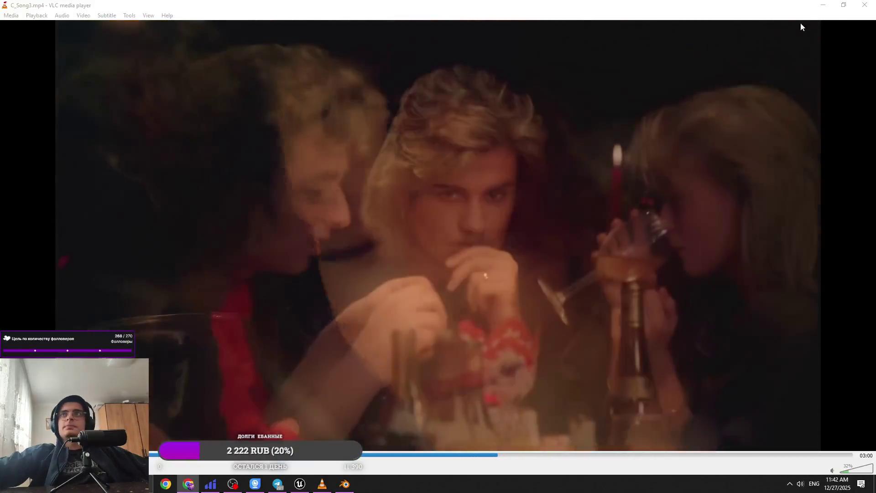
key(super+d)
right_click(268, 195)
click(279, 218)
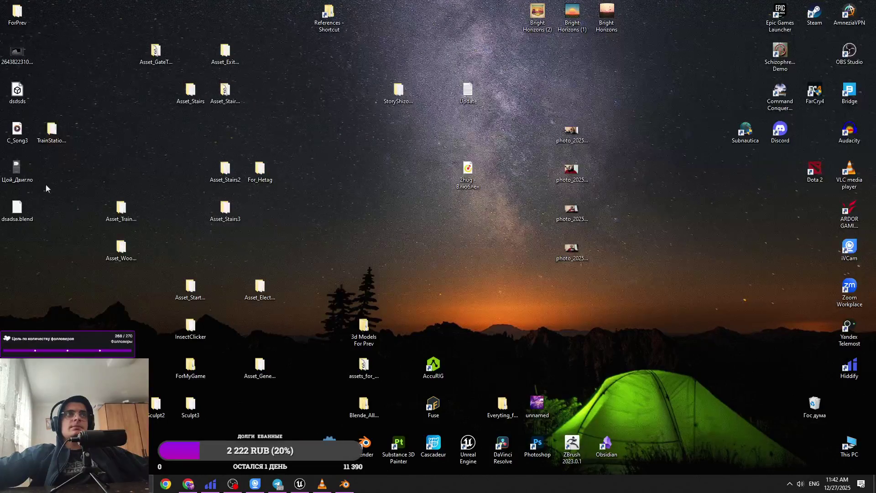
right_click(66, 91)
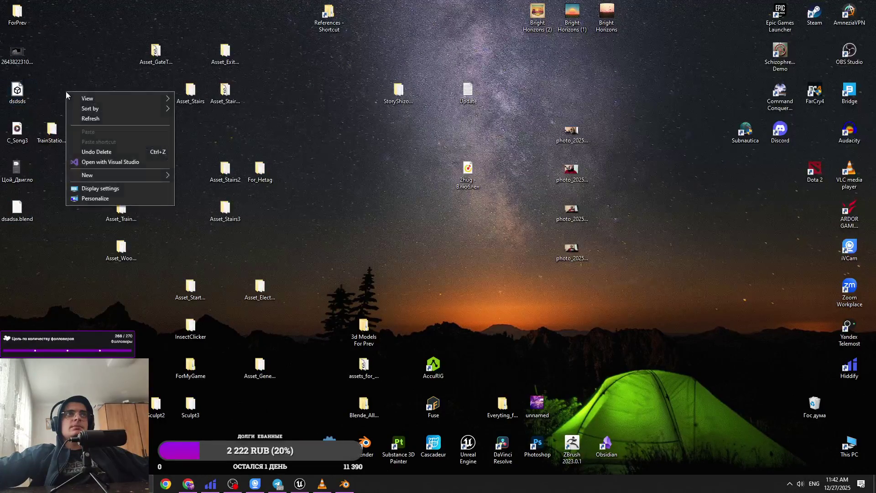
click(62, 133)
Open TrainStation_Location2 > Location2_Sofa in Explorer, then return to Blender's File menu.
double_click(61, 132)
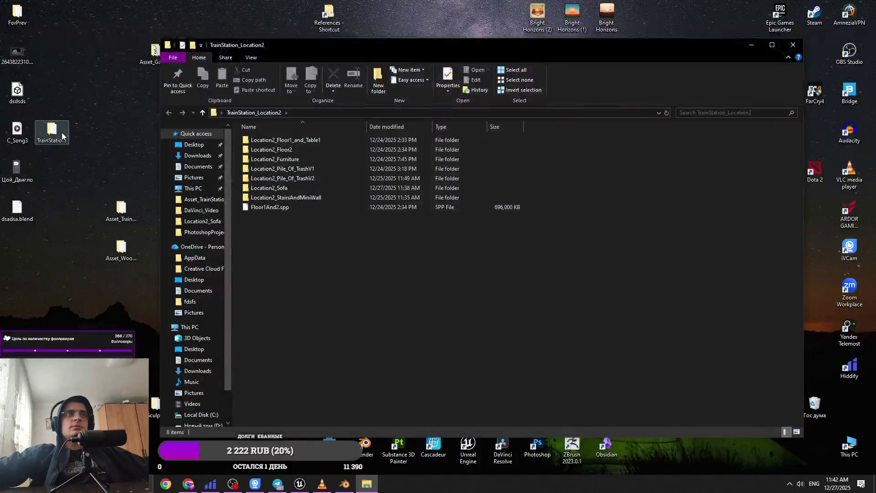
double_click(318, 188)
click(349, 486)
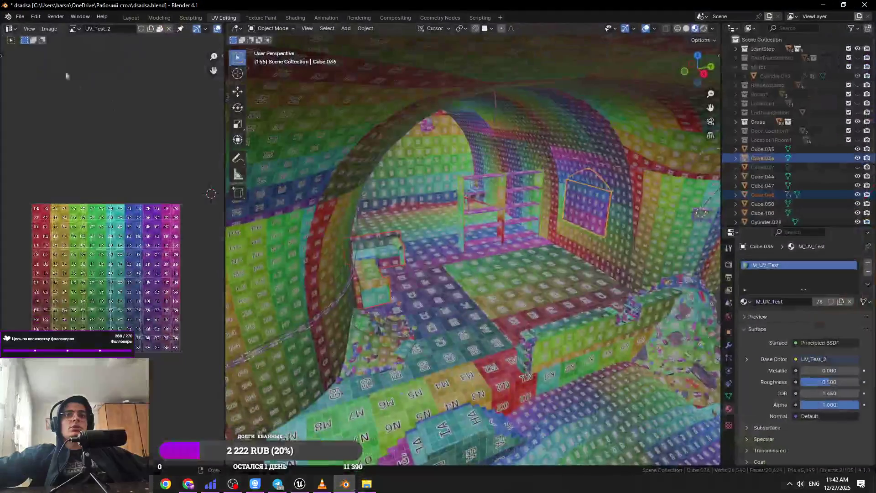
click(20, 16)
Re-export the selected objects as FBX over Location2_Sofa.fbx.
mouse_move(64, 154)
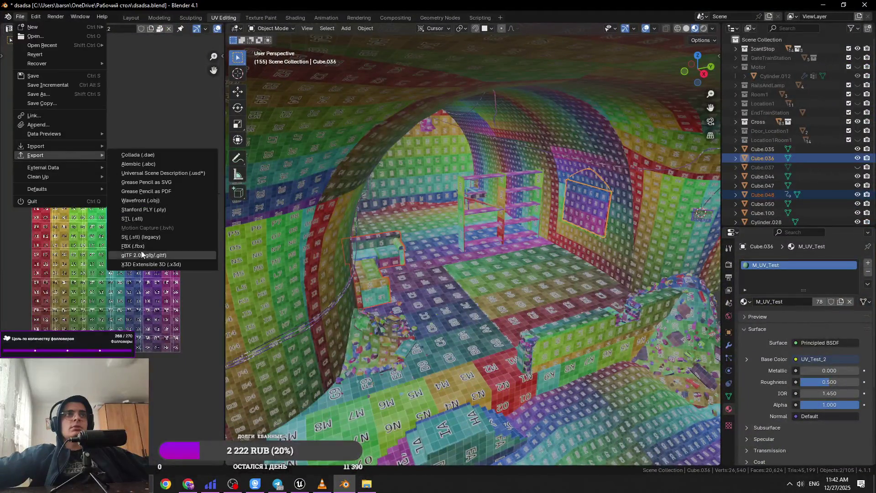
click(133, 245)
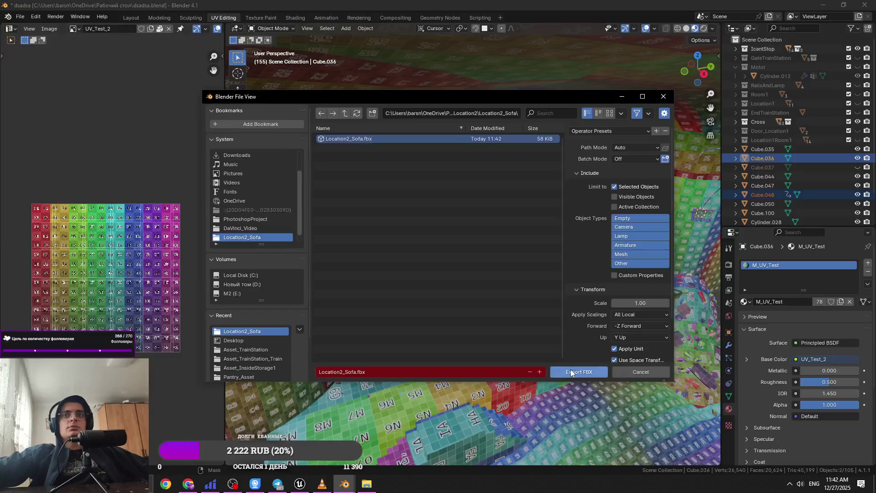
click(578, 371)
Minimize Blender, delete two leftover desktop files, and bring the Location2_Sofa folder forward.
click(827, 5)
click(30, 88)
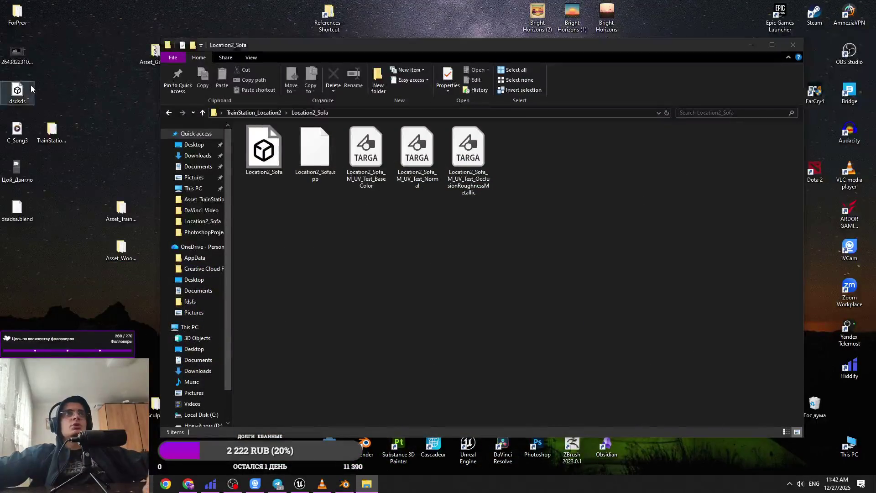
key(Delete)
click(18, 209)
key(Delete)
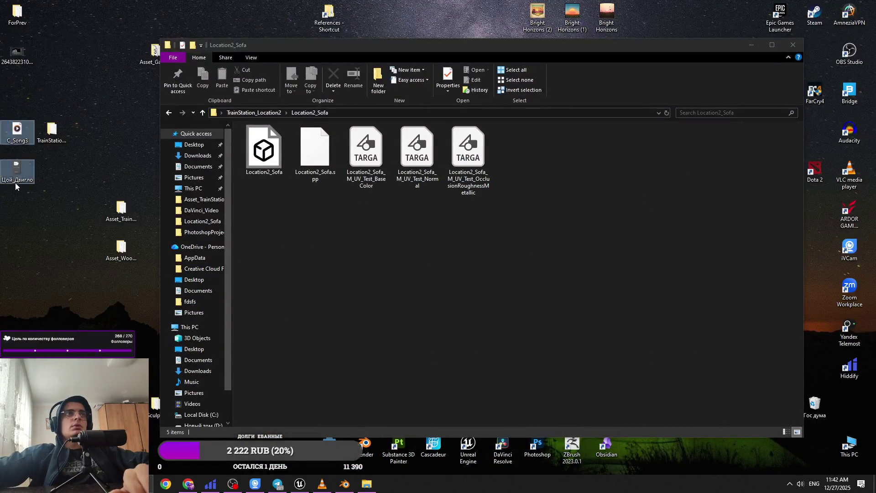
click(271, 180)
Import Location2_Sofa.fbx into Unreal's Location2_Sofa content folder, then go back to Blender.
right_click(292, 237)
click(308, 415)
click(299, 482)
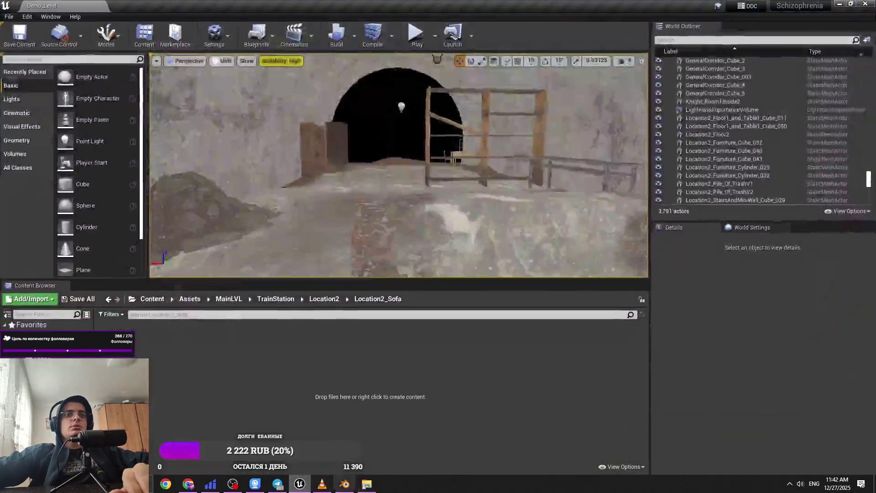
click(366, 483)
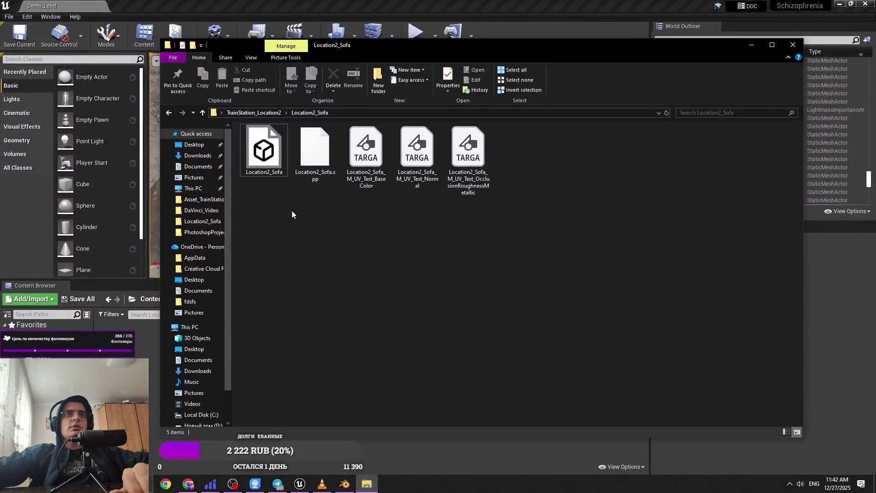
click(268, 158)
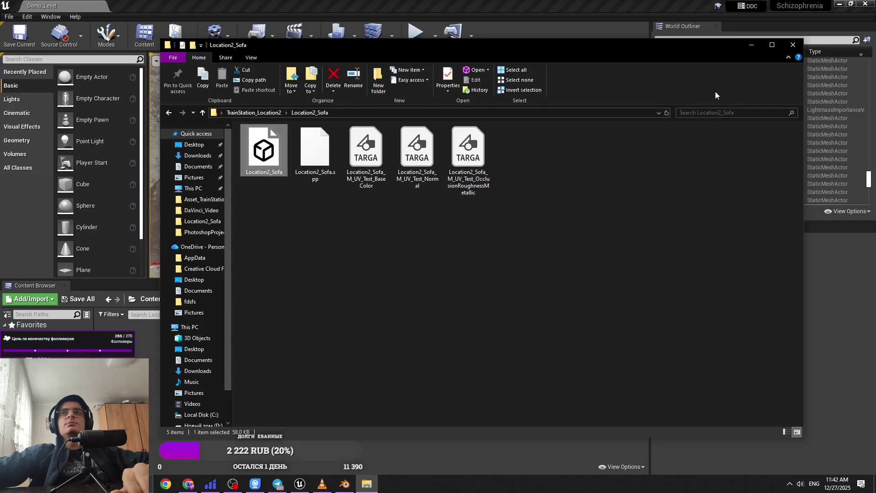
click(749, 46)
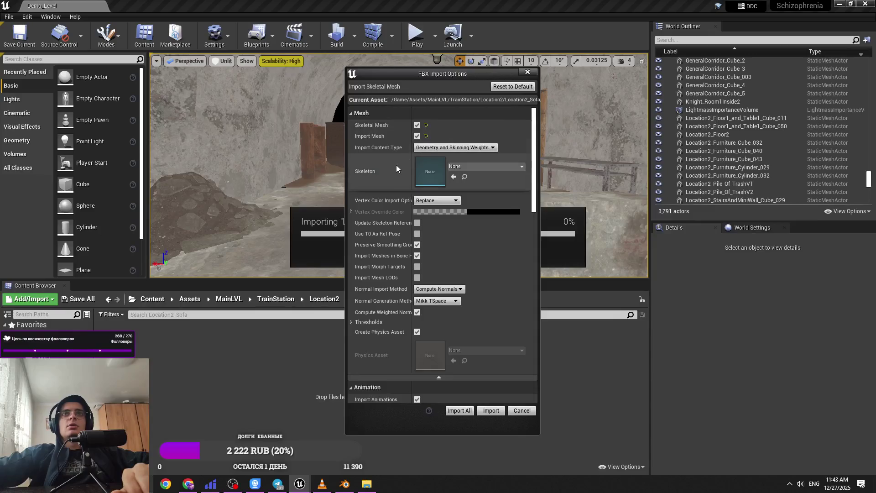
click(527, 72)
click(345, 483)
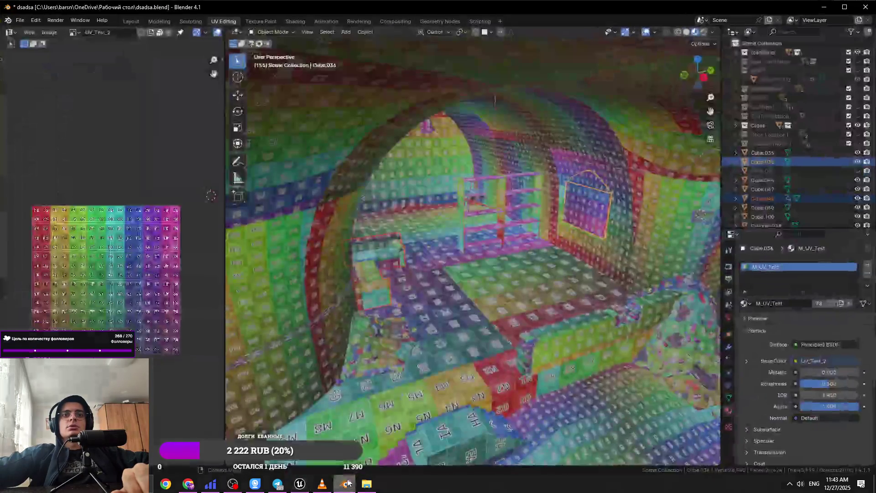
Delete the tunnel wall, floor pieces, wires and remaining tunnel objects.
scroll(499, 207, up, 3)
click(539, 243)
scroll(501, 241, down, 3)
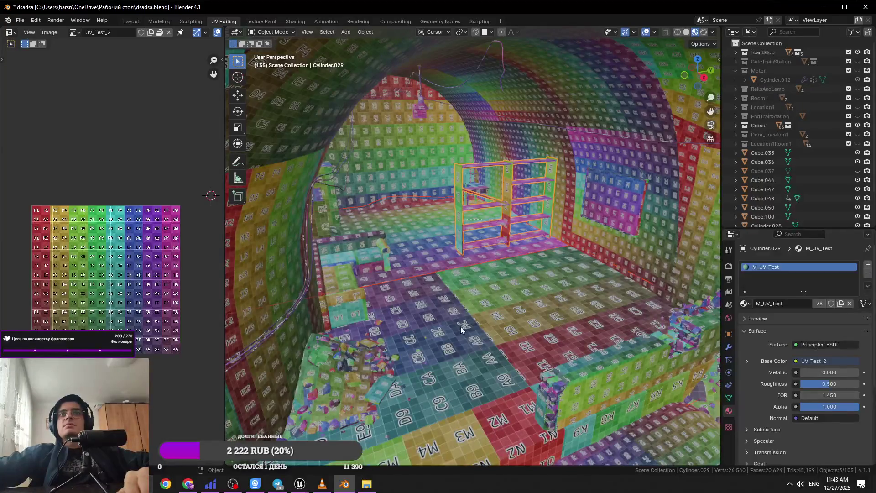
key(Delete)
click(507, 168)
key(Delete)
click(497, 119)
key(Delete)
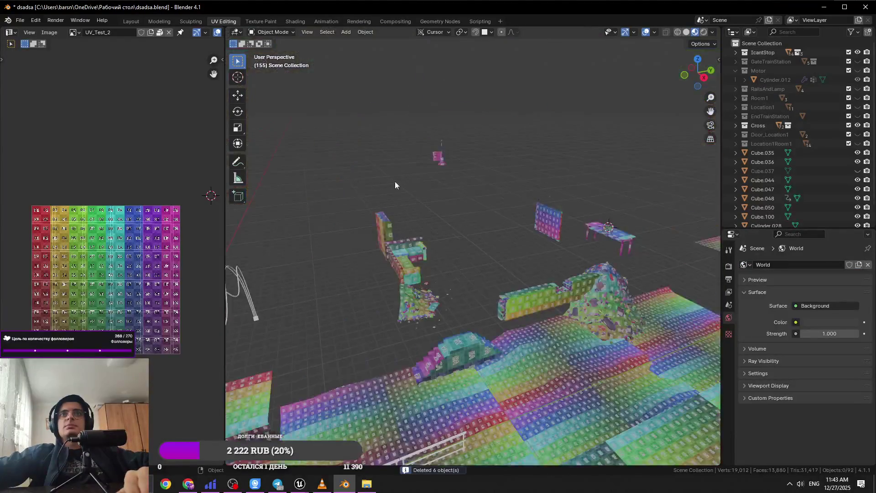
click(385, 228)
key(Delete)
click(592, 297)
key(Delete)
scroll(548, 296, down, 3)
mouse_move(588, 268)
mouse_down()
mouse_move(481, 331)
mouse_move(367, 261)
mouse_up()
key(Delete)
key(Delete)
scroll(496, 319, down, 3)
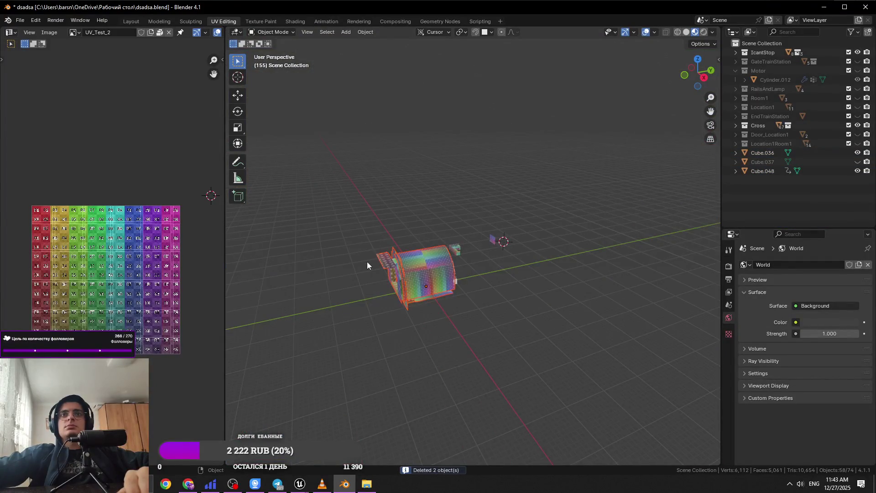
key(Delete)
key(Delete)
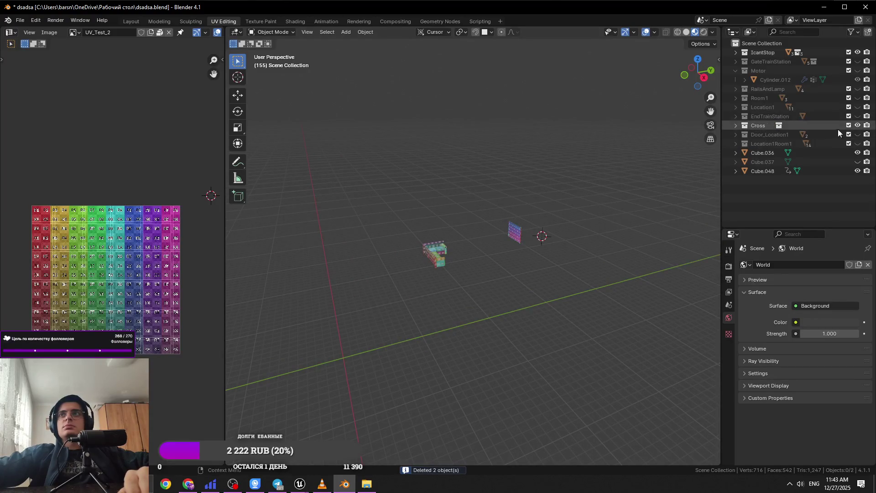
Unhide GateTrainStation and the Motor-to-Cube.037 collections, then delete the car and left-side buildings.
click(857, 62)
drag(857, 69, 859, 169)
click(572, 264)
key(Delete)
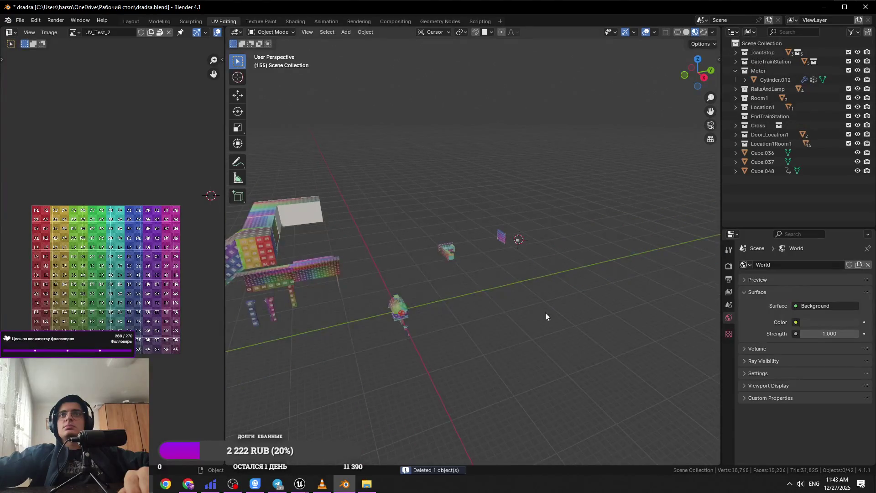
click(348, 306)
key(Delete)
key(Delete)
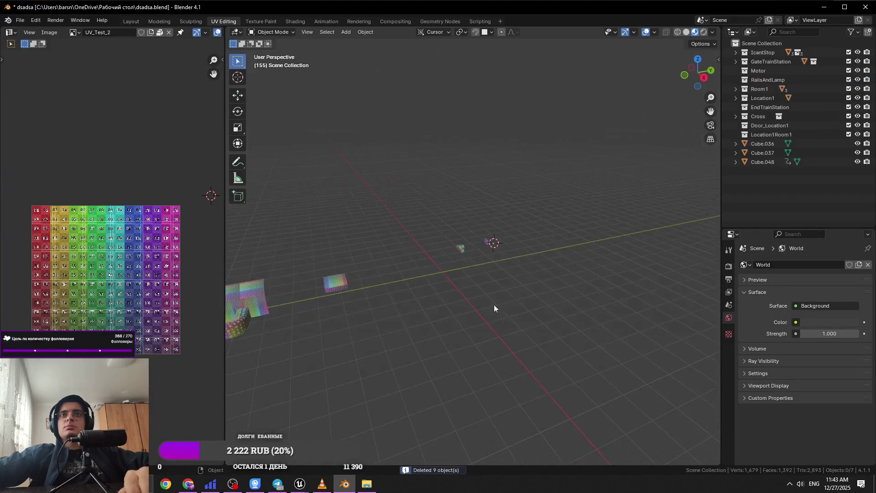
drag(377, 357, 256, 264)
key(Delete)
drag(411, 333, 324, 257)
key(Delete)
Delete Cylinder.023 and undo repeatedly with Ctrl+Z to bring back the deleted collections.
click(736, 62)
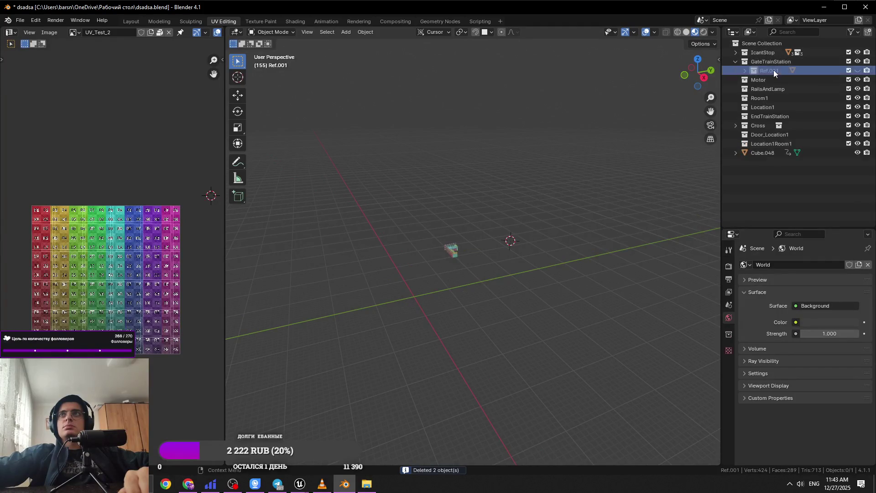
key(ctrl+z)
click(735, 52)
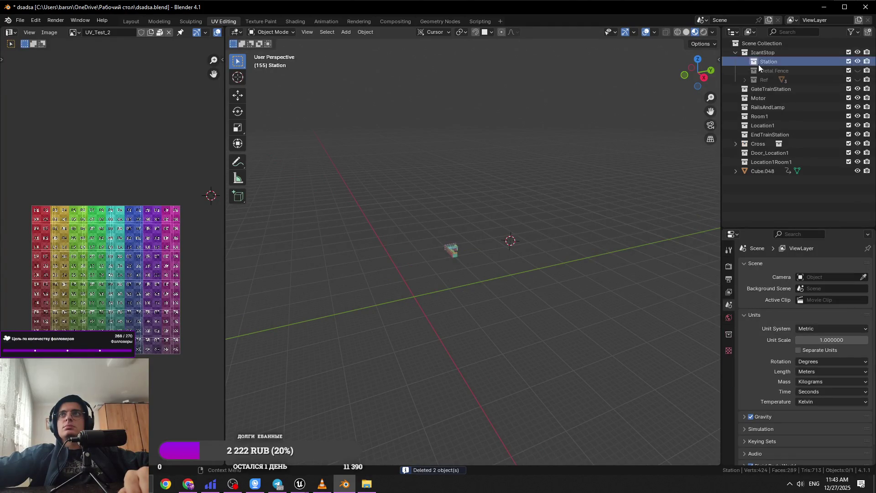
key(ctrl+z)
key(ctrl+z)
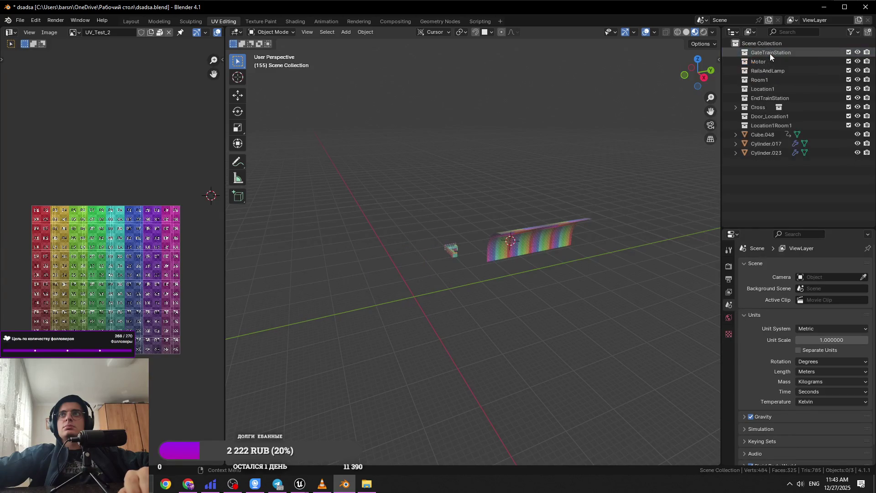
key(ctrl+z)
key(ctrl+z)
key(ctrl+z)
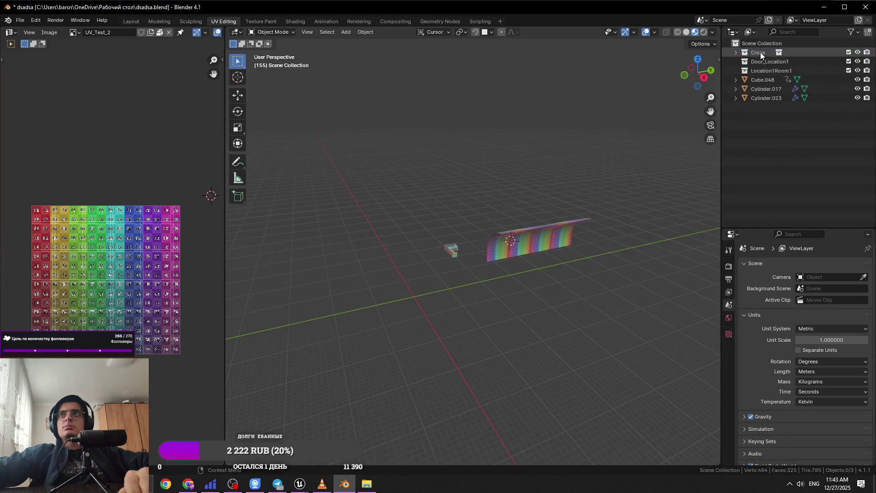
key(ctrl+z)
key(ctrl+z)
key(ctrl+z)
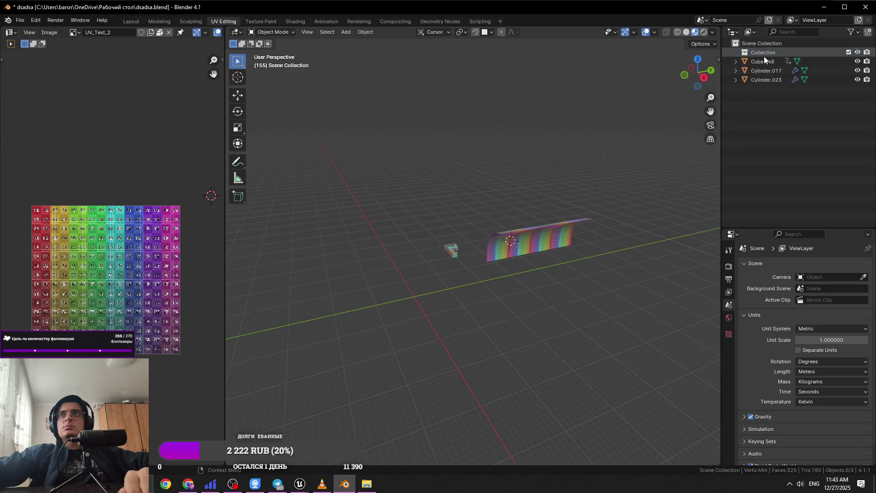
key(Delete)
scroll(550, 260, up, 3)
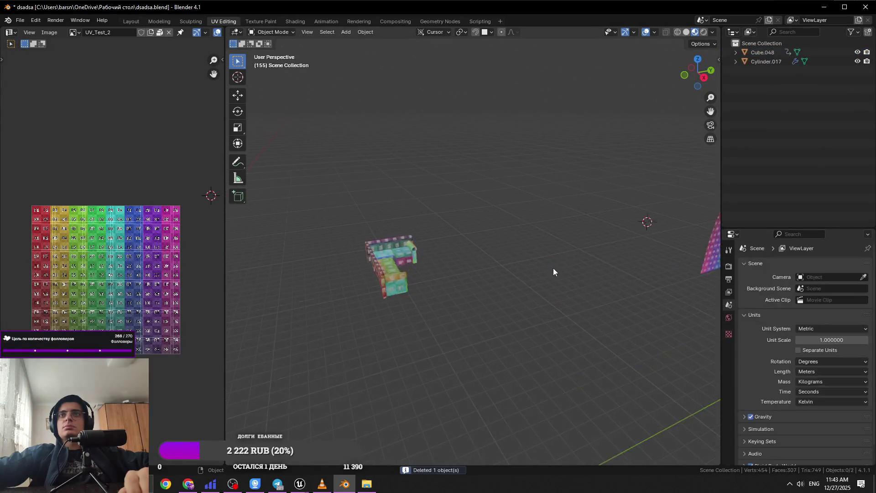
key(ctrl+z)
key(ctrl+z)
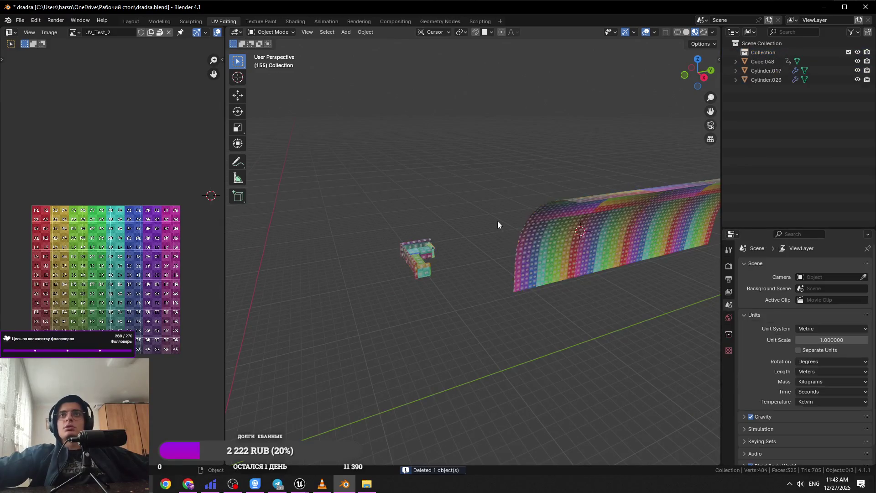
key(ctrl+z)
key(ctrl+z)
key(ctrl+z)
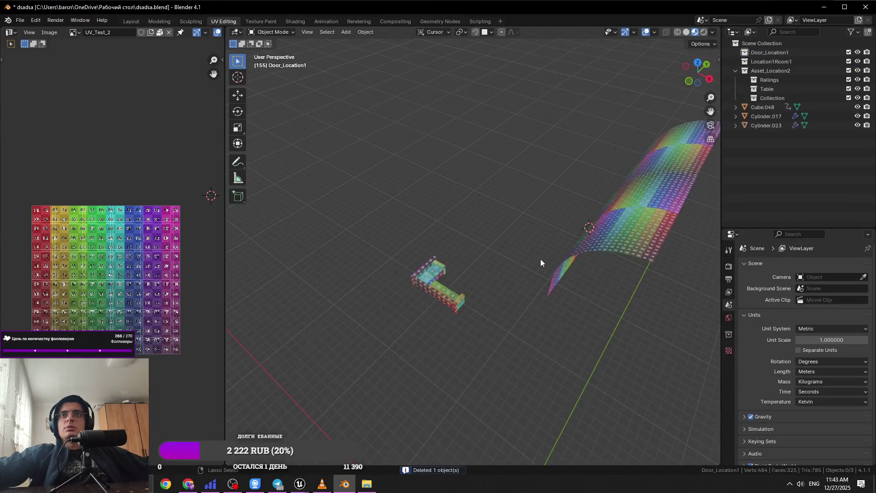
key(ctrl+z)
key(ctrl+z)
key(ctrl+z)
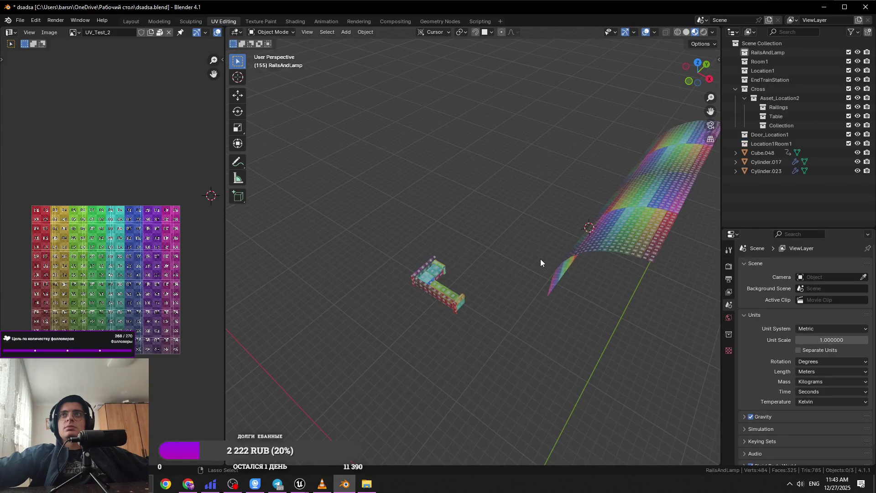
key(ctrl+z)
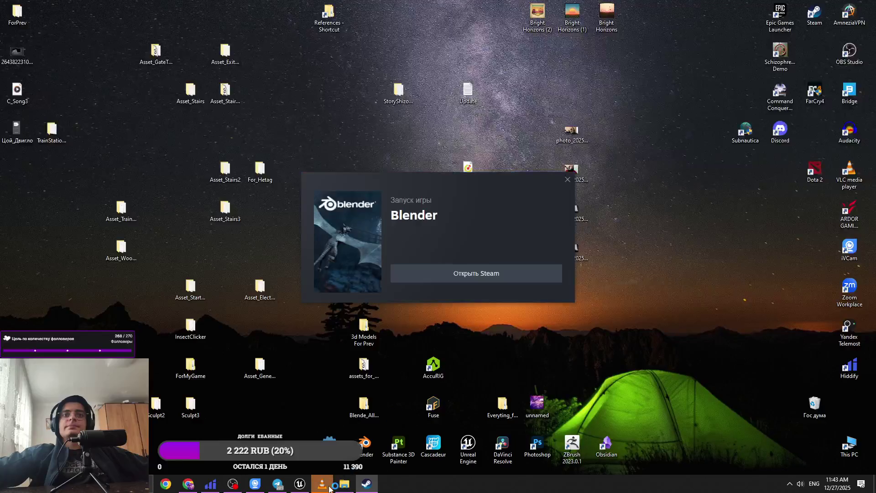
Bring the relaunched Blender forward, dismiss its splash screen, and cancel File > Open.
click(325, 485)
click(368, 484)
click(367, 484)
click(369, 485)
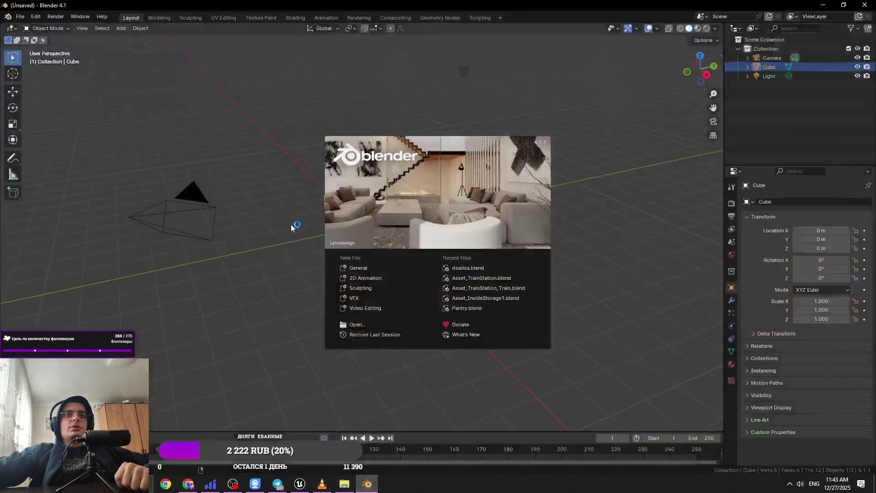
click(291, 224)
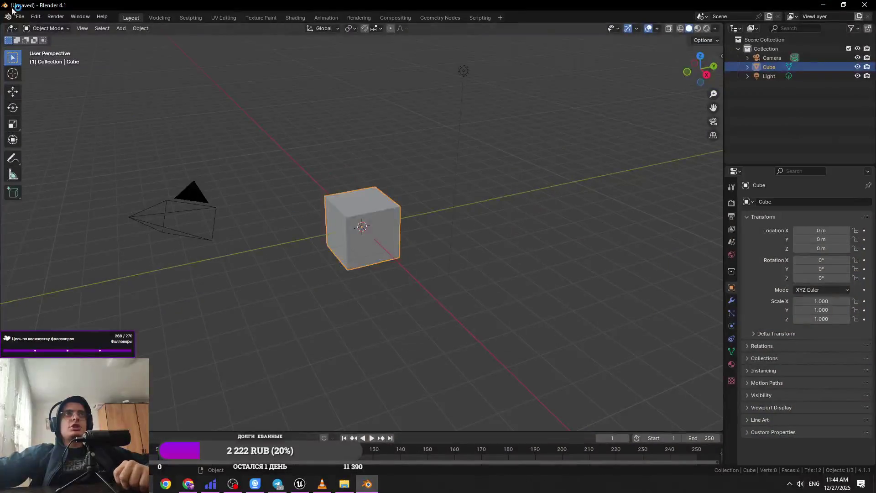
click(20, 17)
click(32, 36)
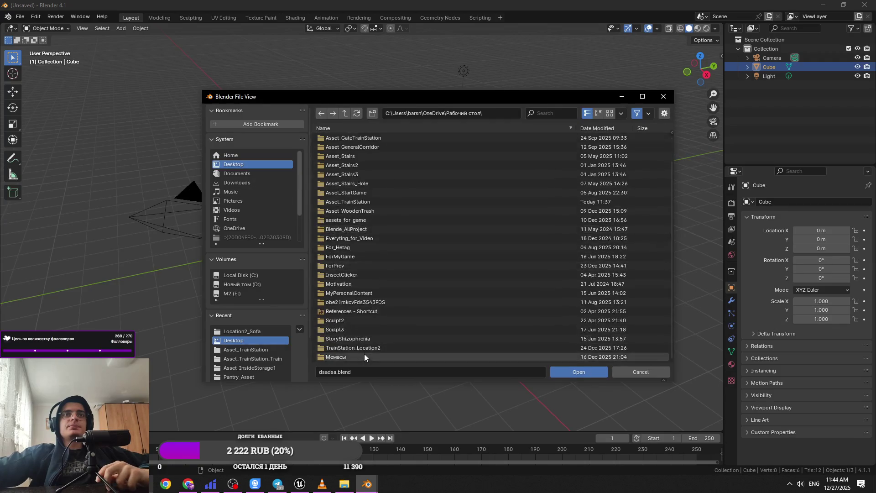
click(621, 96)
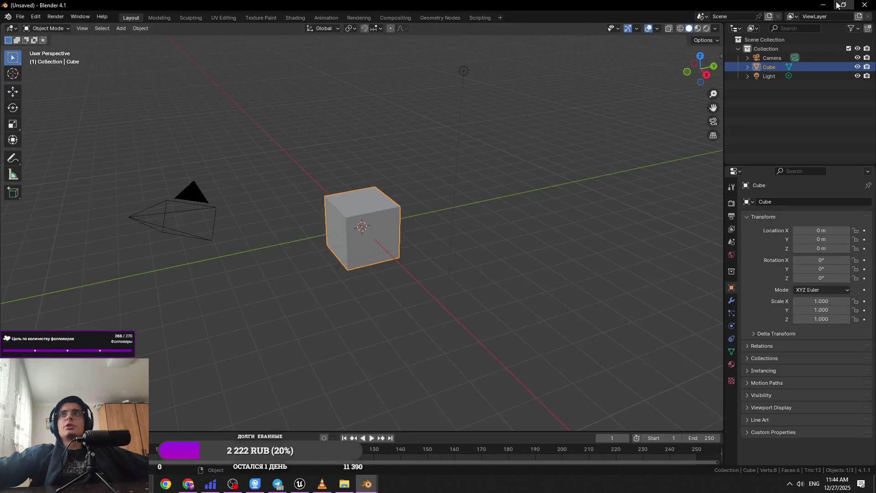
Restore dsadsa.blend from the Recycle Bin to the desktop and open it in Blender.
click(822, 5)
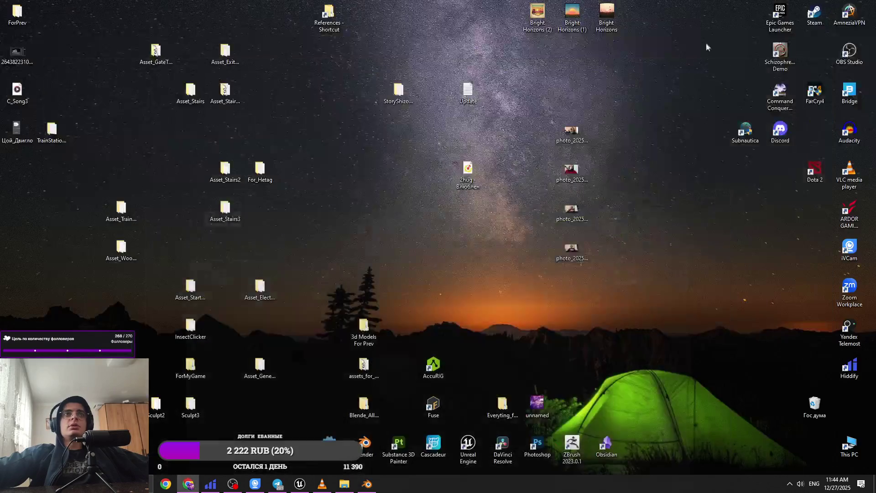
double_click(807, 407)
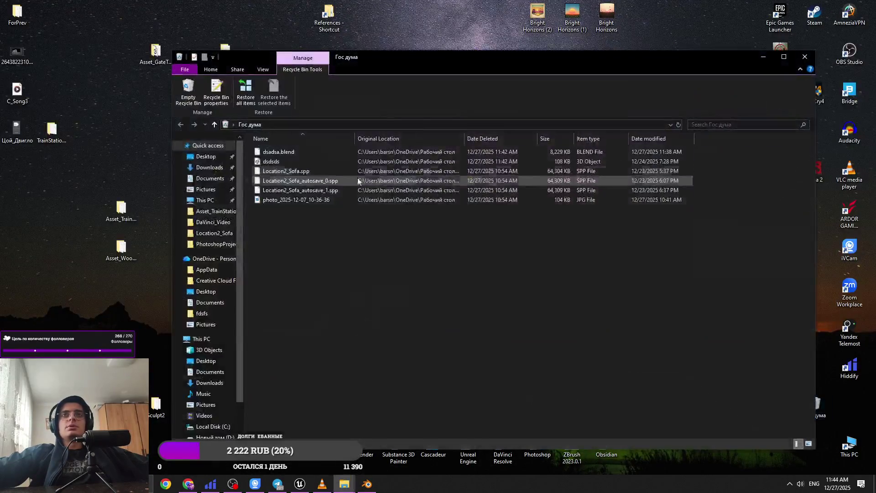
click(321, 153)
drag(176, 178, 52, 132)
click(762, 57)
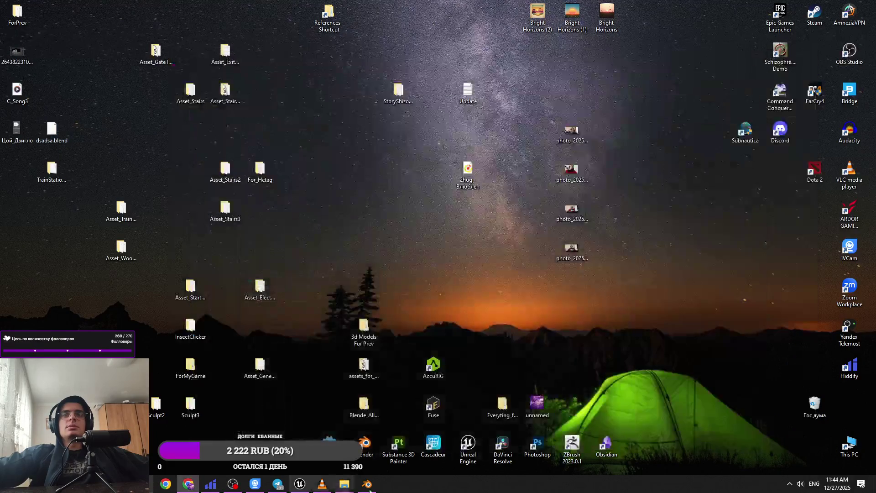
click(368, 484)
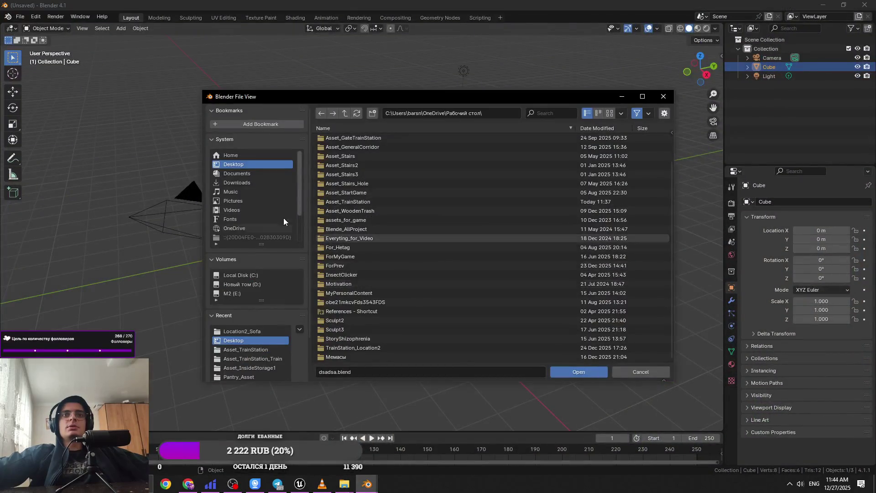
double_click(361, 359)
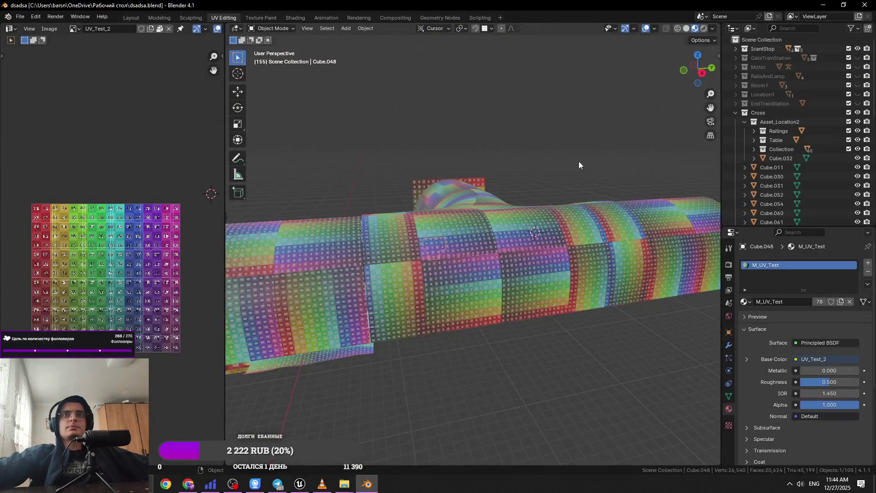
Delete the small box and the big tube.
click(449, 187)
key(Delete)
click(467, 193)
key(Delete)
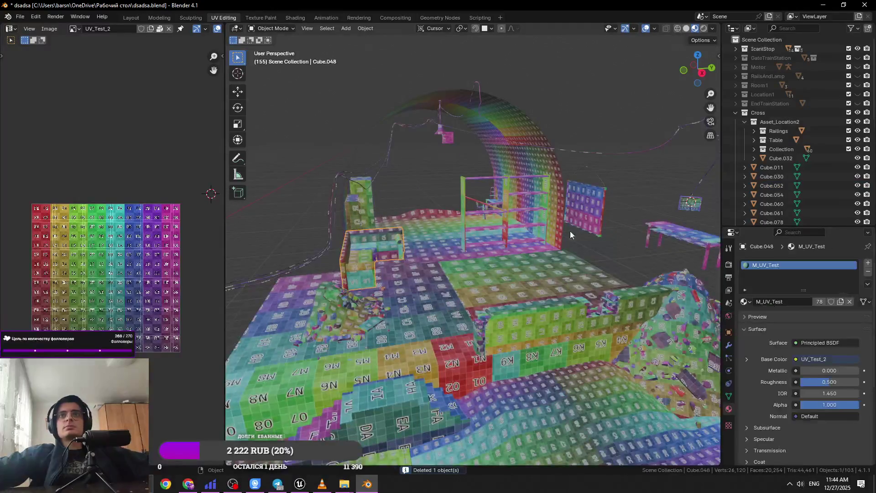
scroll(570, 231, down, 3)
Move Cube.036 about -73 m along the X axis.
click(569, 250)
key(g)
key(x)
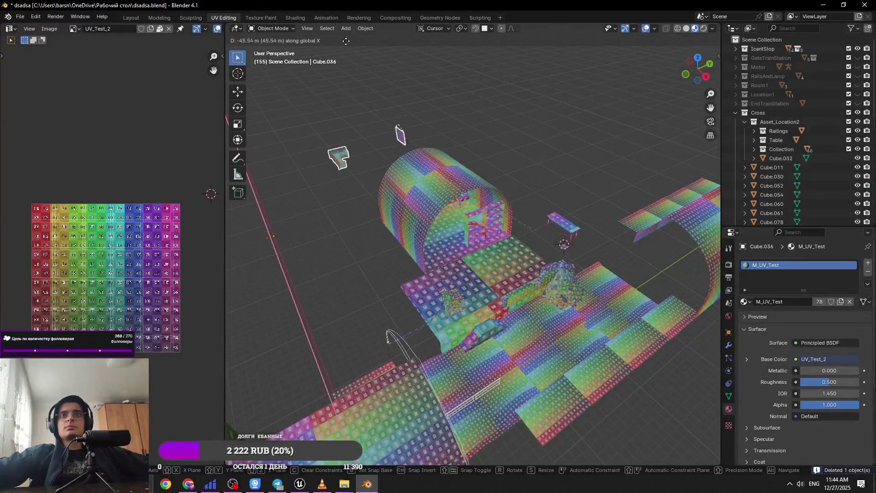
click(702, 439)
Box-select and delete the three objects at the bottom of the scene.
scroll(577, 288, down, 5)
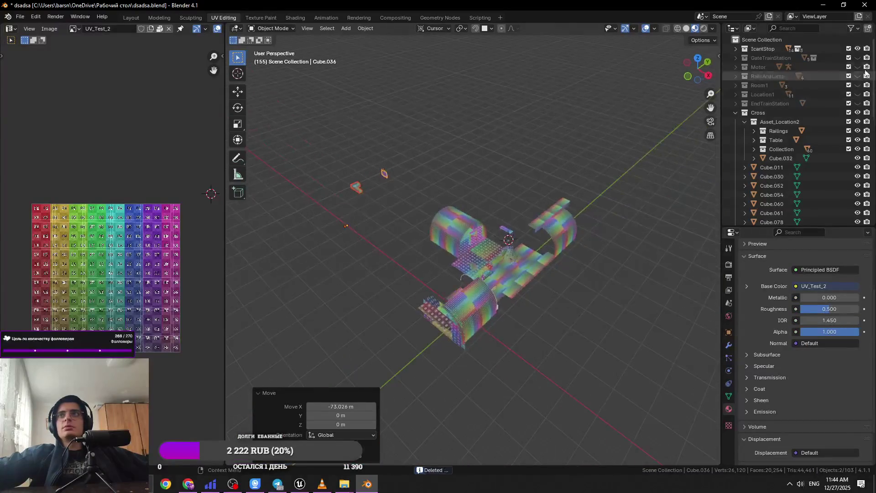
key(KP_Divide)
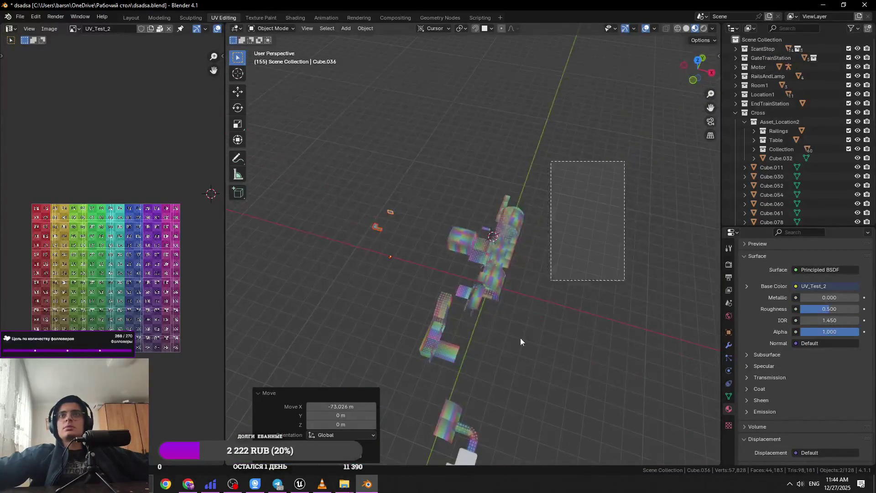
drag(630, 209, 553, 455)
key(Delete)
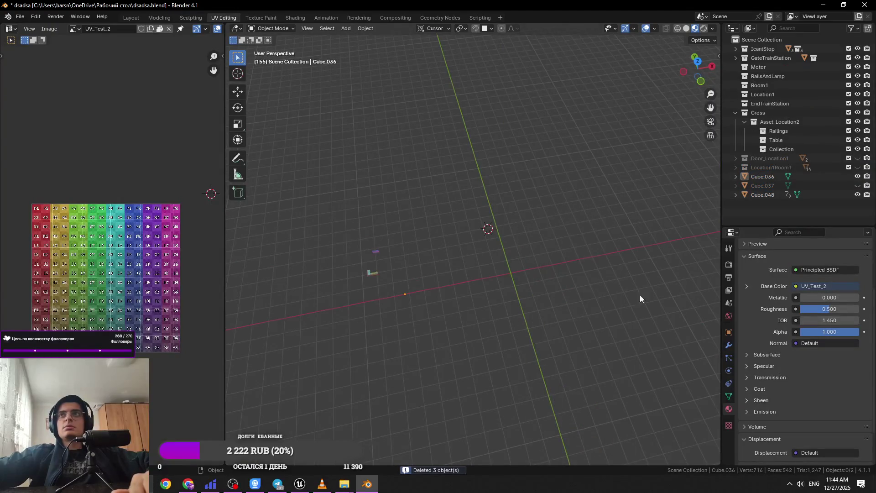
Delete Cube.037, unhide Location1Room1 contents, and delete the room's 16 objects.
click(767, 179)
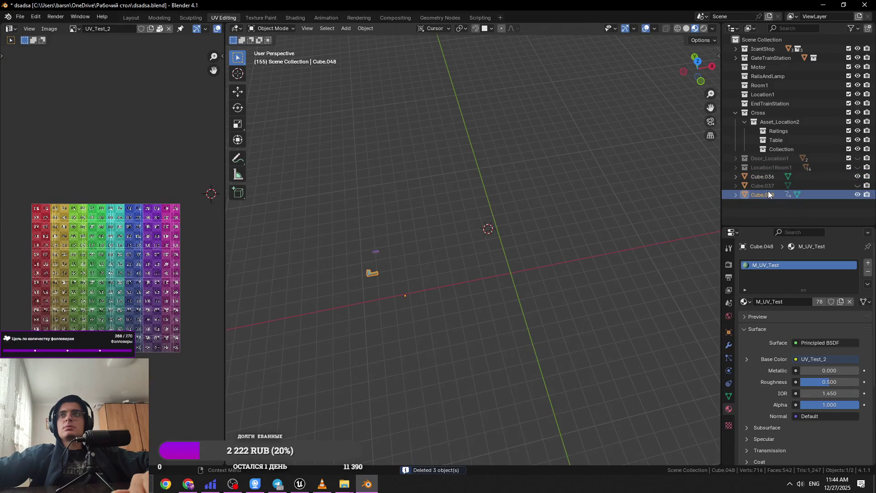
click(768, 185)
key(Delete)
click(773, 165)
key(alt+h)
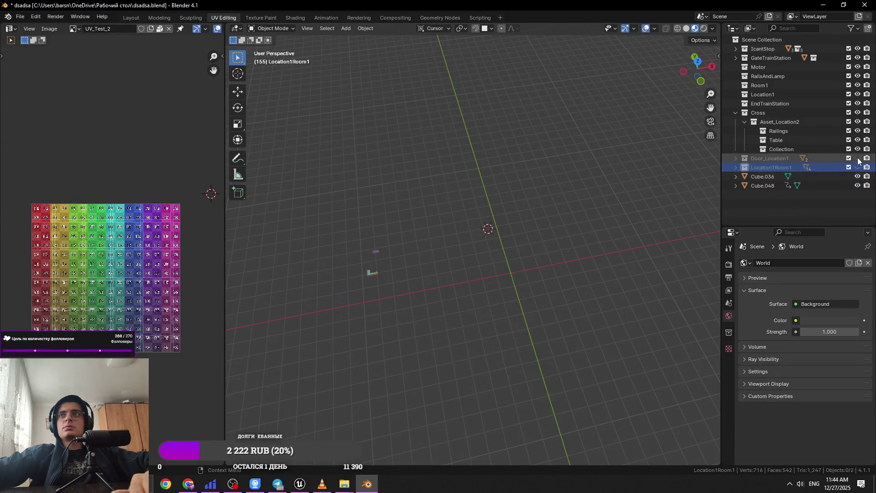
drag(616, 186, 439, 360)
key(Delete)
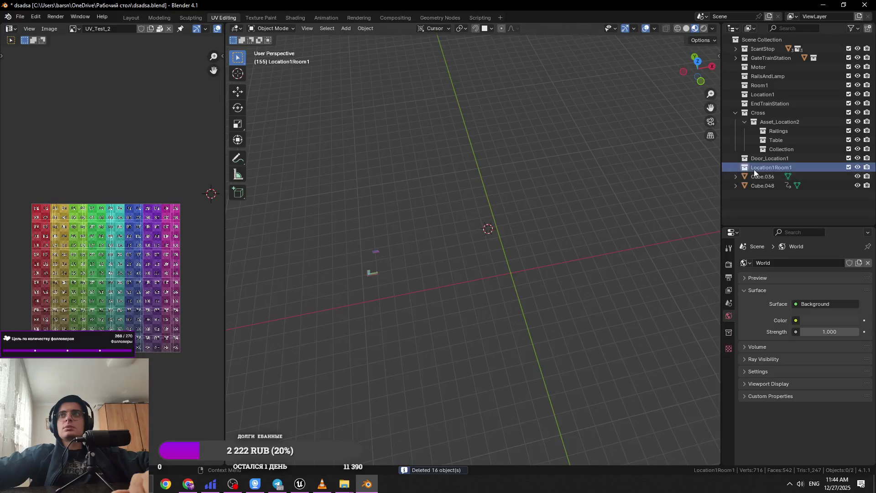
Delete the remaining collections, including RailsAndLamp, Motor, GateTrainStation and IcantStop.
key(Delete)
key(Delete)
key(Delete)
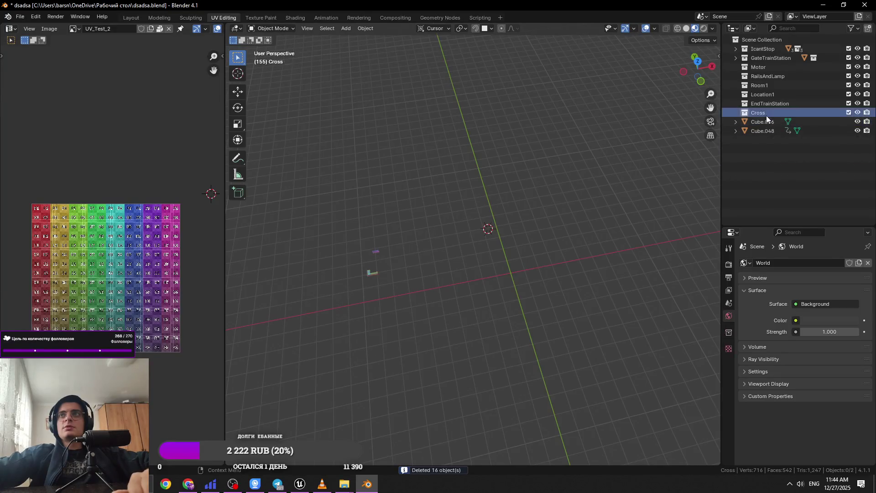
key(Delete)
key(Delete)
key(Delete)
click(766, 58)
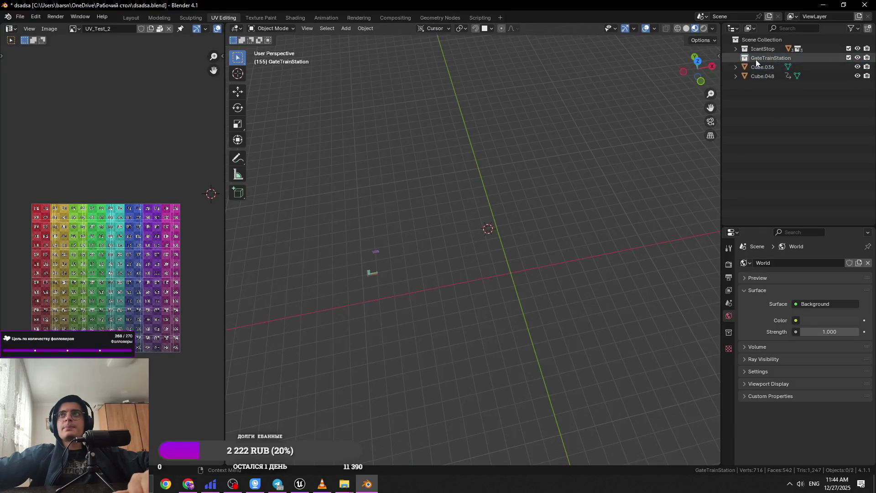
key(Delete)
click(765, 51)
key(Delete)
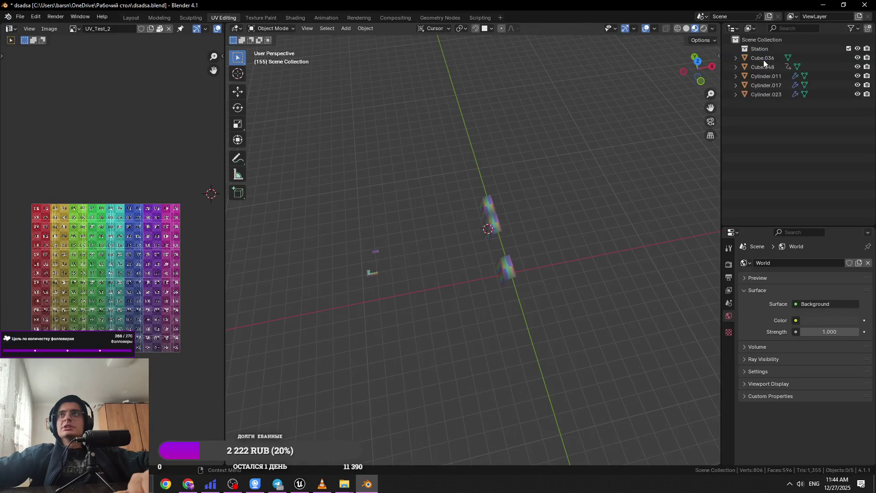
Delete the three cylinders and the empty Station collection, then frame Cube.048.
click(762, 56)
click(762, 53)
drag(560, 148, 443, 373)
key(Delete)
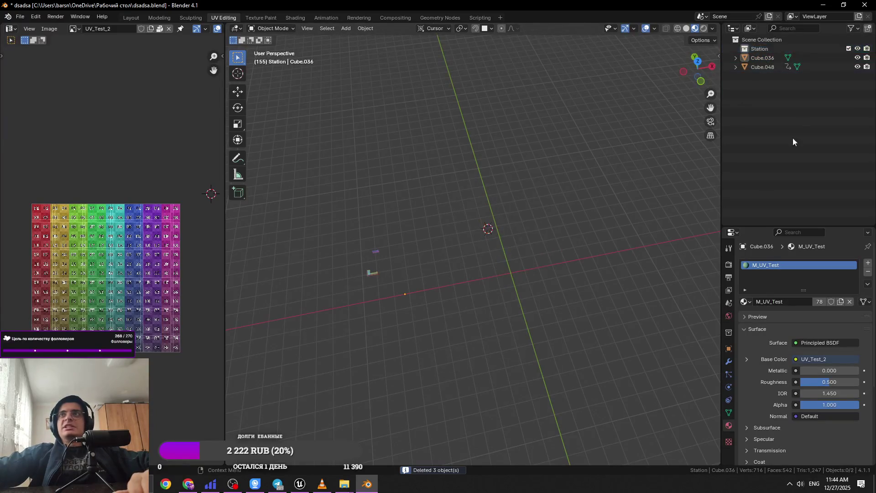
key(Delete)
click(763, 59)
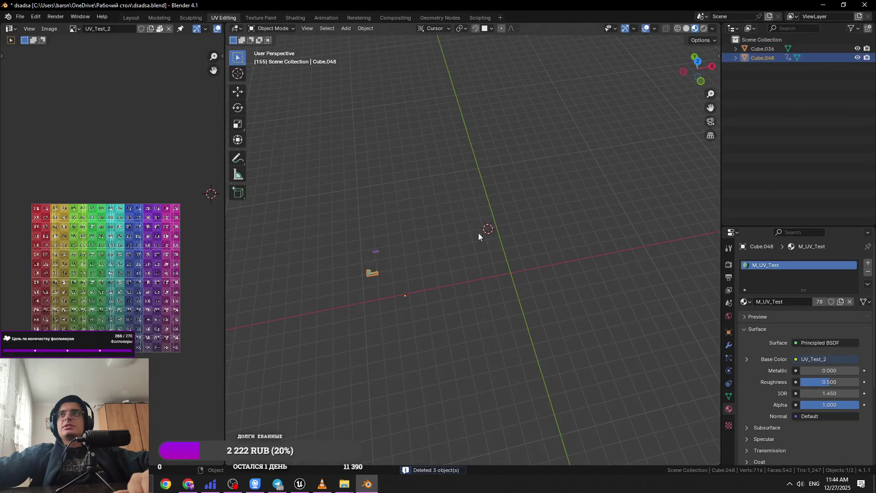
key(KP_Decimal)
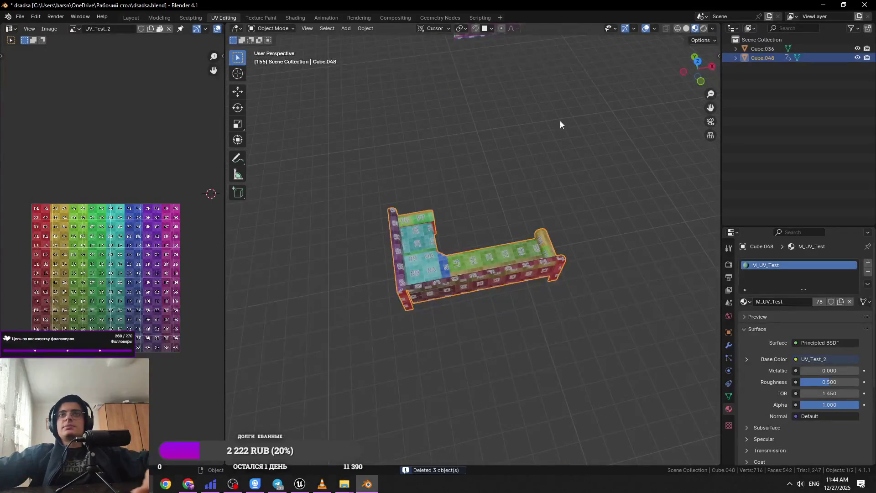
Select both remaining objects, Cube.036 and Cube.048.
click(540, 140)
scroll(534, 141, down, 2)
key(a)
click(601, 312)
key(a)
Export the selection as FBX over Location2_Sofa.fbx in TrainStation_Location2/Location2_Sofa.
click(20, 16)
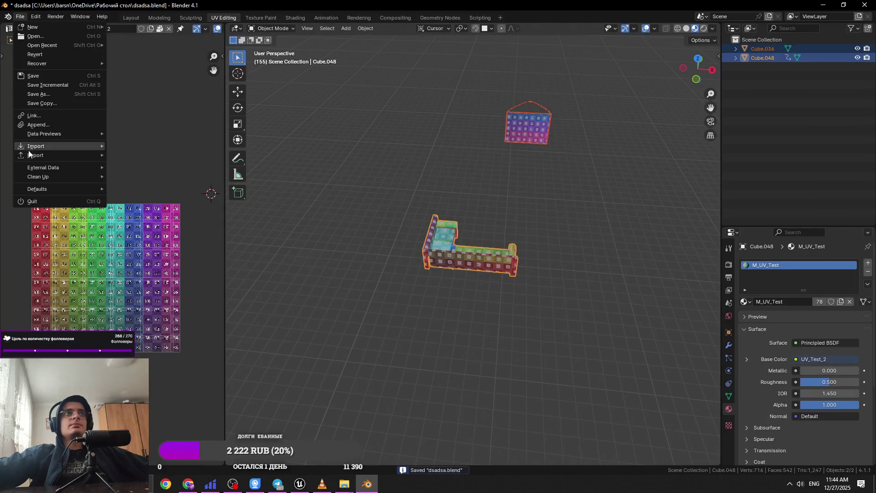
mouse_move(29, 155)
click(160, 243)
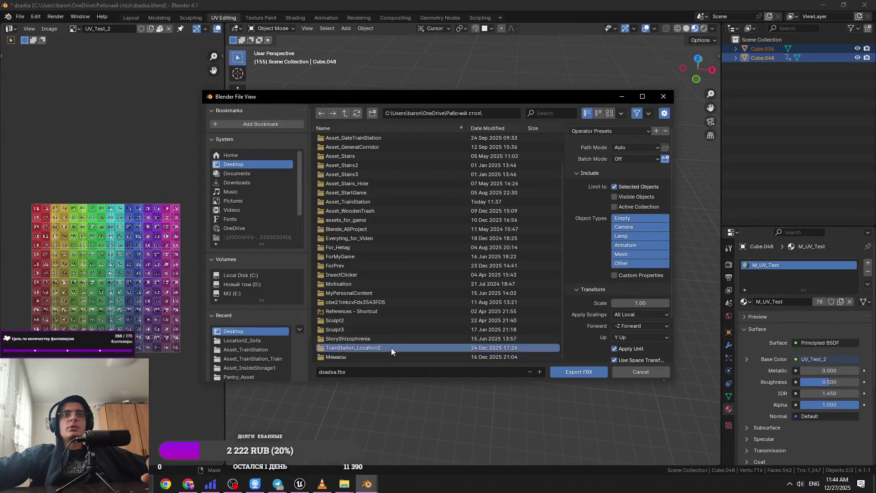
double_click(390, 347)
double_click(381, 184)
click(384, 139)
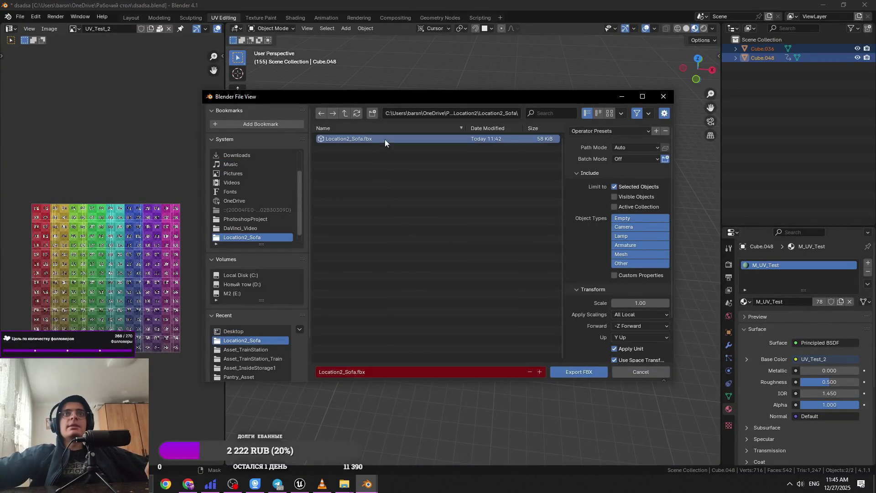
click(571, 373)
Save dsadsa.blend and switch to the Layout workspace with the sofa framed.
click(514, 293)
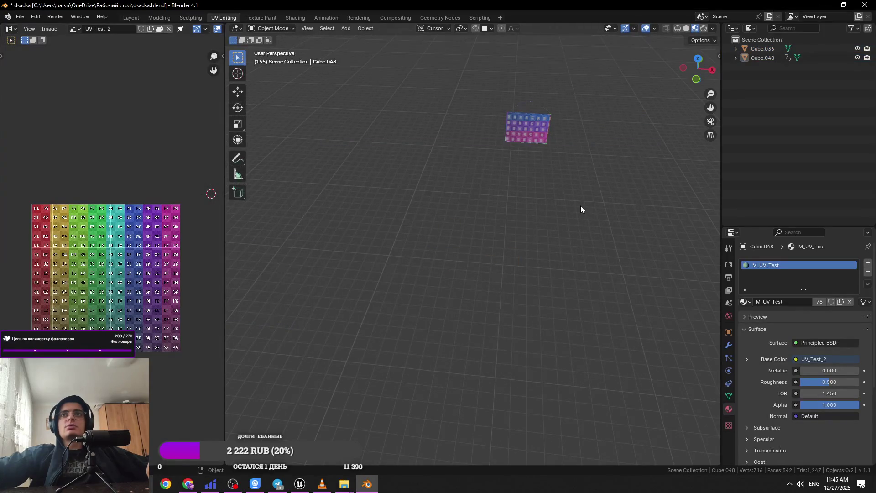
key(KP_Decimal)
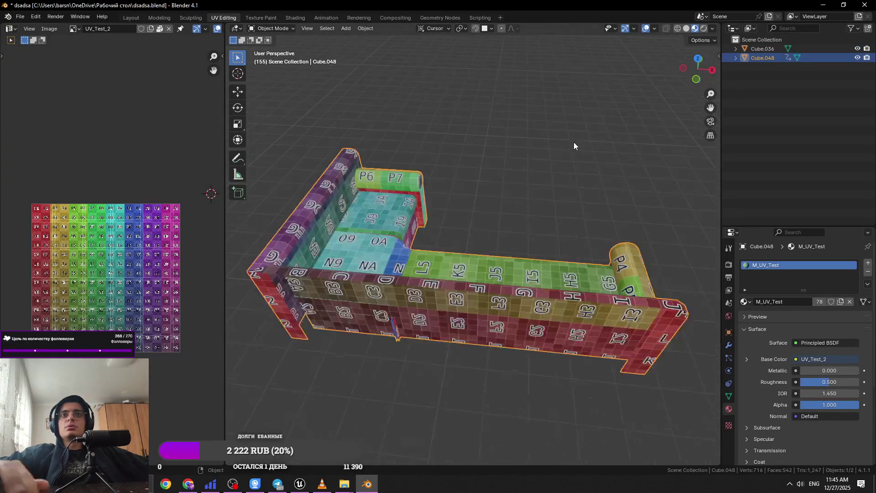
scroll(575, 150, down, 2)
key(ctrl+s)
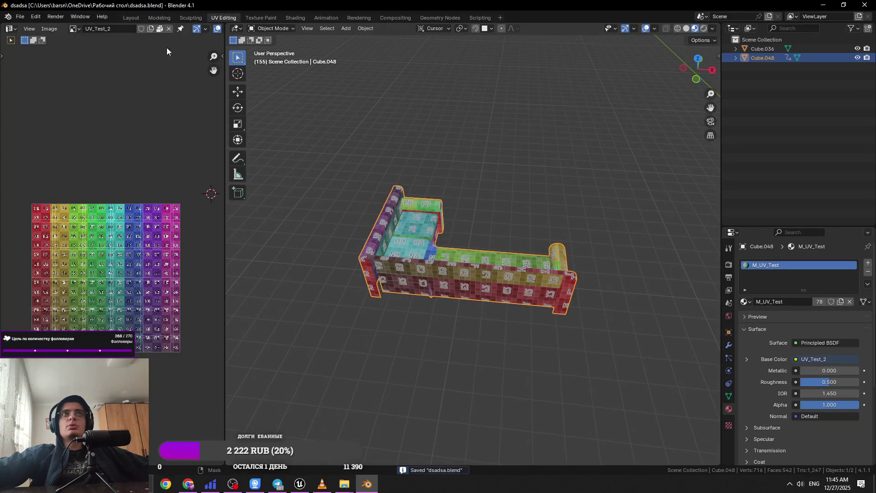
click(131, 18)
key(KP_Decimal)
scroll(388, 246, down, 3)
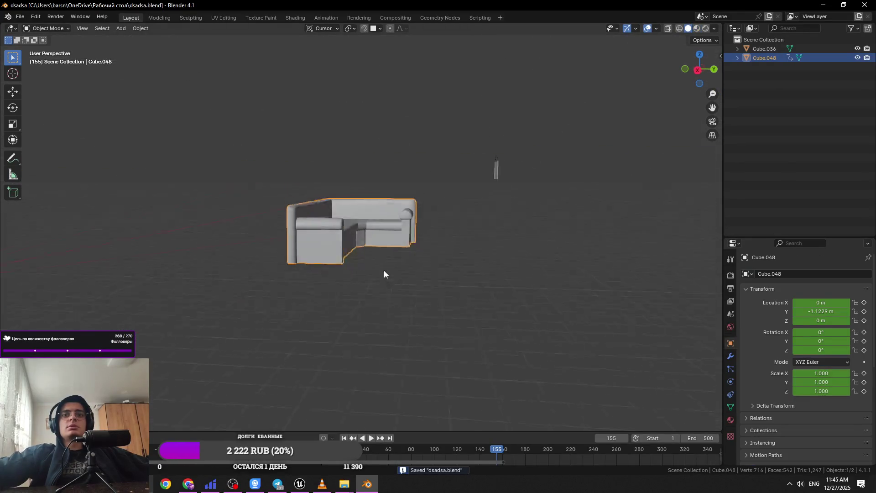
Return the Blender timeline to frame 0 and clear the scene selection.
scroll(518, 261, up, 2)
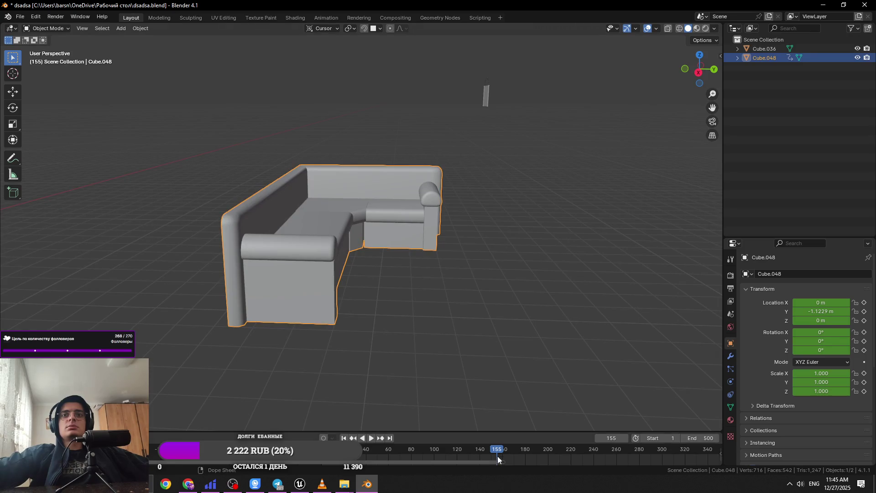
drag(549, 208, 438, 94)
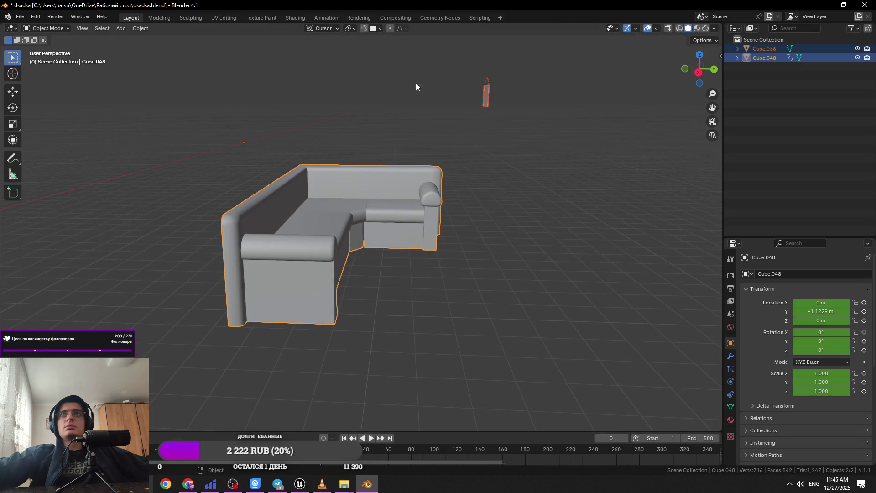
drag(522, 109, 439, 73)
key(ctrl+z)
scroll(484, 459, down, 5)
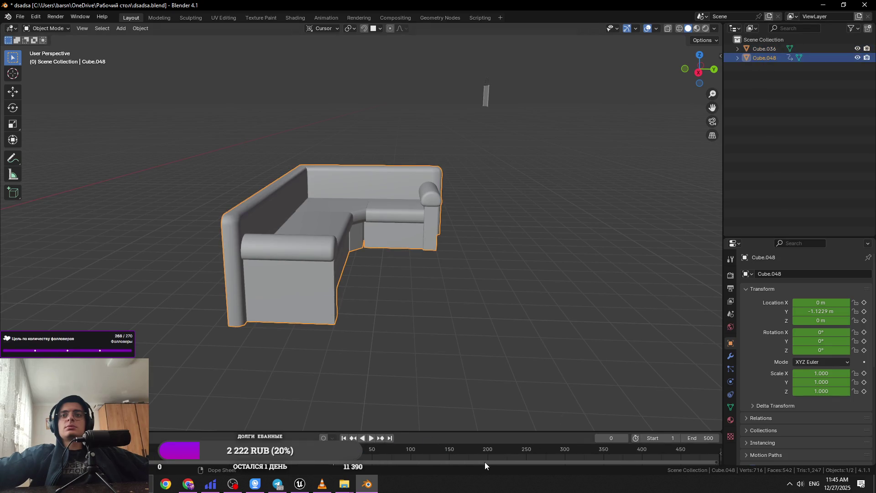
drag(428, 450, 516, 451)
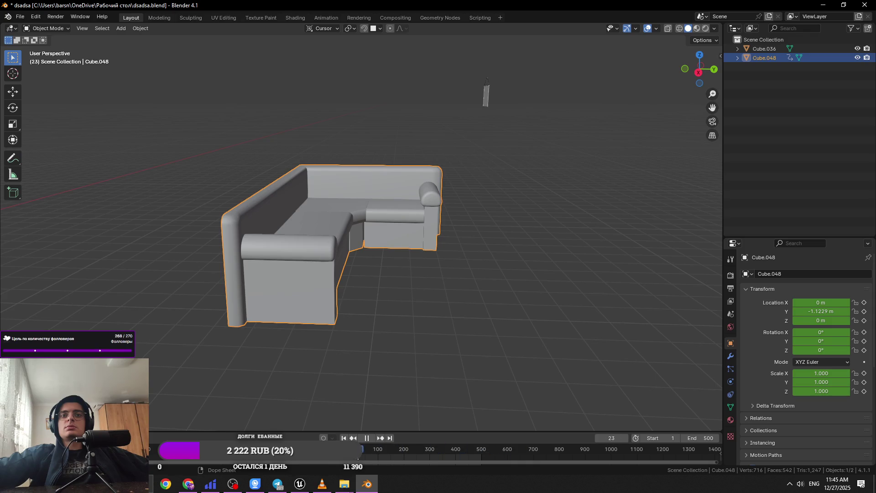
key(Escape)
mouse_move(591, 317)
mouse_down()
mouse_move(536, 251)
mouse_move(245, 101)
mouse_up()
Export the sofa as FBX, overwriting Location2_Sofa.fbx.
click(20, 17)
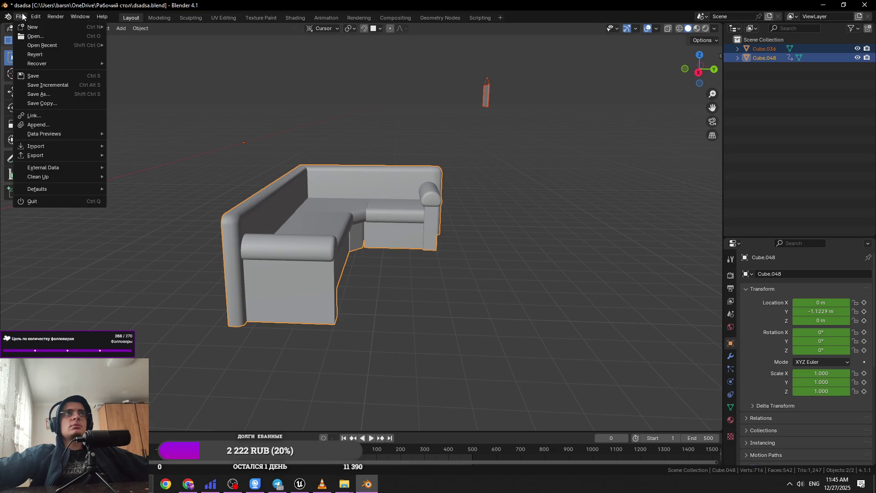
mouse_move(57, 158)
click(144, 245)
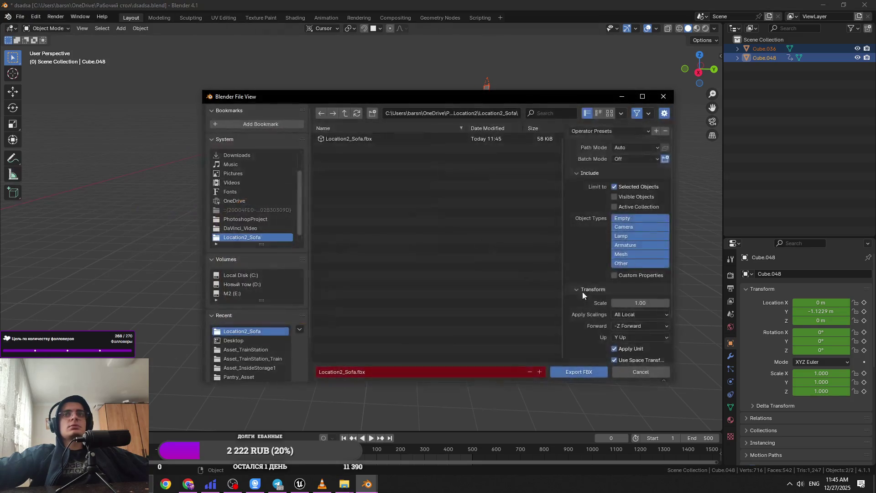
scroll(617, 343, down, 4)
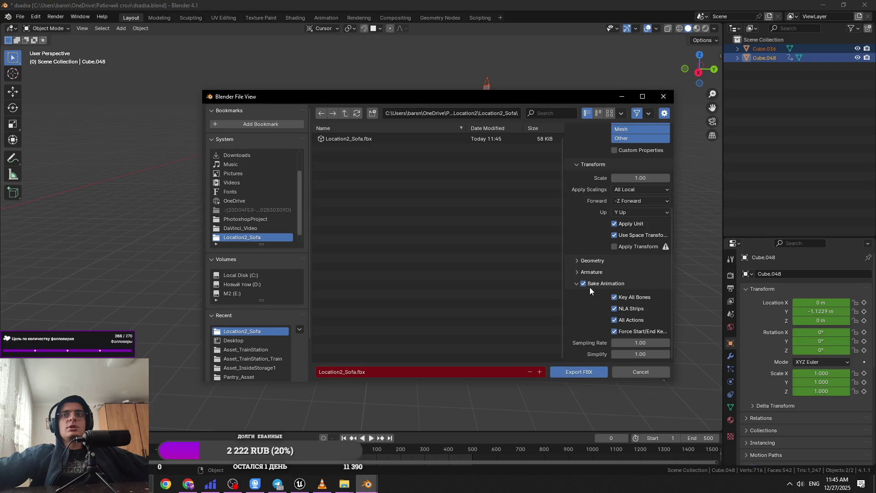
scroll(589, 286, up, 7)
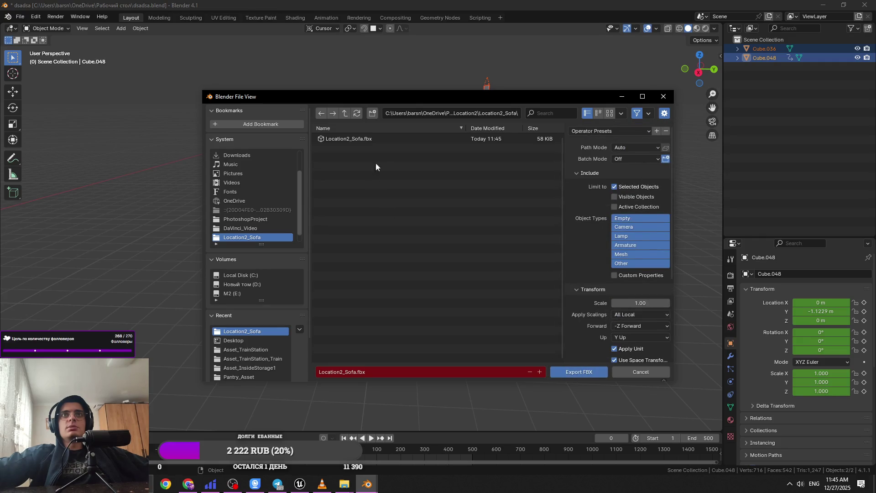
click(376, 139)
click(578, 372)
Deselect everything, save dsadsa.blend with Ctrl+S, and quit Blender.
click(473, 330)
key(ctrl+s)
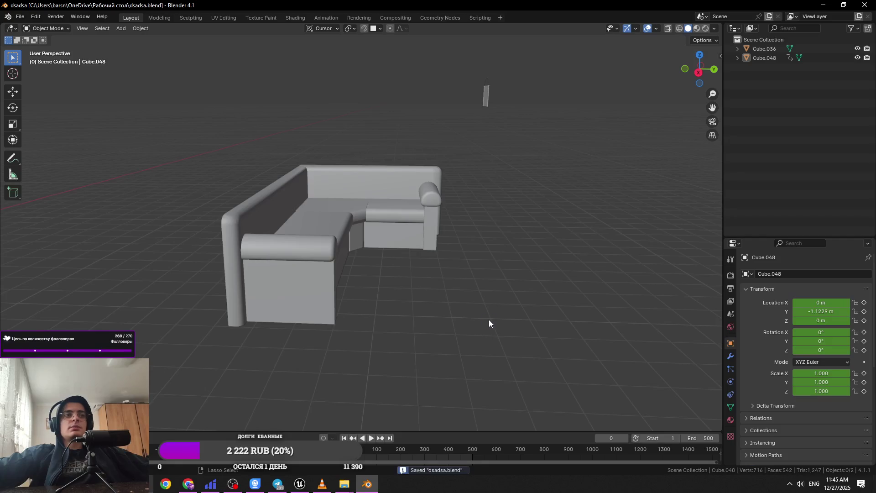
key(ctrl+q)
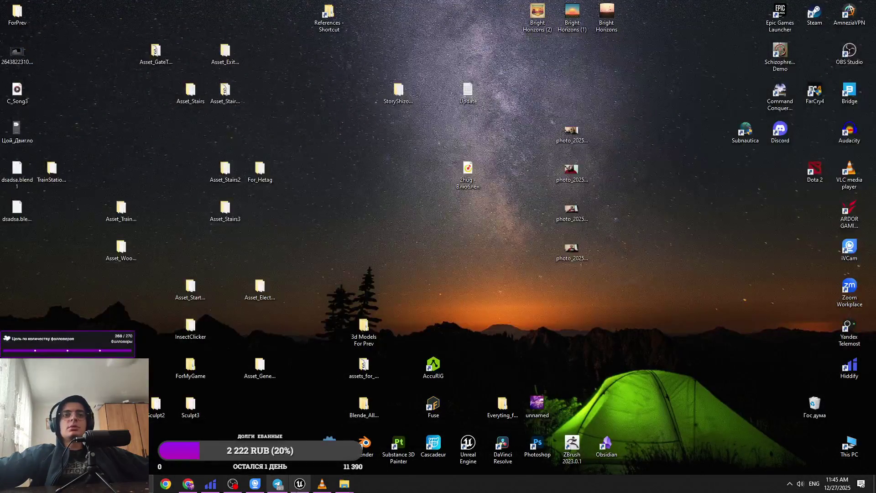
Open the Location2_Sofa folder in Explorer and drag Location2_Sofa.fbx into the Content Browser.
click(300, 485)
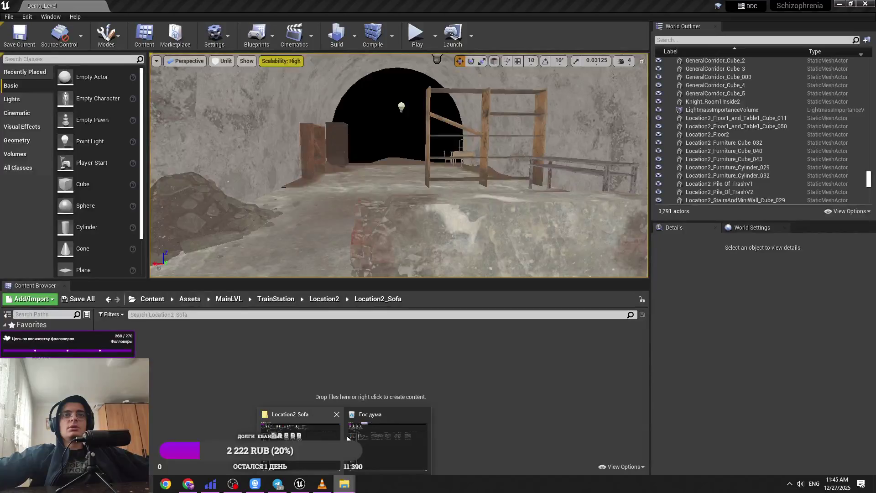
click(344, 483)
right_click(384, 250)
click(398, 282)
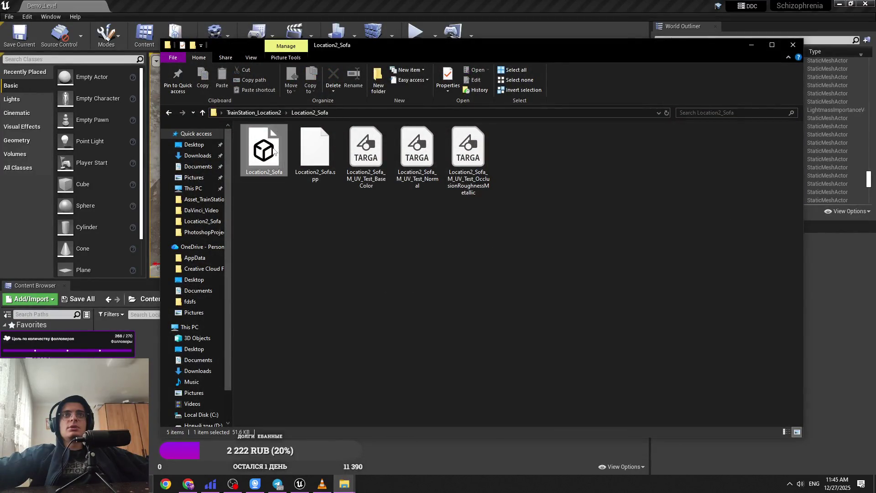
drag(343, 48, 493, 58)
mouse_move(413, 158)
mouse_down()
mouse_move(226, 362)
mouse_move(237, 338)
mouse_up()
Cancel that first sofa import and dismiss the message log.
click(458, 410)
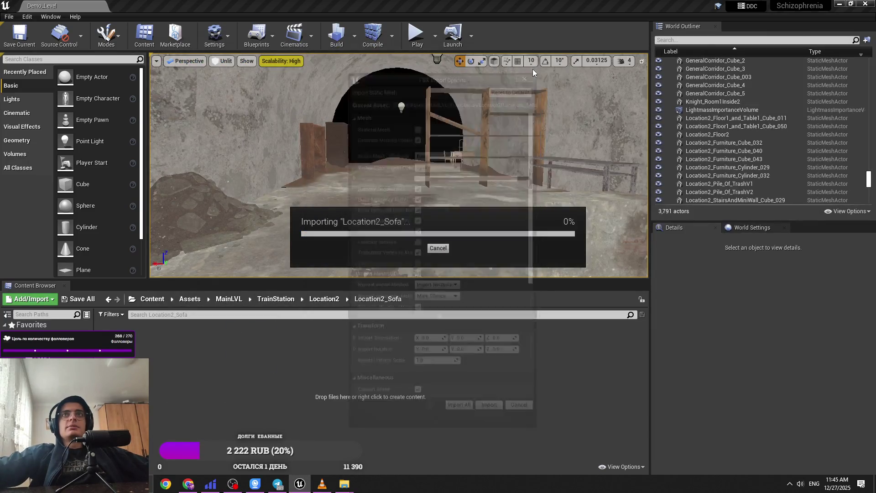
click(343, 484)
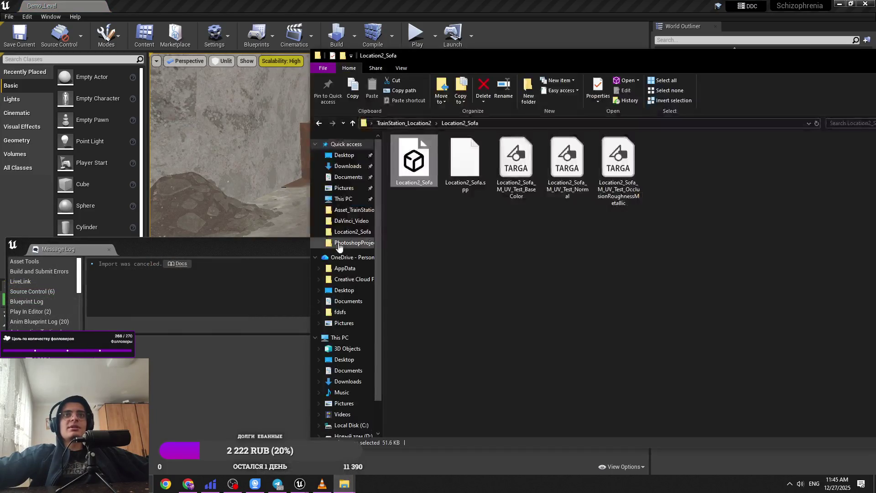
click(343, 483)
click(342, 247)
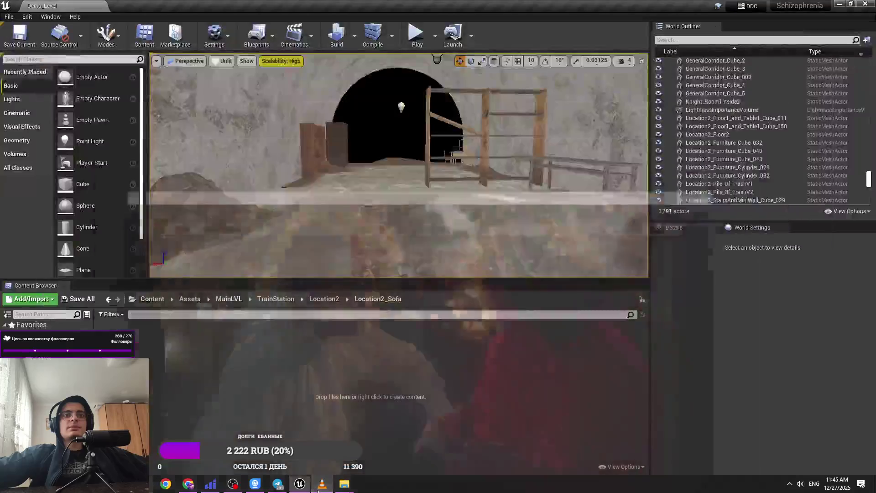
Drag Location2_Sofa.fbx into the Location2_Sofa content folder again to reach FBX Import Options.
click(300, 433)
drag(414, 160, 214, 378)
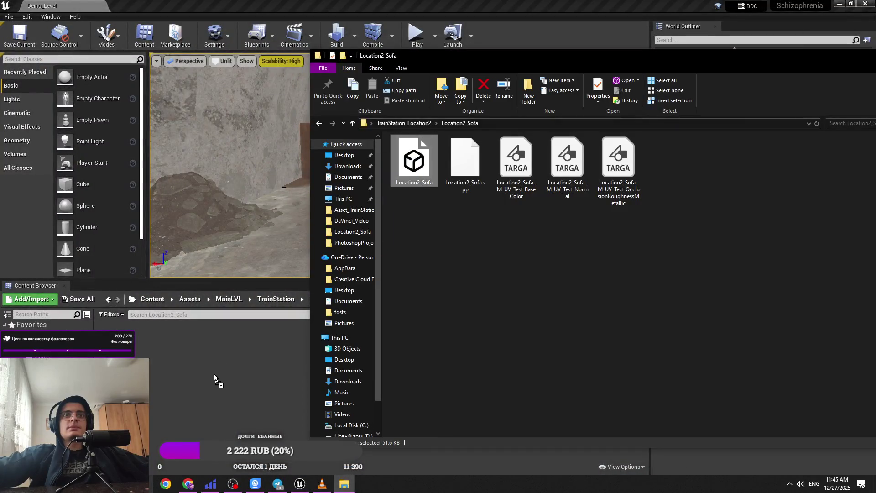
drag(865, 52, 552, 128)
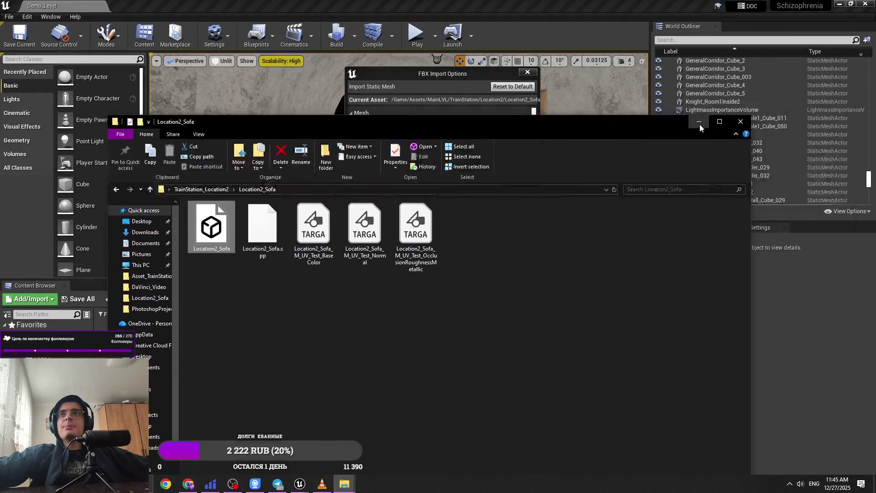
Import the sofa mesh from FBX Import Options and bring the Location2_Sofa Explorer window forward.
click(491, 410)
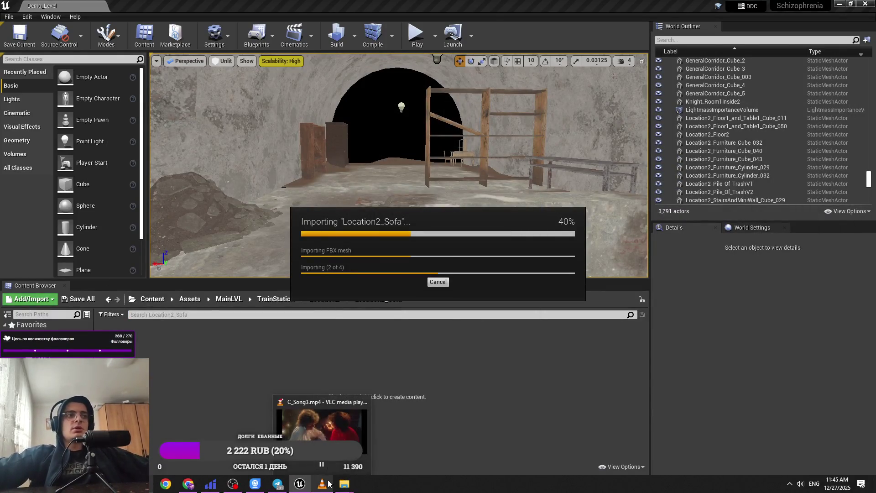
mouse_move(344, 483)
click(326, 431)
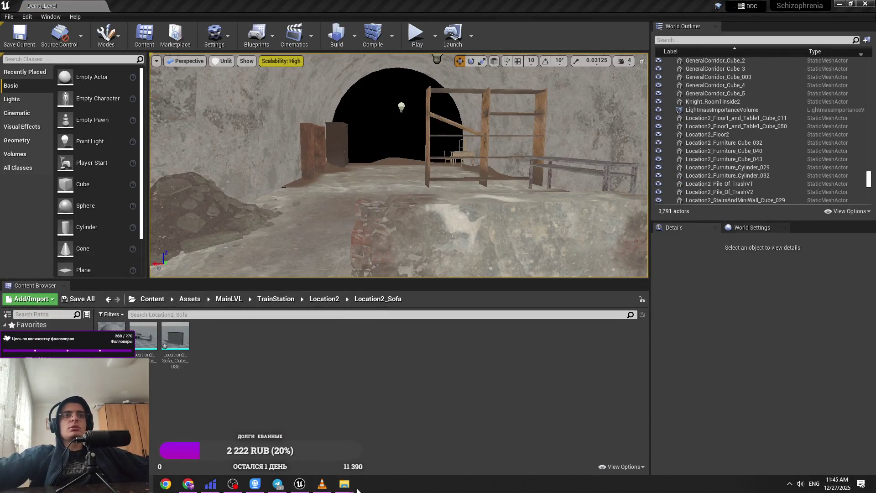
mouse_move(344, 483)
click(301, 433)
Drag the three TARGA textures into the content folder and open the OcclusionRoughnessMetallic texture.
drag(439, 324, 291, 201)
drag(358, 127, 611, 130)
drag(618, 232, 278, 353)
drag(729, 124, 586, 184)
click(813, 188)
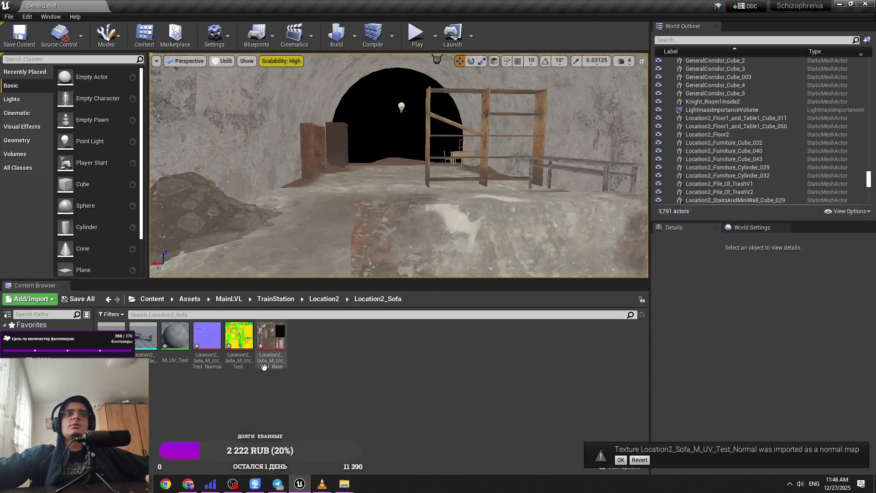
double_click(243, 366)
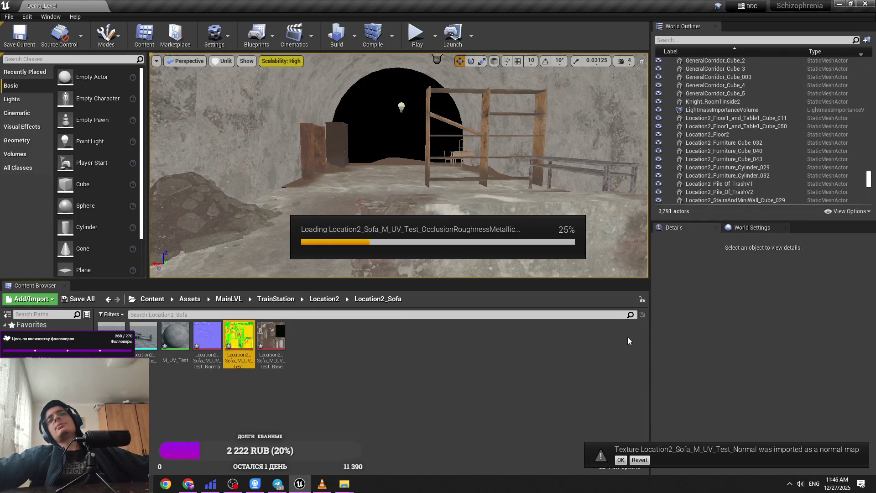
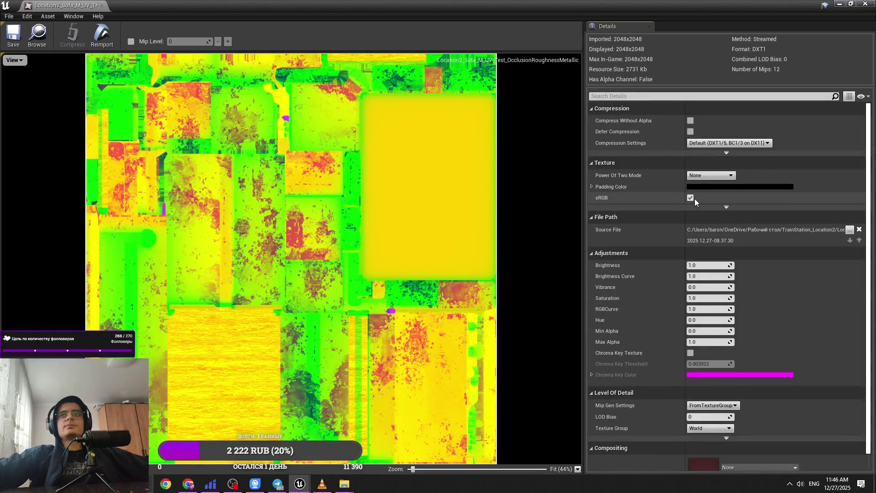
Uncheck sRGB on the packed occlusion-roughness-metallic texture, close it, and open M_UV_Test.
click(691, 198)
click(101, 5)
double_click(280, 343)
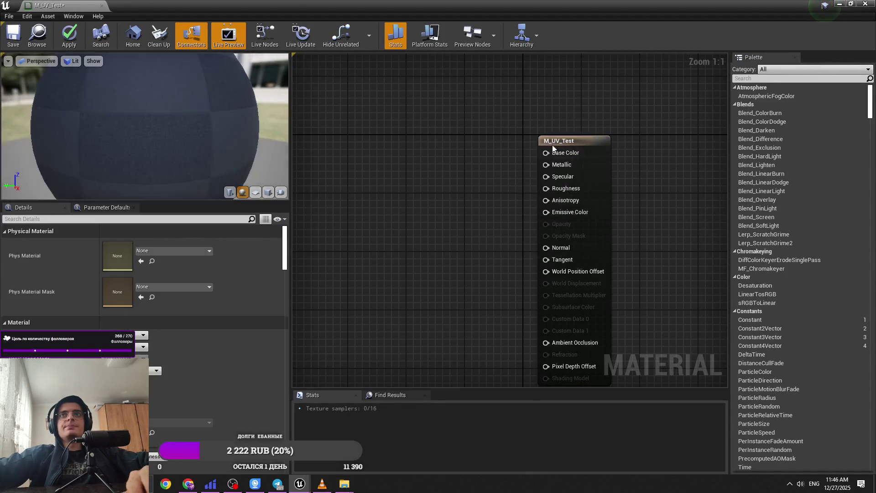
Drag the three sofa textures into the M_UV_Test graph and stack them near the output node.
key(alt+Tab)
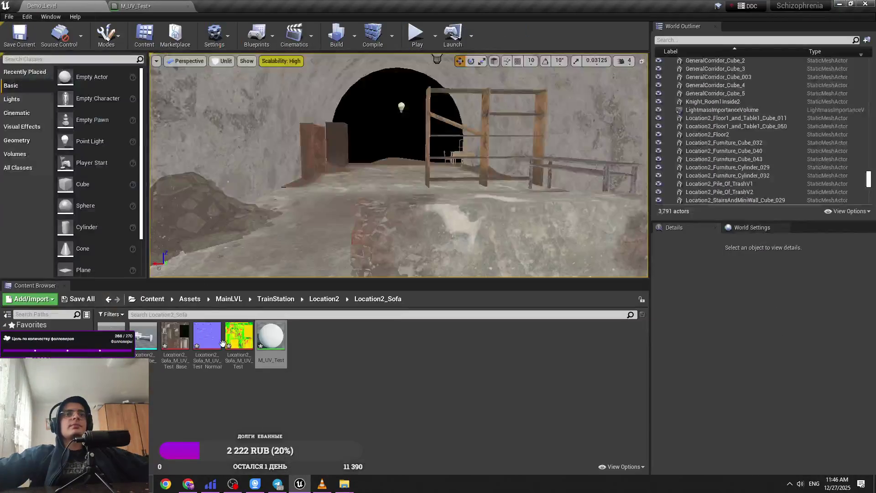
click(175, 335)
shift+click(239, 335)
mouse_move(238, 335)
mouse_down()
mouse_move(175, 1)
mouse_move(347, 152)
mouse_up()
mouse_move(383, 232)
mouse_down()
mouse_move(429, 263)
mouse_move(398, 321)
mouse_up()
drag(368, 231, 401, 231)
mouse_move(328, 181)
mouse_down()
mouse_move(368, 136)
mouse_move(368, 116)
mouse_up()
key(ctrl+a)
mouse_move(461, 293)
mouse_down()
mouse_move(438, 347)
mouse_move(422, 313)
mouse_up()
Wire base colour, normal and packed R/G/B textures to their pins, then apply and save.
mouse_move(468, 54)
mouse_down()
mouse_move(530, 75)
mouse_move(530, 97)
mouse_up()
drag(460, 197, 530, 204)
mouse_move(461, 323)
mouse_down()
mouse_move(529, 203)
mouse_move(531, 145)
mouse_move(462, 336)
mouse_up()
click(159, 35)
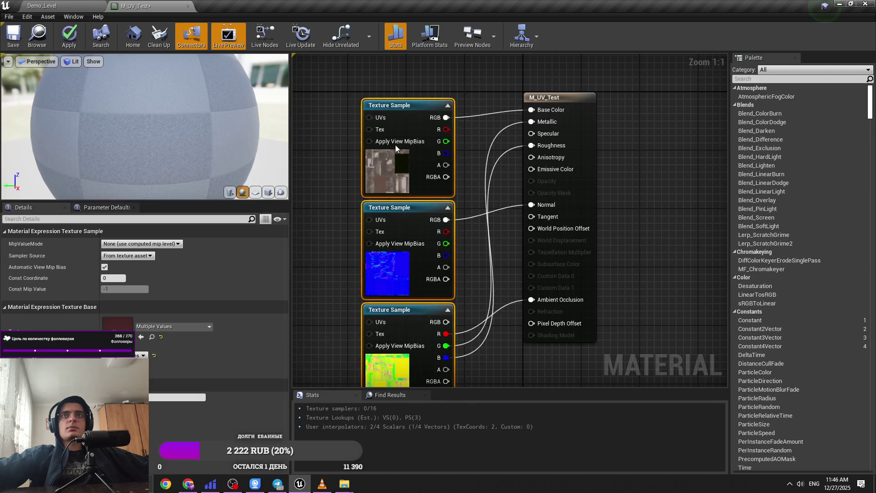
click(69, 35)
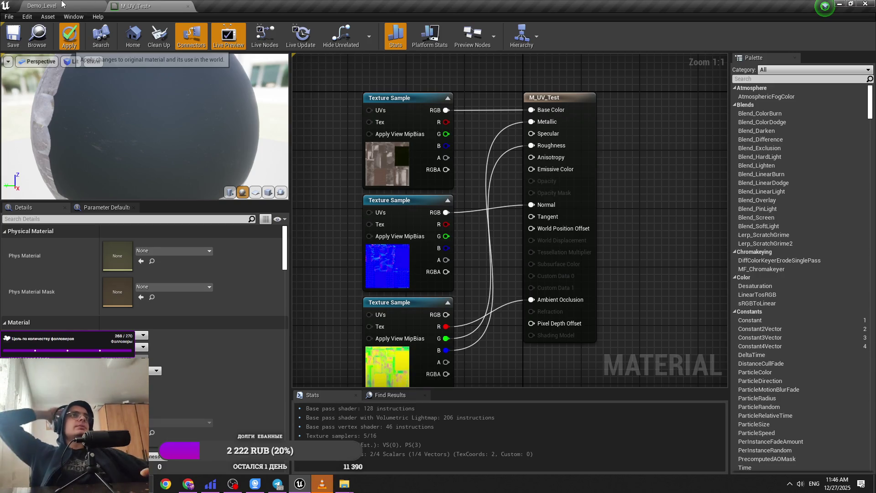
key(ctrl+s)
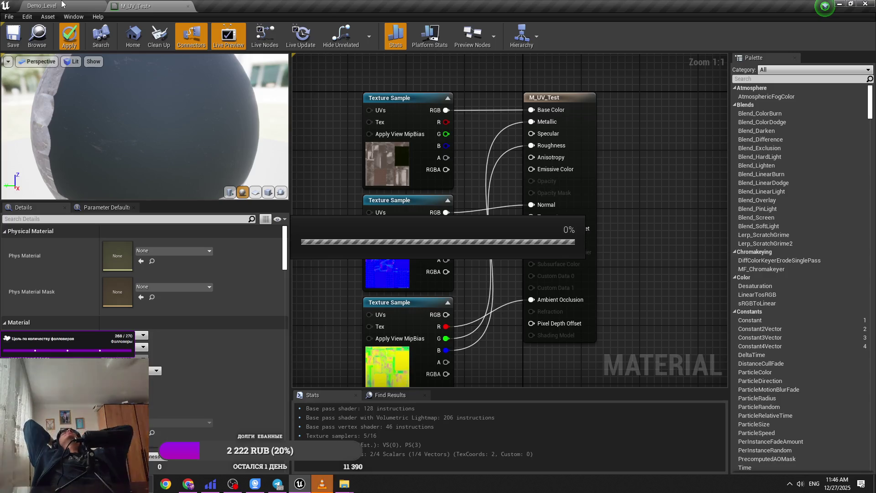
click(62, 4)
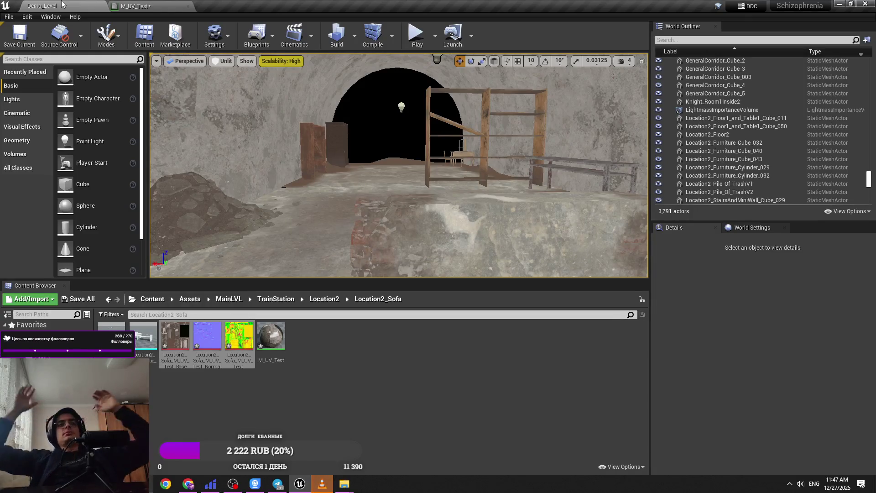
Place the sofa mesh in the tunnel level and run Edit Pivot from Modeling mode's Transform tools.
mouse_move(139, 345)
mouse_down()
mouse_move(297, 233)
mouse_move(324, 193)
mouse_up()
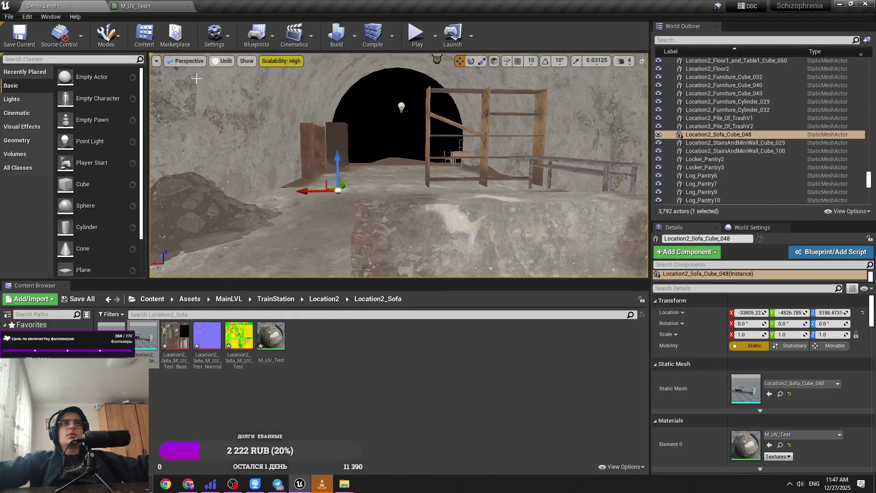
click(107, 37)
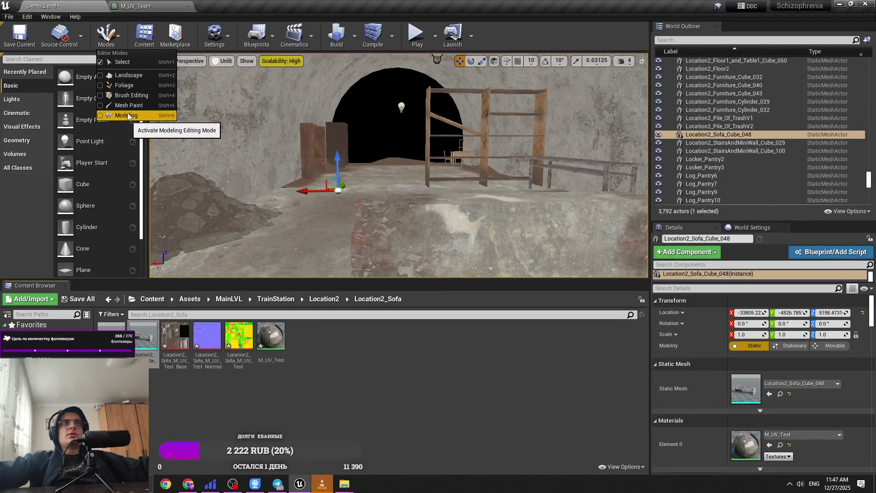
click(128, 117)
click(269, 36)
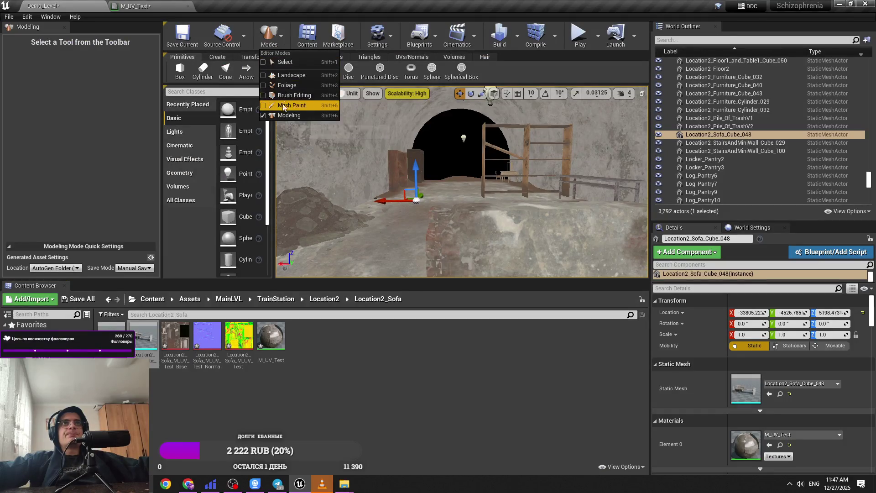
click(269, 34)
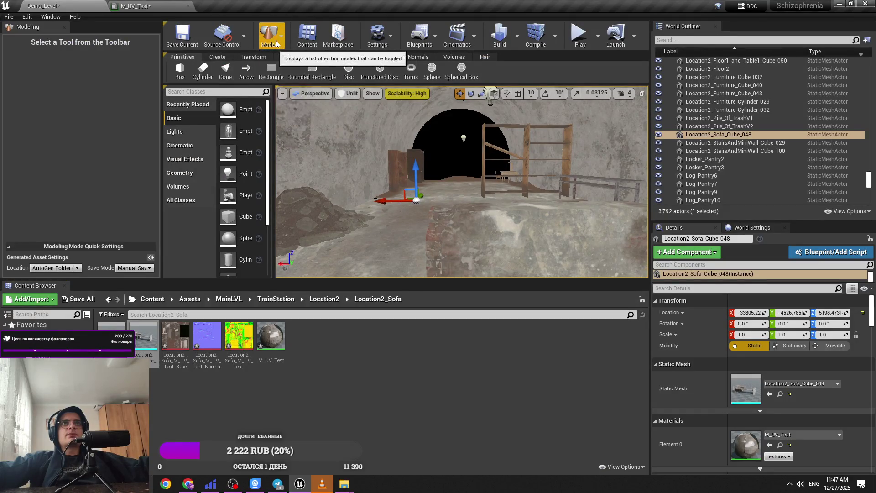
click(253, 57)
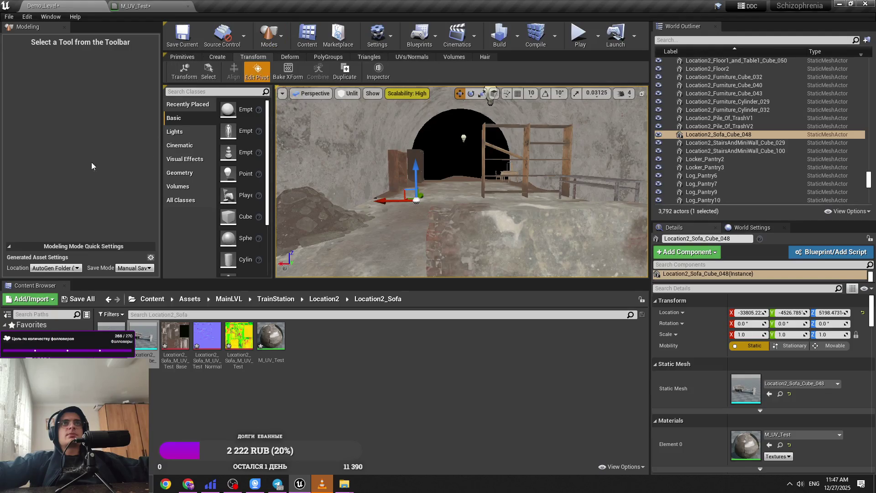
click(28, 166)
key(Return)
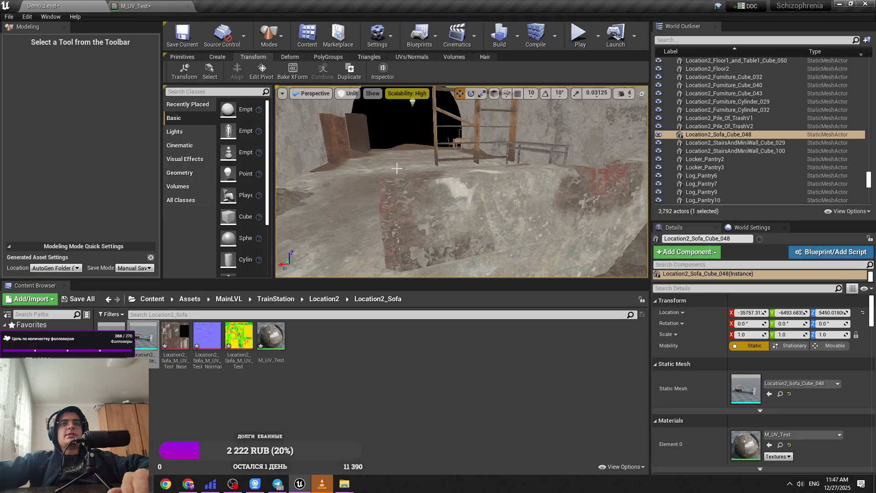
Scale the sofa to 0.5 and snap its pivot to the sofa's bottom.
key(Delete)
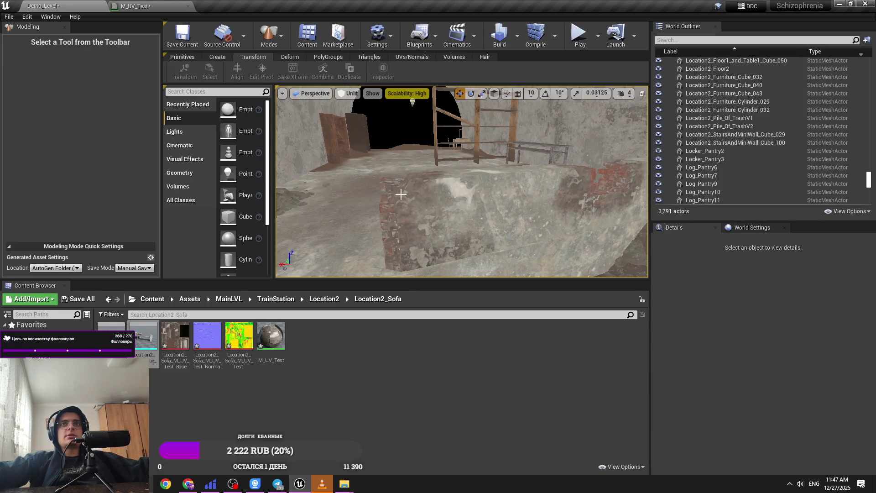
key(ctrl+z)
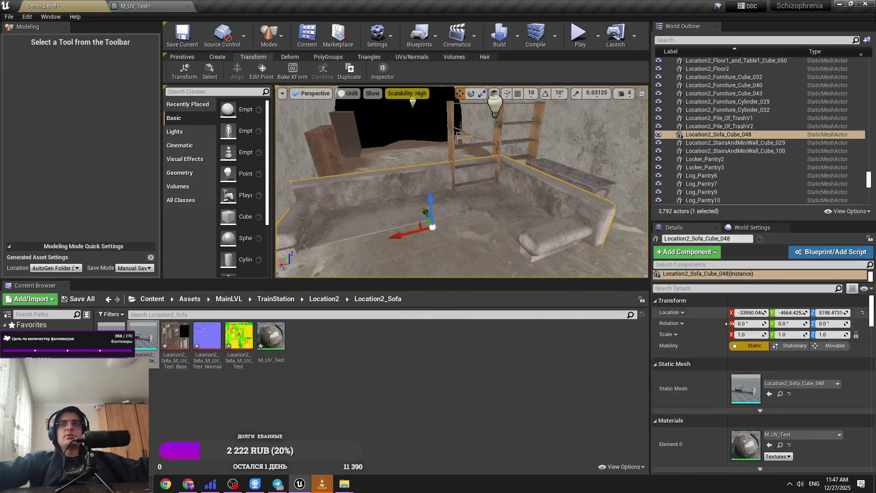
text(.5)
key(Return)
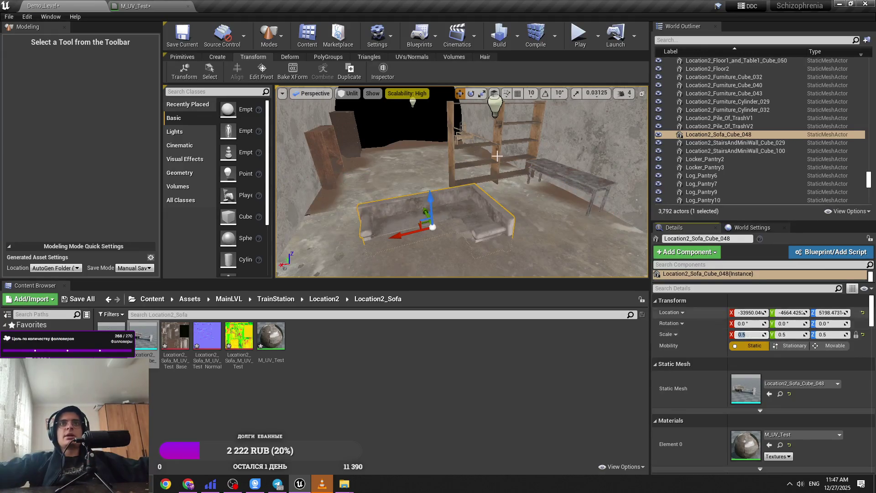
click(261, 70)
click(46, 162)
click(173, 71)
key(Delete)
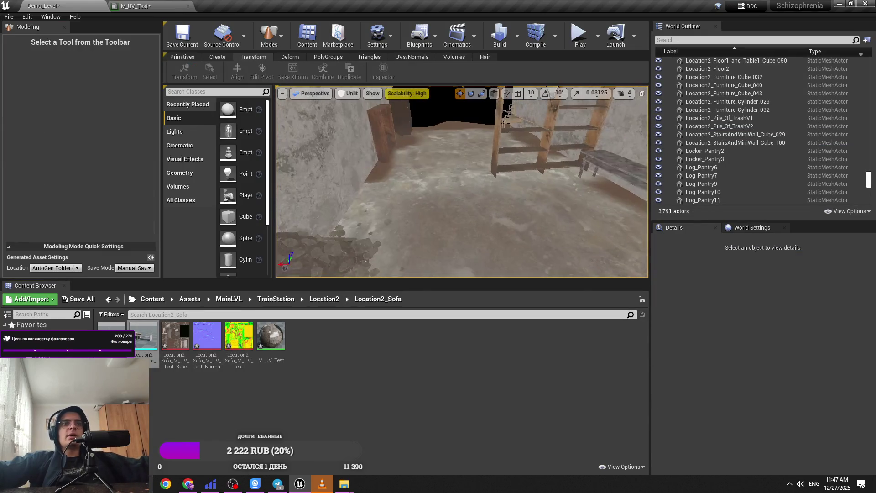
key(ctrl+z)
click(262, 71)
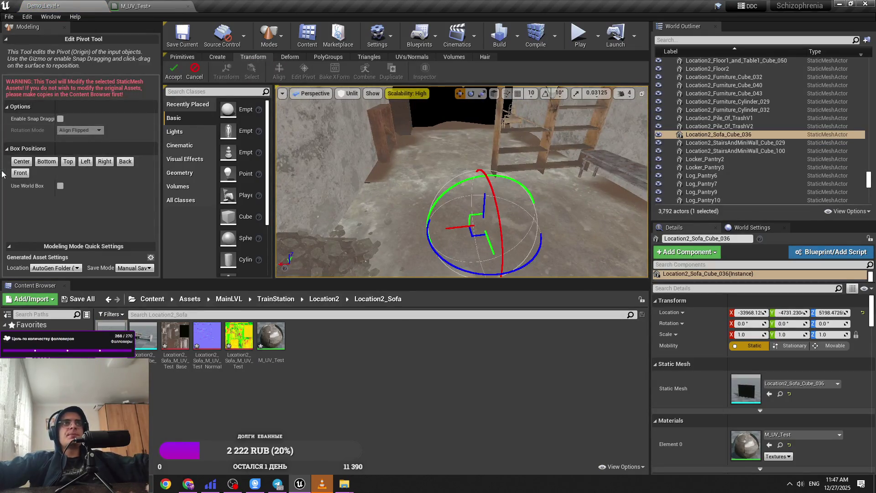
Accept the preset pivot position and set the sofa's X scale to 0.5.
click(46, 161)
click(174, 71)
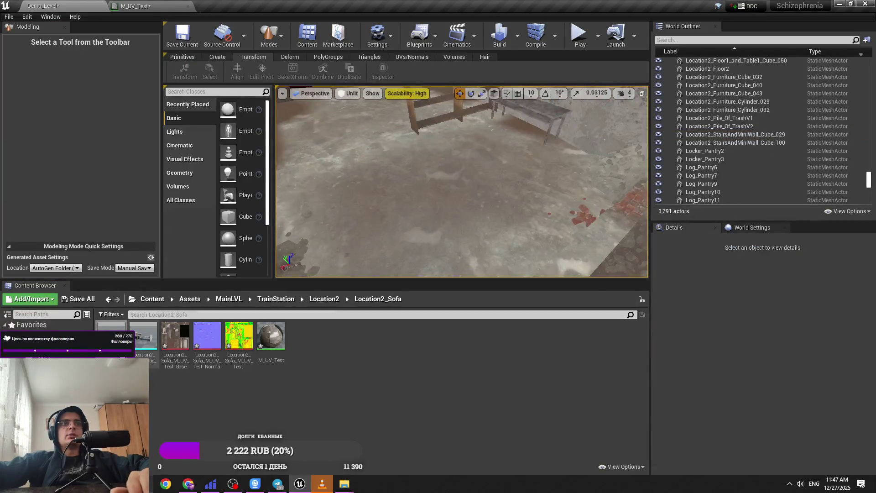
click(755, 333)
text(0)
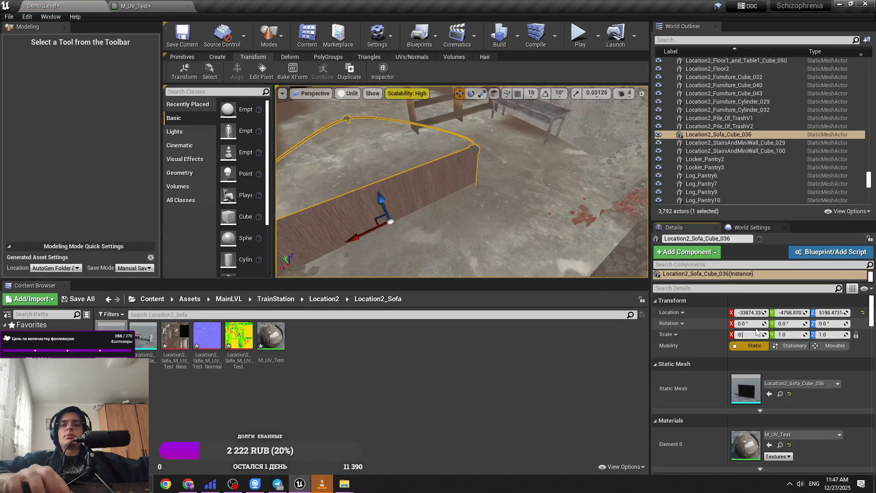
text(.5)
key(Return)
Try moving the pivot to the sofa's top end, cancel the edit, and delete the sofa piece.
click(266, 68)
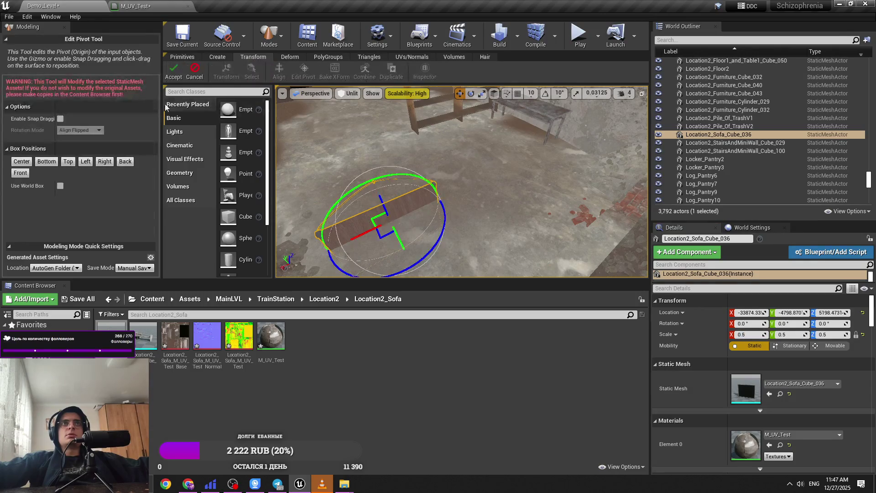
mouse_move(393, 243)
mouse_down()
mouse_move(413, 205)
mouse_move(394, 243)
mouse_up()
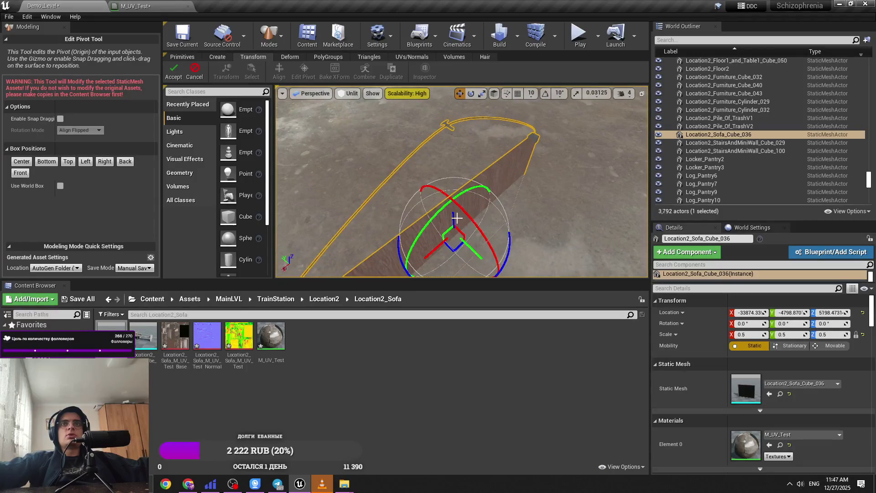
mouse_move(454, 233)
mouse_down()
mouse_move(433, 157)
mouse_move(451, 125)
mouse_up()
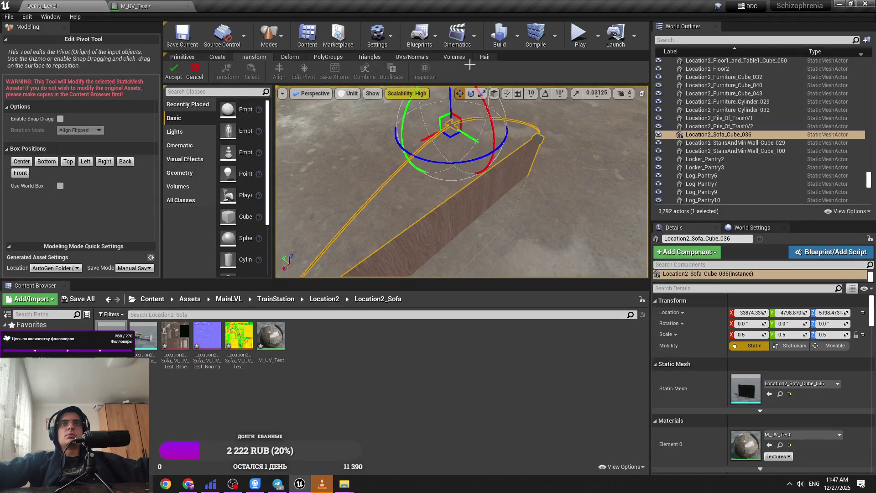
drag(456, 183, 440, 149)
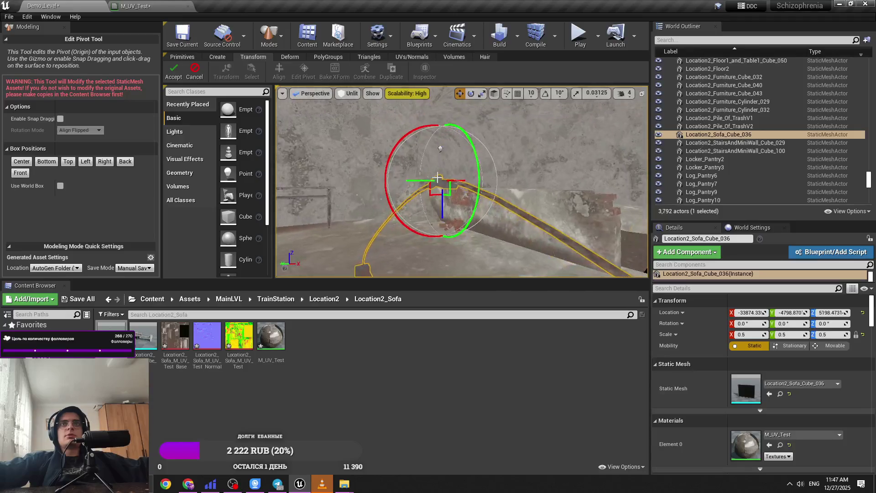
click(195, 71)
mouse_move(438, 205)
mouse_down()
mouse_move(438, 226)
mouse_move(333, 216)
mouse_up()
key(e)
key(Delete)
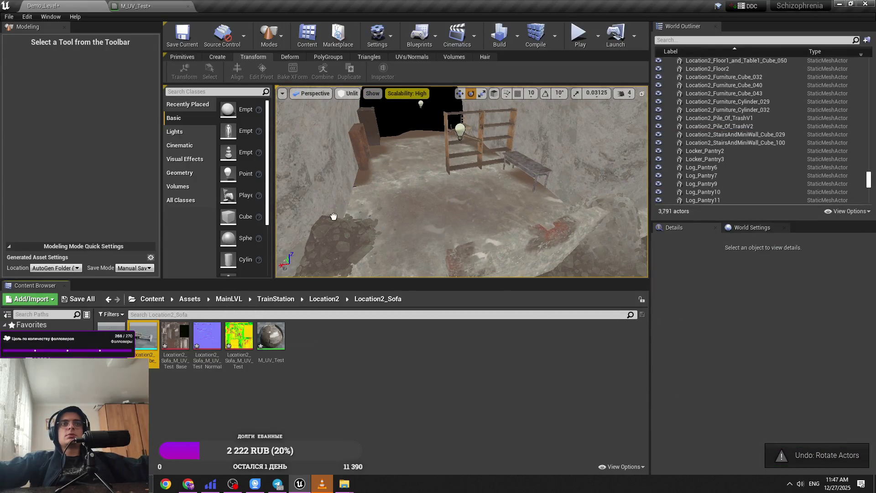
Select the other sofa piece, undo its rotation, and shift it along X and Y.
click(364, 193)
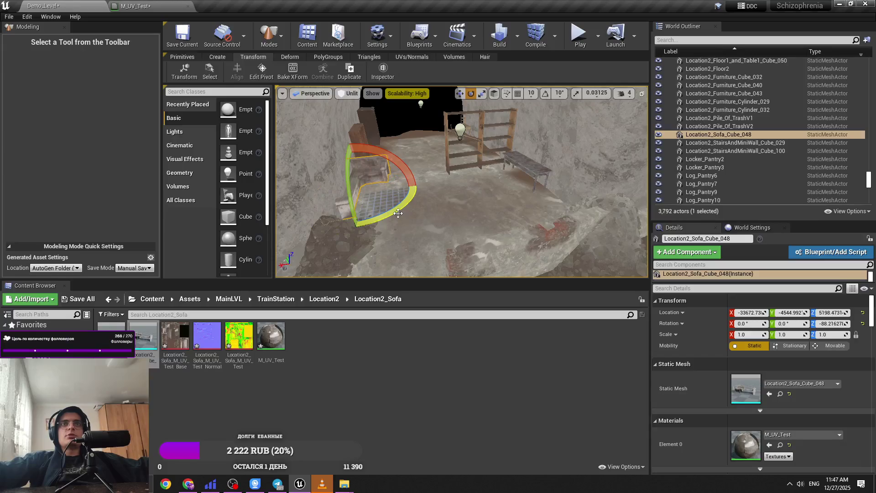
key(ctrl+z)
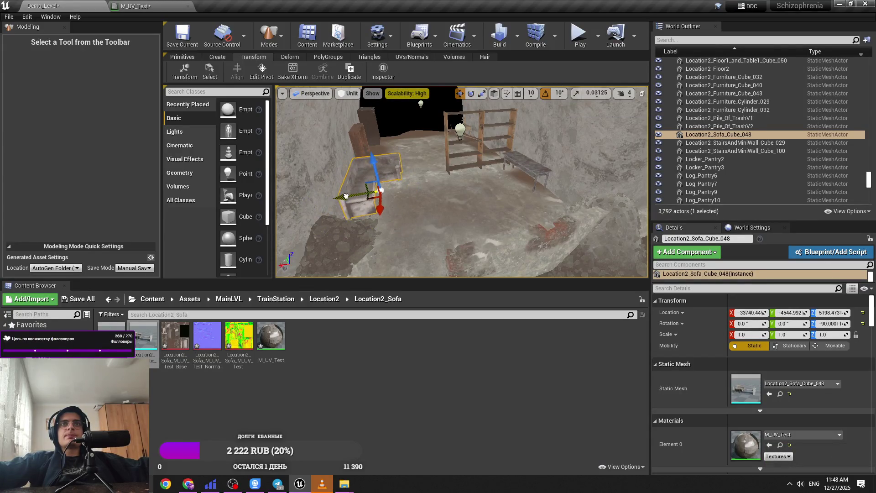
drag(344, 196, 345, 196)
key(f)
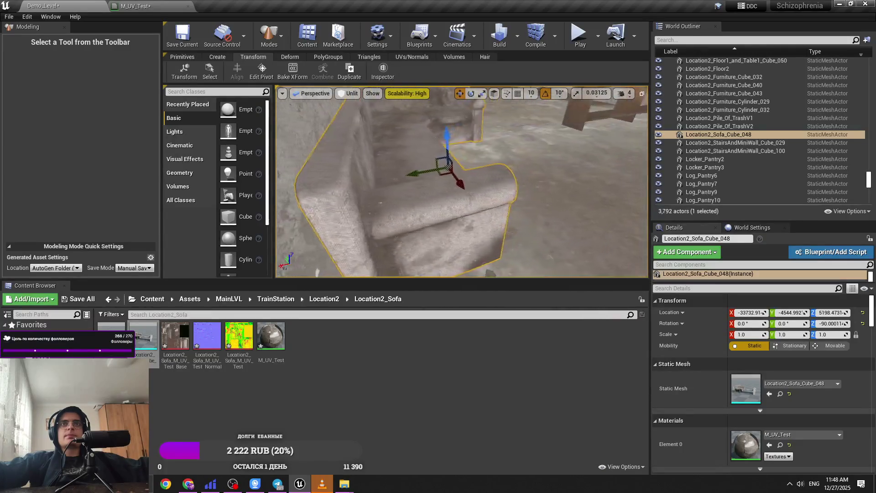
mouse_move(460, 152)
mouse_down()
mouse_move(452, 139)
mouse_move(412, 133)
mouse_move(301, 133)
mouse_up()
Place another sofa mesh near the shelf and bench and switch to rotating it.
drag(412, 132, 392, 132)
drag(143, 336, 427, 187)
key(e)
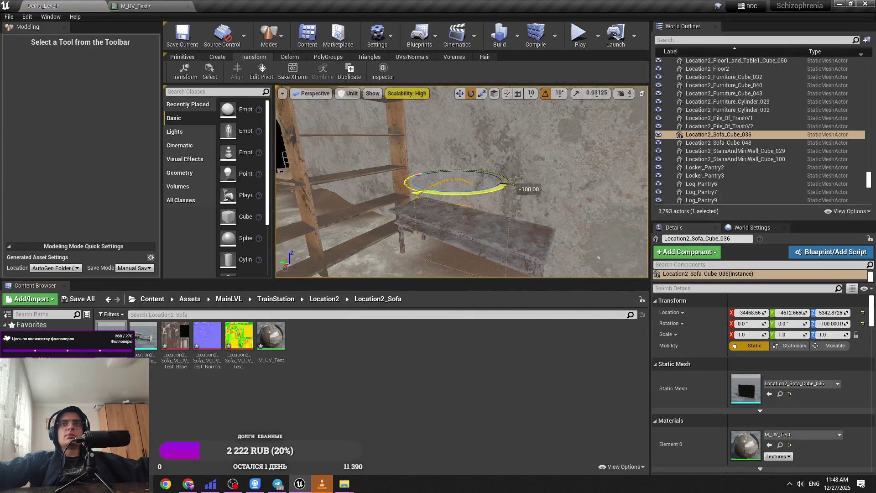
mouse_move(438, 160)
mouse_down()
mouse_move(391, 163)
mouse_move(435, 121)
mouse_up()
Nudge the black panel slightly along Y on the wall, then playtest with Alt+P and stop.
click(623, 93)
drag(442, 196, 443, 196)
drag(414, 227, 437, 229)
drag(586, 136, 586, 137)
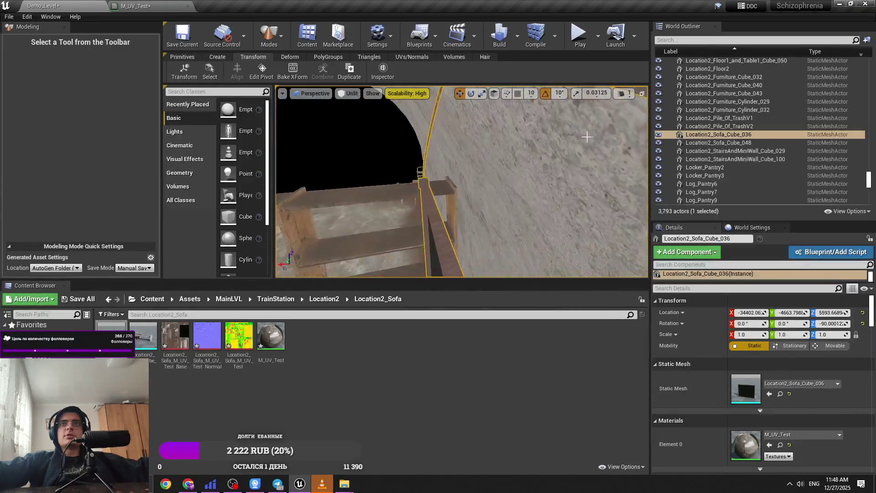
click(624, 93)
key(f)
scroll(488, 177, down, 3)
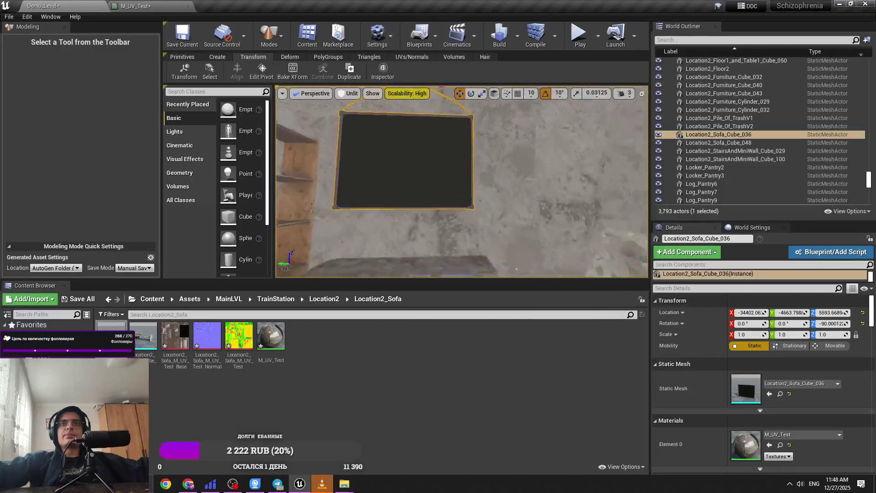
drag(481, 135, 564, 61)
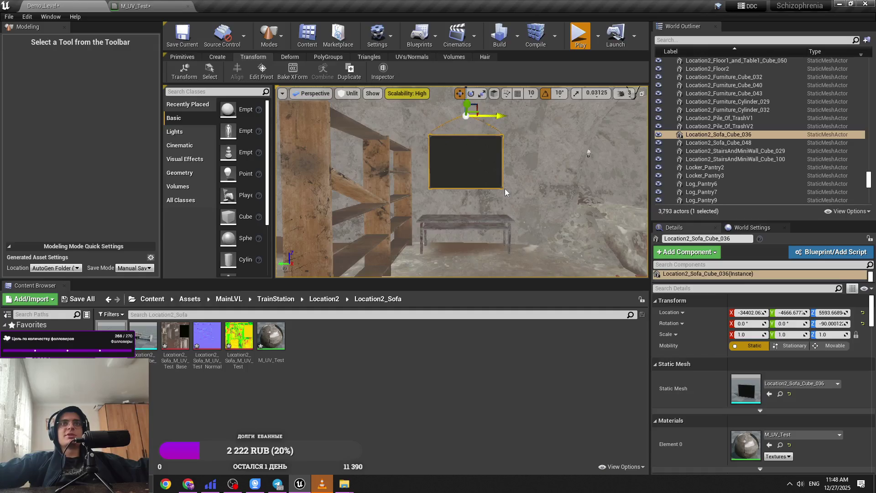
key(alt+p)
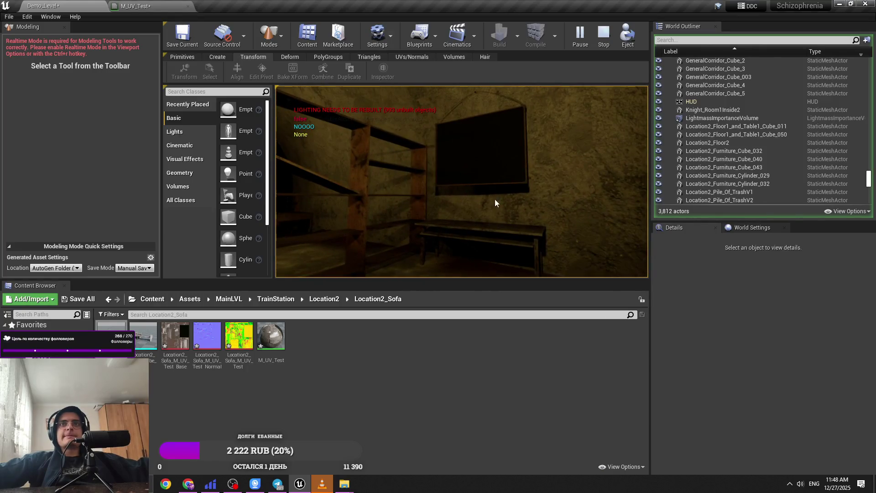
key(Escape)
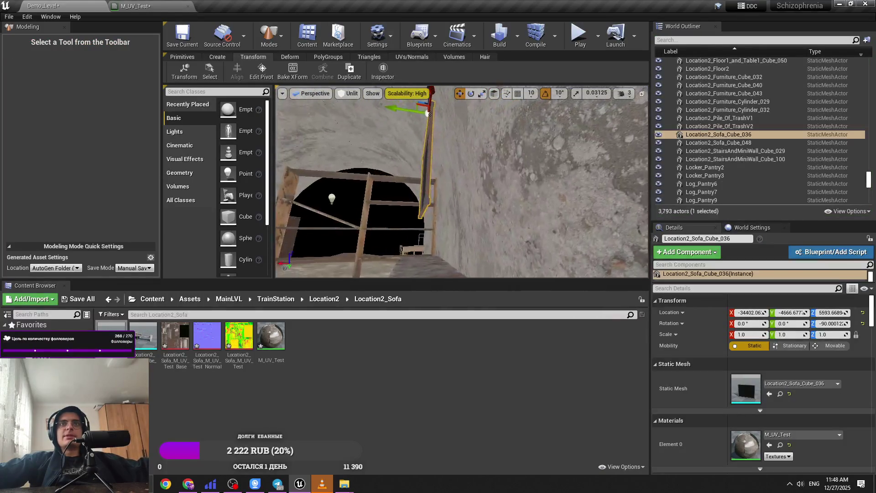
Move the black panel lower on the tunnel wall, with camera speed dropped to 1.
key(f)
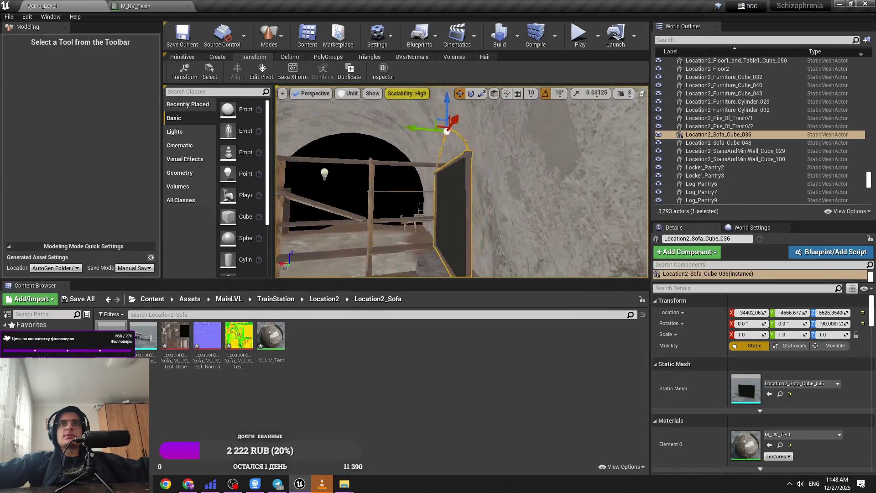
mouse_move(425, 120)
mouse_down()
mouse_move(437, 121)
mouse_move(436, 172)
mouse_up()
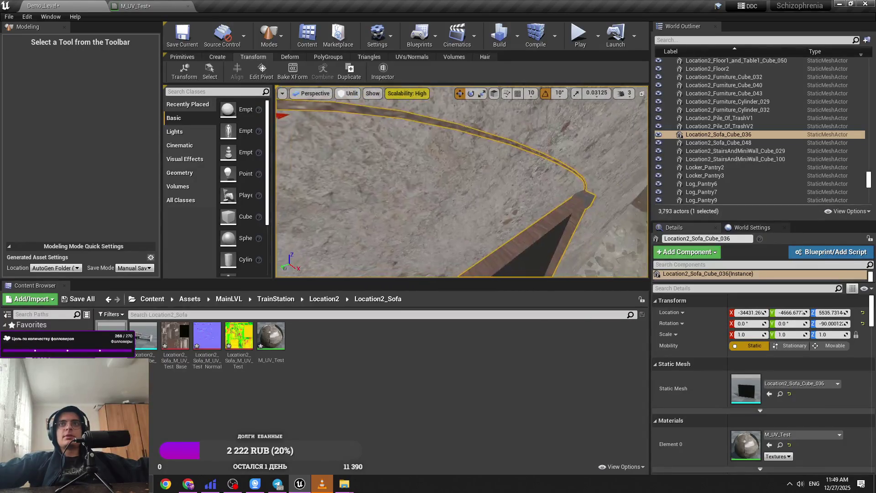
scroll(430, 135, up, 3)
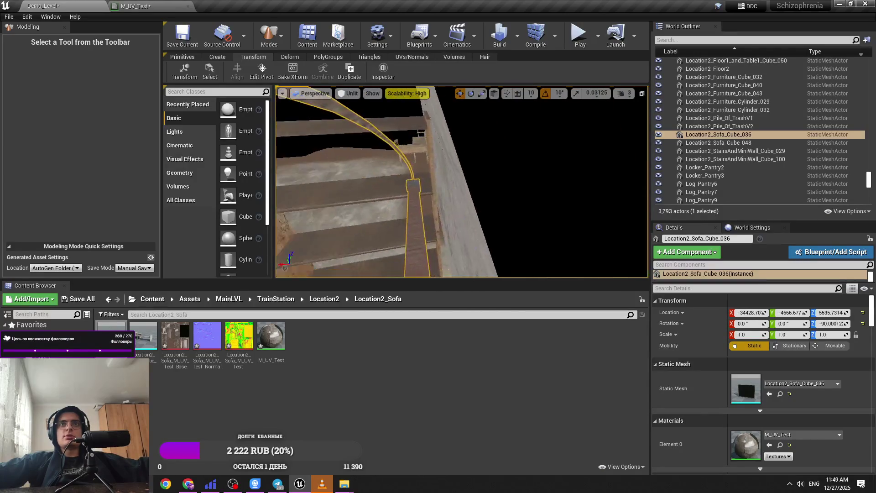
click(621, 93)
click(624, 115)
drag(383, 182, 464, 151)
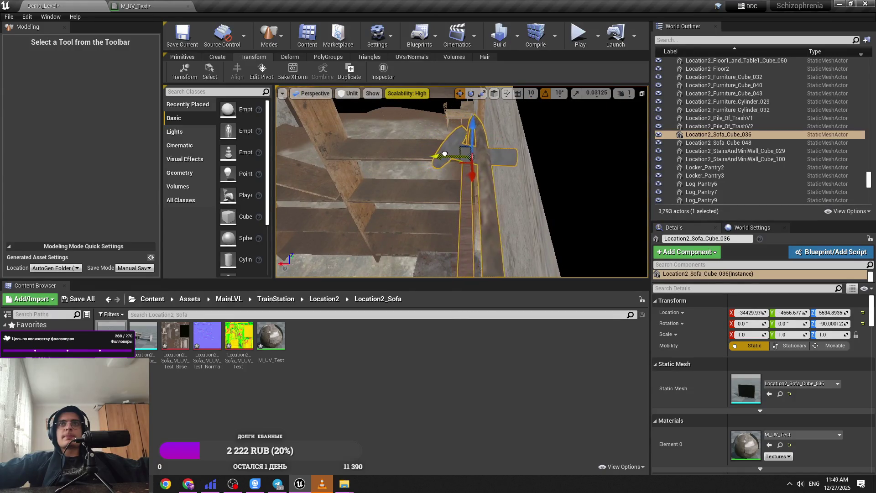
drag(451, 154, 459, 96)
Tilt the black panel a few degrees and raise the camera speed to 4.
key(e)
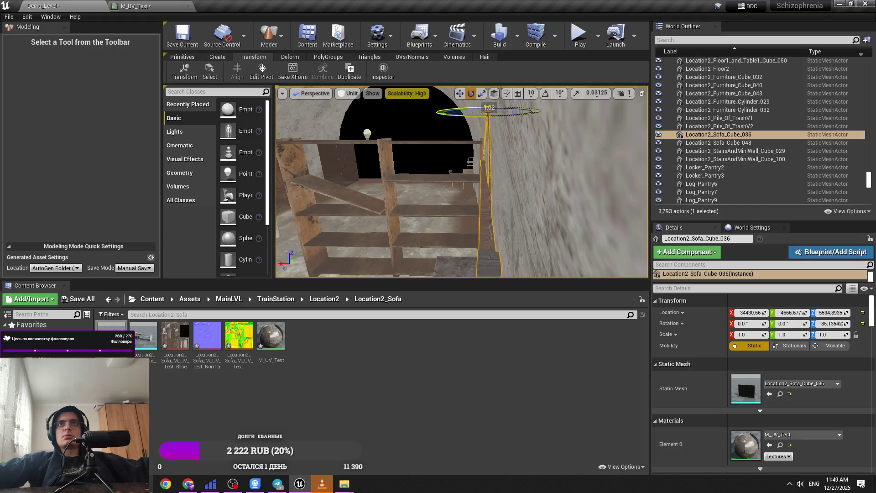
drag(483, 122, 477, 112)
click(623, 93)
click(637, 115)
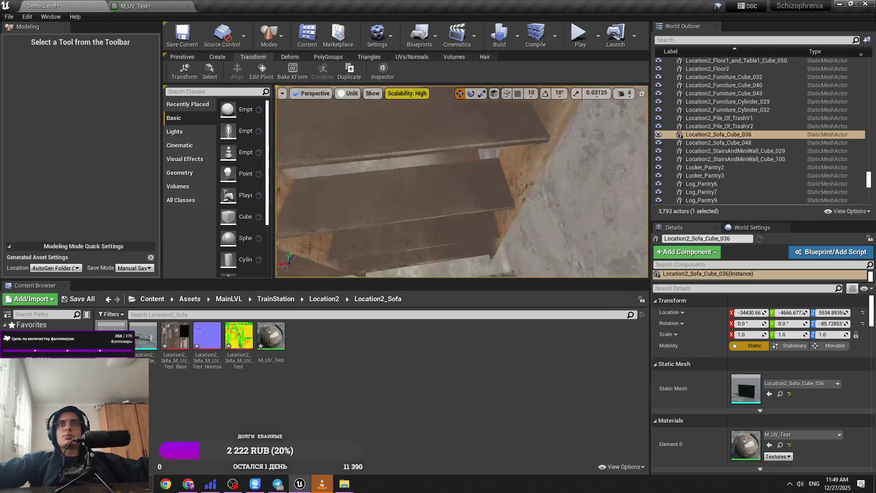
Select nearby furniture in rotate mode, from Cylinder_029 through table Location2_Furniture_Cube_043.
click(524, 201)
key(e)
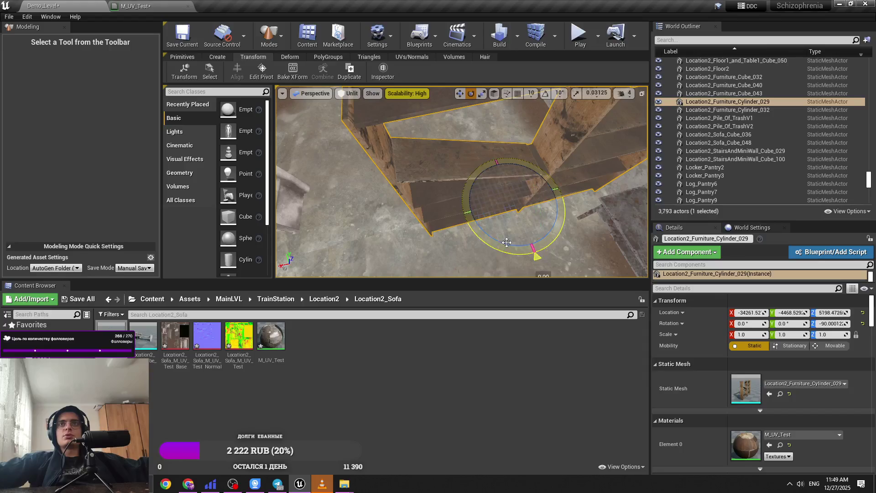
click(502, 182)
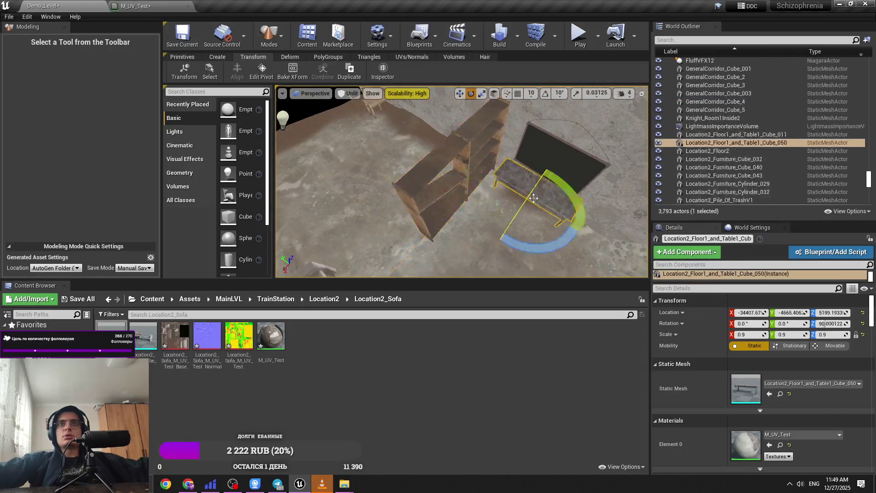
scroll(458, 211, up, 2)
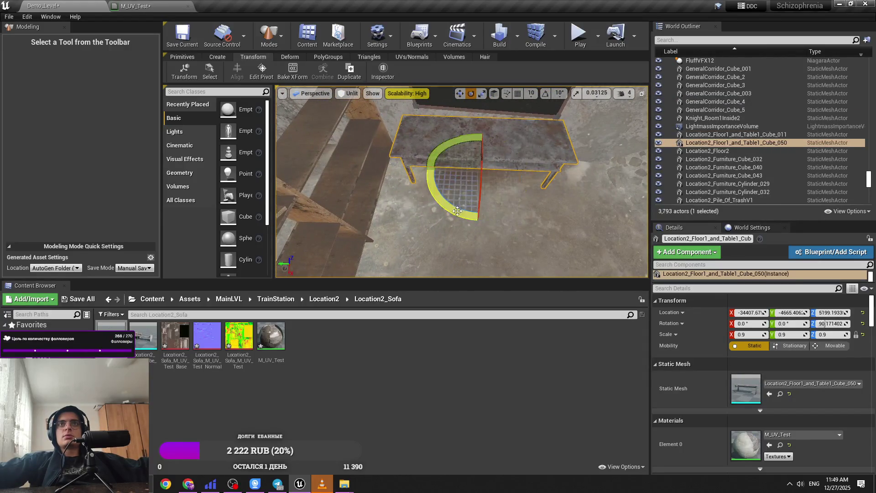
click(461, 192)
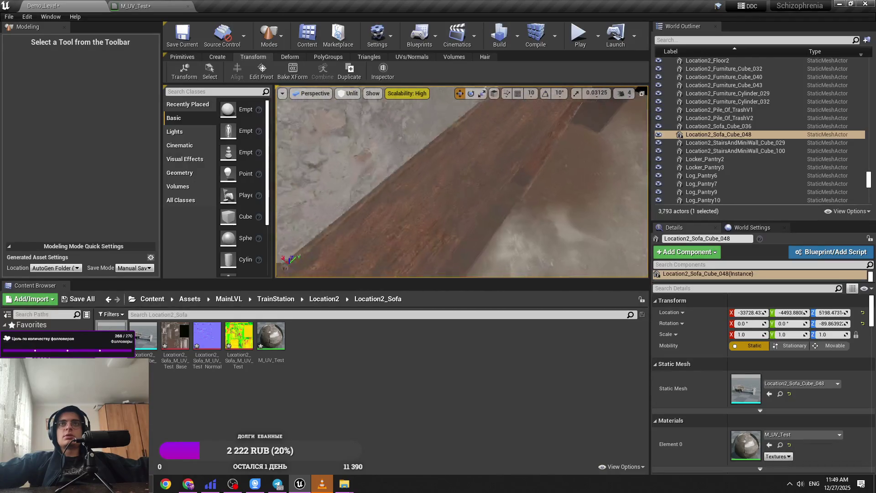
click(462, 214)
key(e)
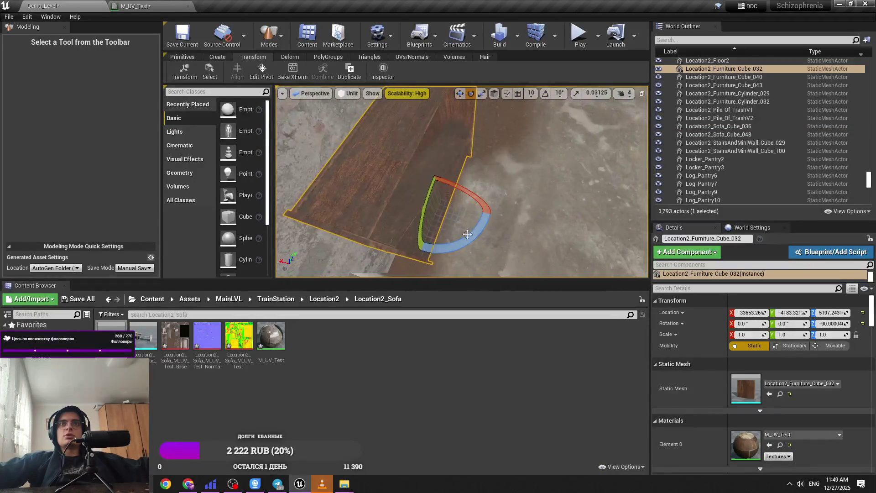
click(472, 239)
key(f)
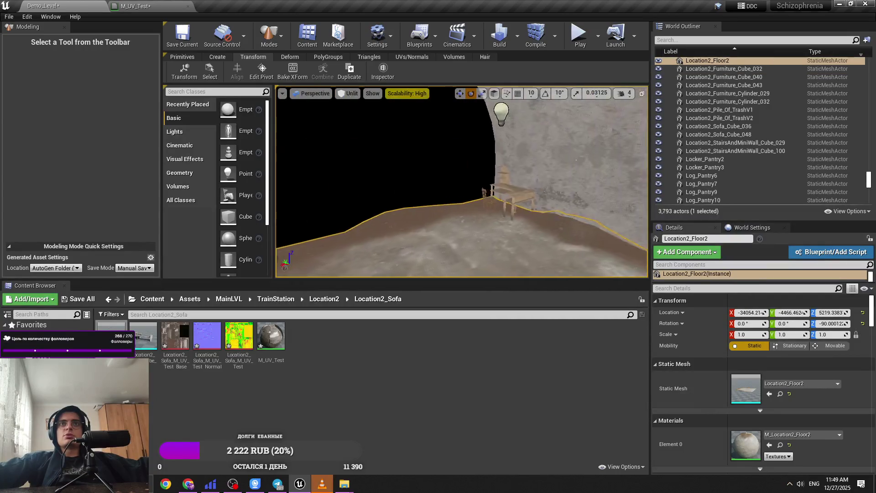
scroll(487, 216, up, 5)
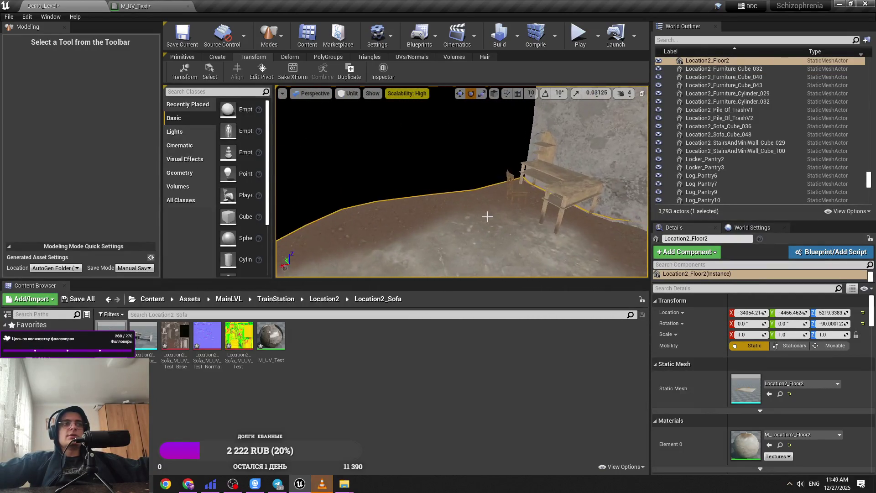
click(561, 191)
key(f)
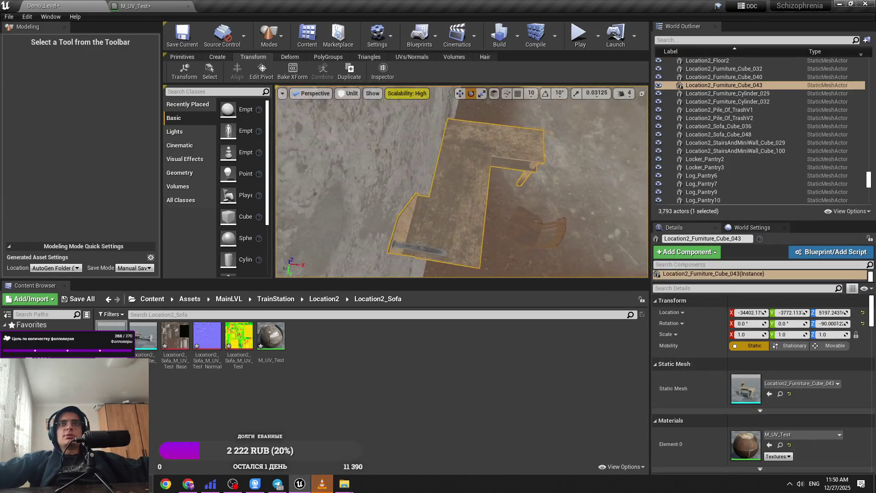
Check table Furniture_Cube_043 and chair Furniture_Cube_040, then clear selection and face the shelf.
click(496, 221)
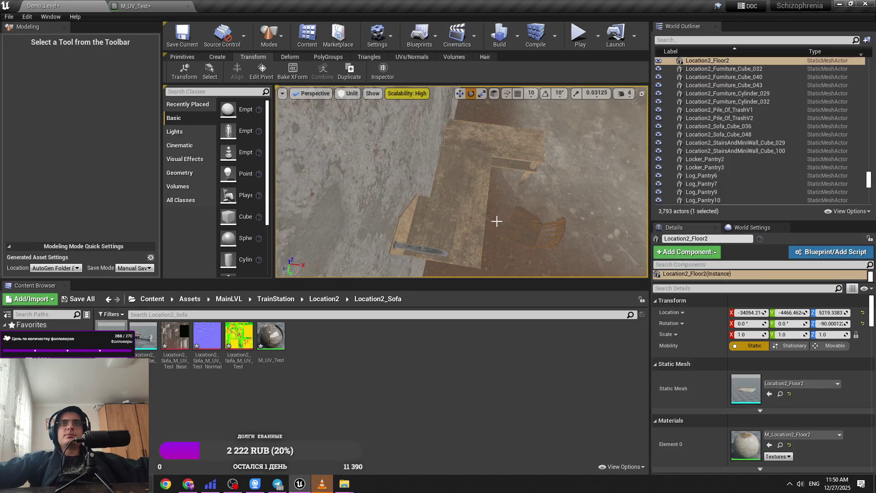
click(462, 242)
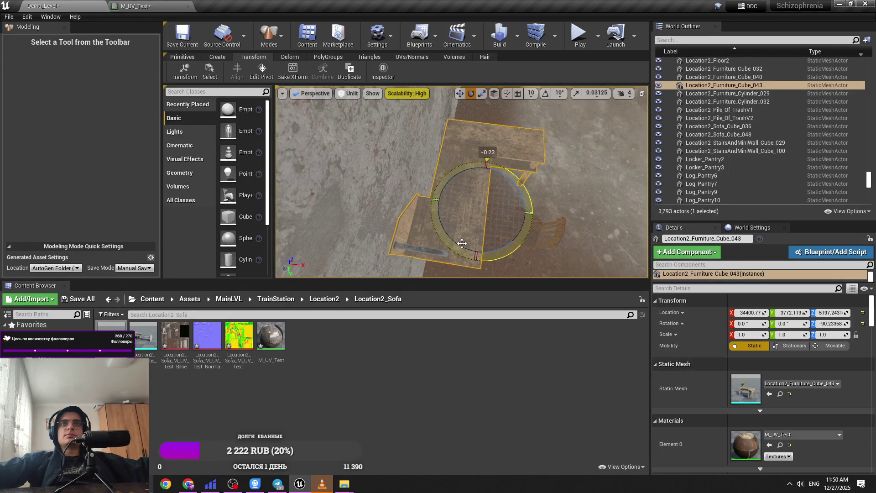
click(516, 251)
click(538, 226)
key(f)
scroll(451, 110, down, 5)
key(Escape)
mouse_move(383, 87)
mouse_down()
mouse_move(460, 91)
mouse_move(346, 90)
mouse_up()
click(347, 93)
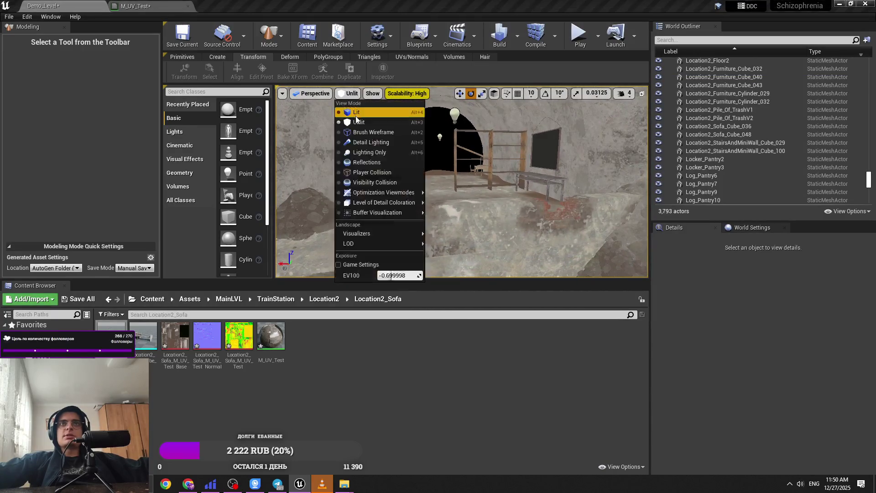
Switch the viewport to Lit, back to Unlit, save Demo_Level.umap, and minimize the editor.
click(361, 114)
key(w)
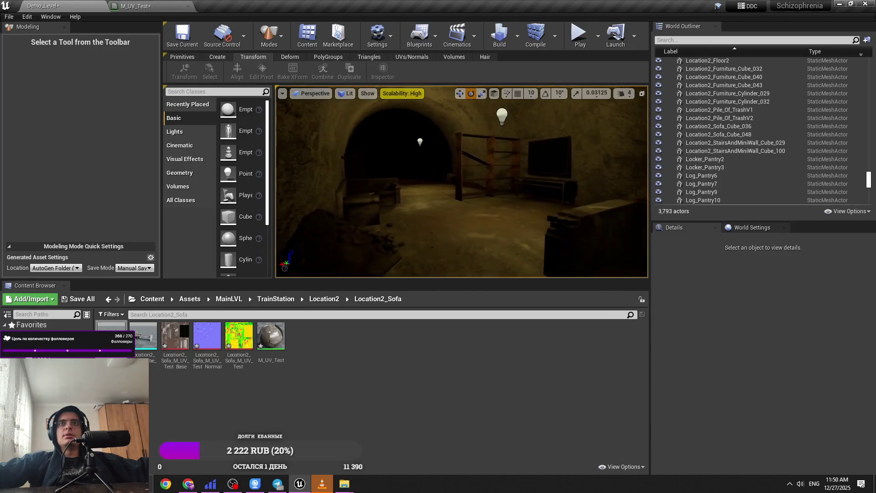
click(342, 96)
click(342, 95)
click(342, 95)
click(368, 124)
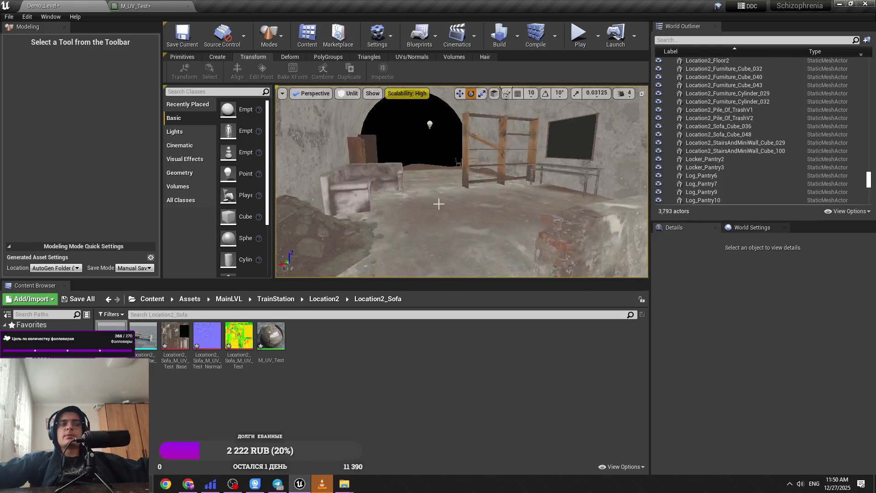
key(ctrl+s)
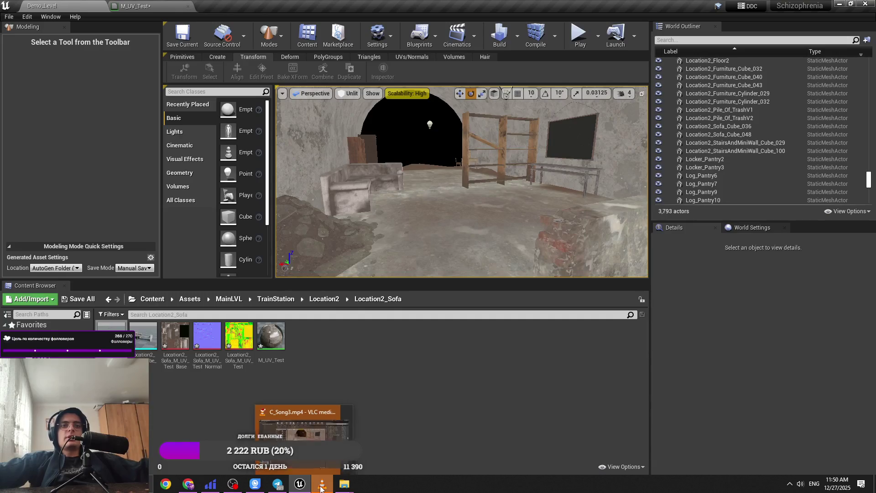
click(839, 3)
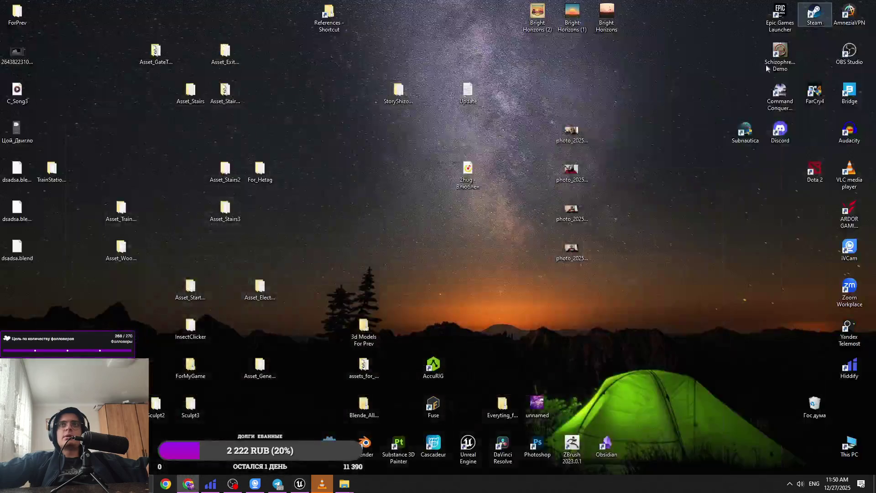
Launch Blender, then delete the three dsadsa files from the desktop.
double_click(363, 449)
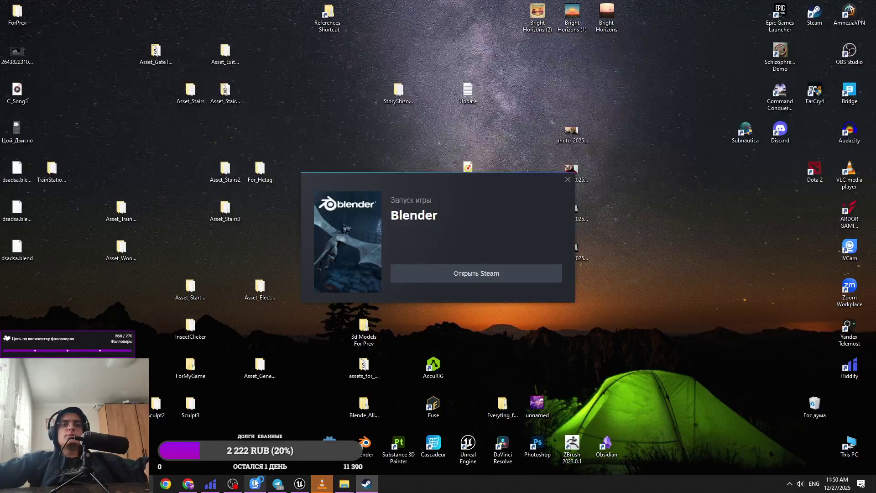
mouse_move(256, 482)
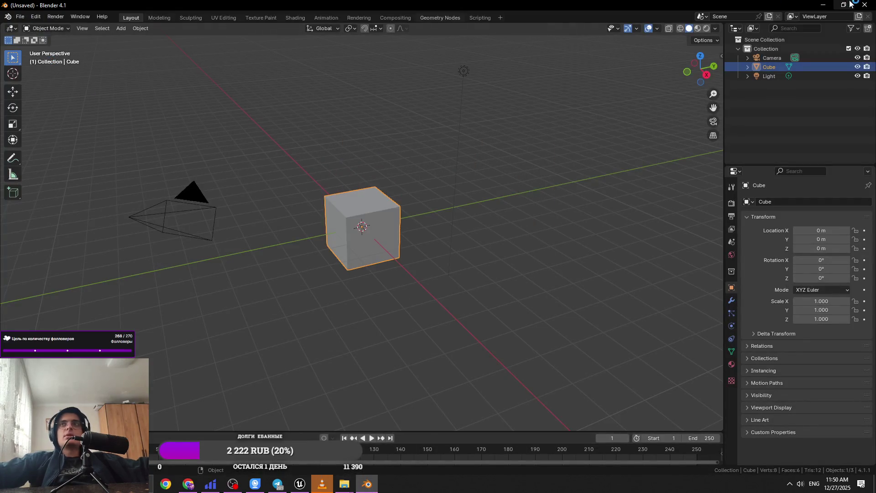
click(821, 4)
drag(39, 264, 16, 173)
key(Delete)
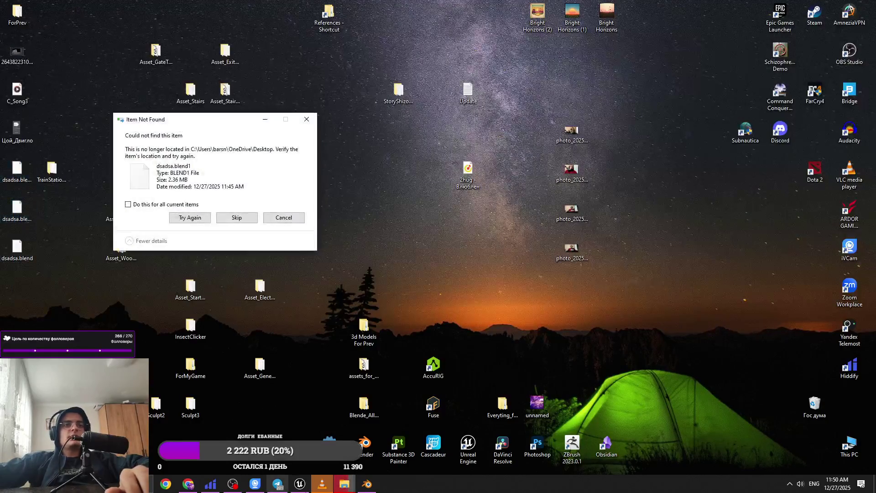
click(314, 119)
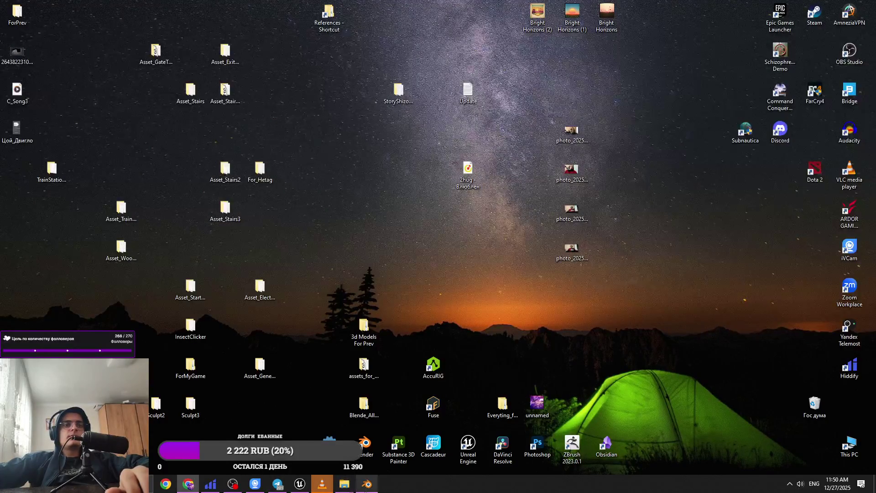
Open Asset_TrainStation.blend from the Asset_TrainStation folder via File > Open.
click(366, 483)
click(20, 16)
click(32, 34)
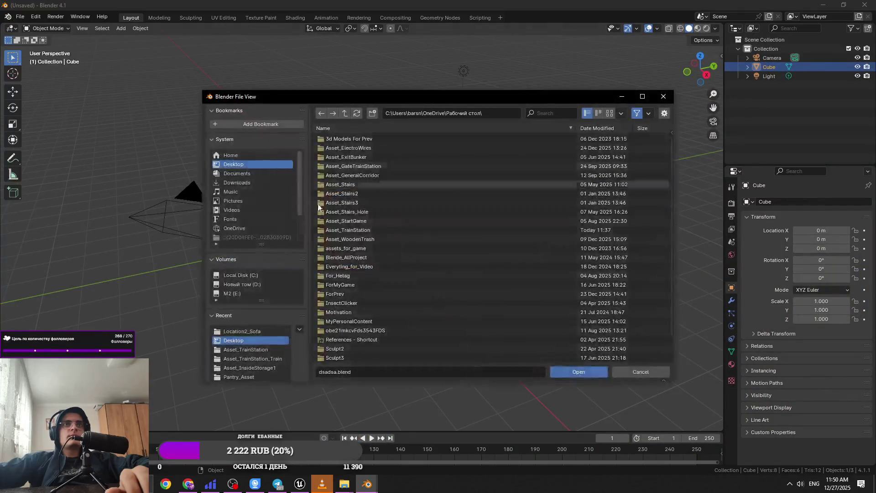
scroll(387, 258, down, 1)
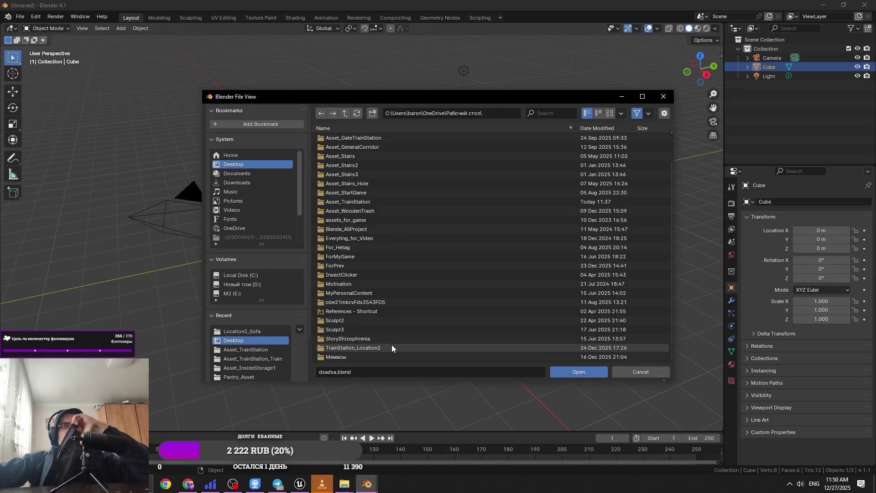
scroll(413, 305, up, 1)
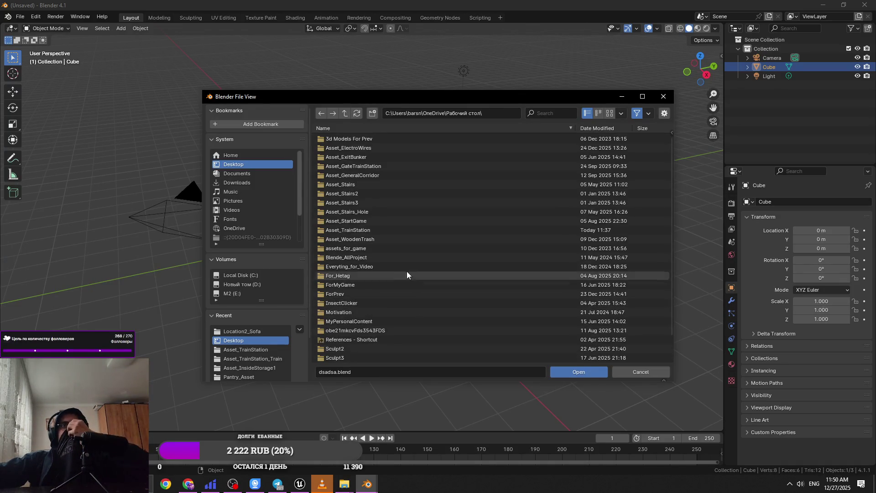
double_click(384, 230)
double_click(384, 231)
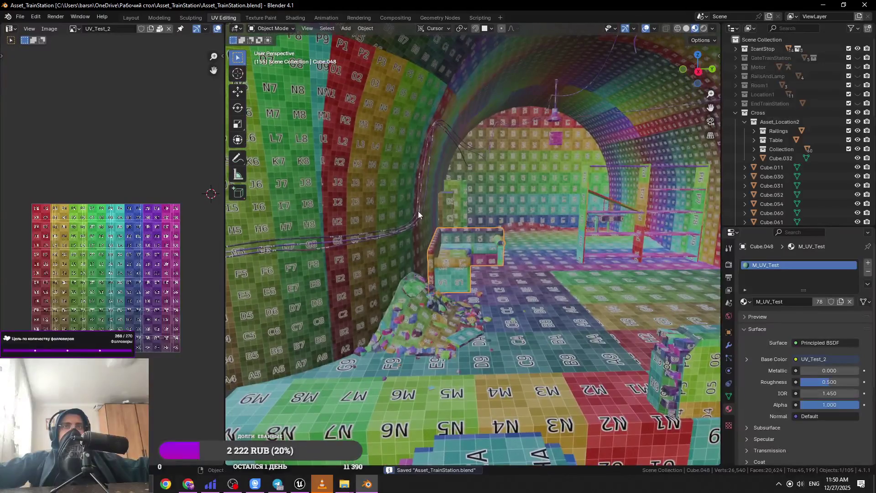
Select the tunnel wall pieces, enter Edit Mode and save the project.
click(418, 211)
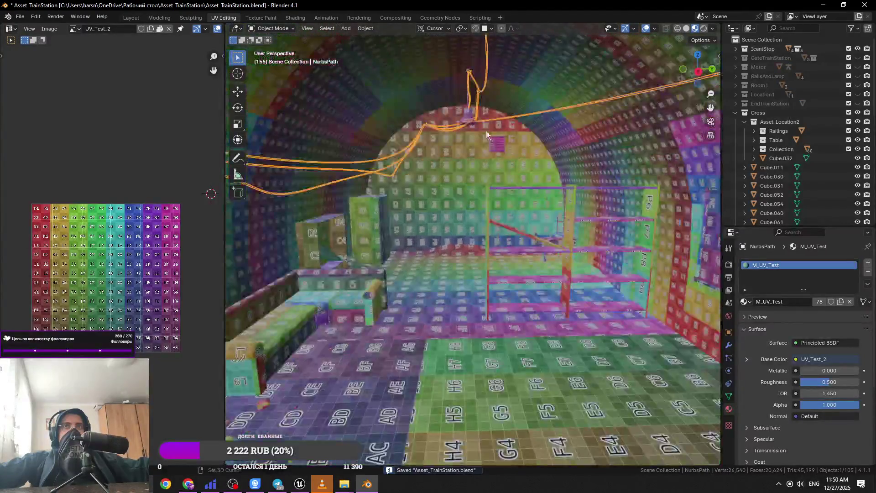
click(486, 135)
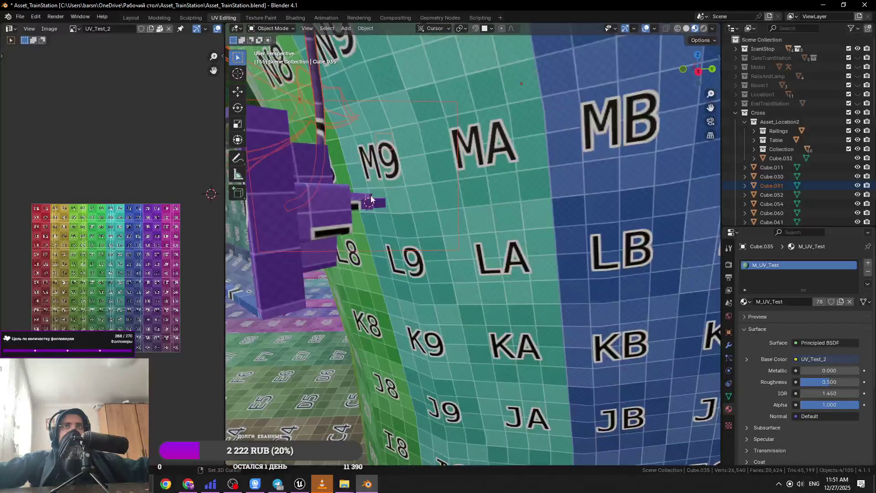
click(340, 200)
shift+click(340, 201)
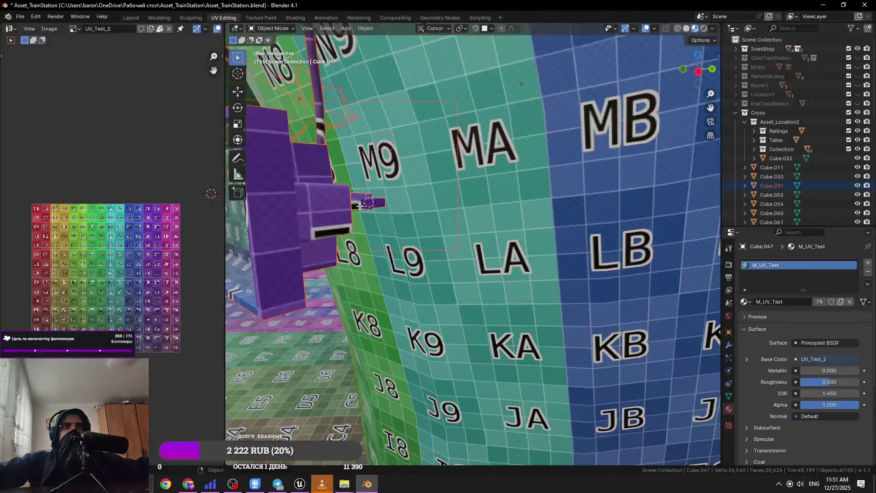
key(Tab)
scroll(167, 257, down, 3)
key(ctrl+s)
scroll(485, 262, down, 5)
scroll(485, 262, up, 4)
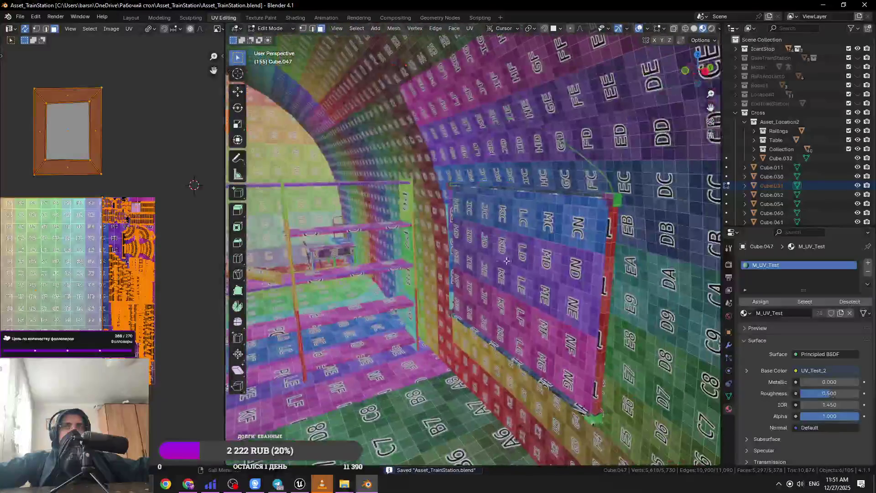
scroll(559, 256, down, 2)
scroll(427, 255, up, 8)
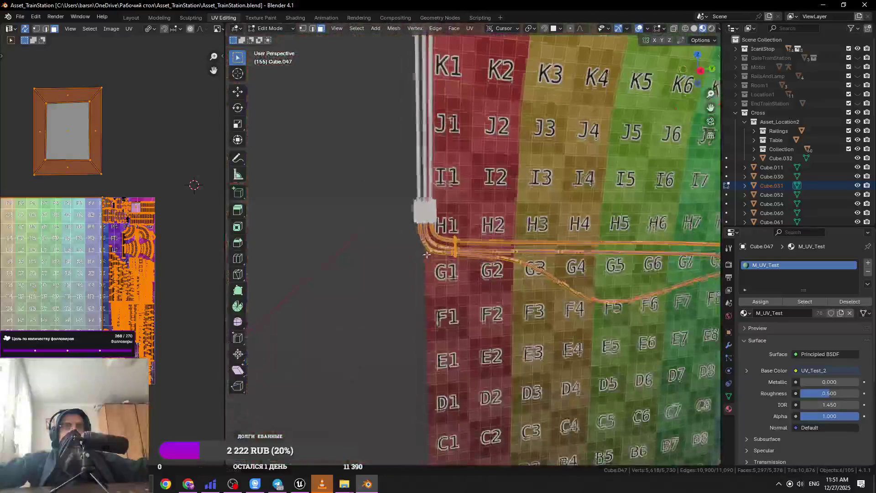
Switch editing to the Cylinder.033 junction box and run UV Unwrap on it.
key(Tab)
click(424, 211)
key(Tab)
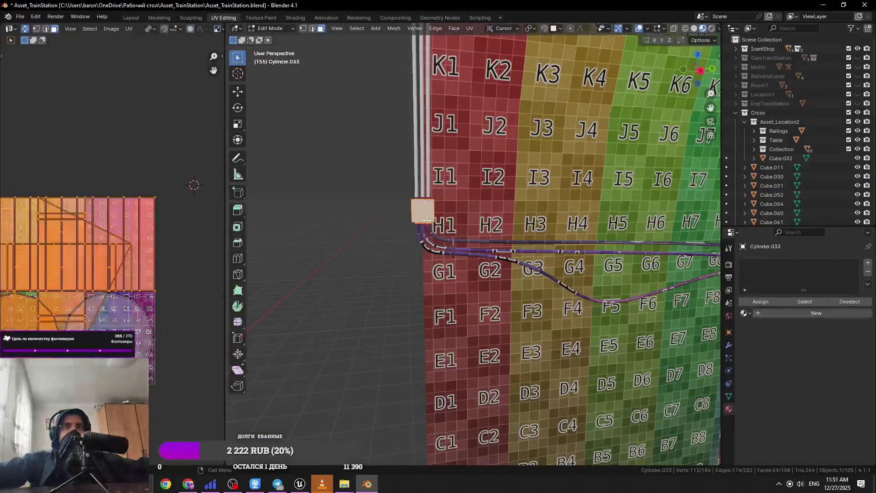
scroll(458, 217, up, 6)
scroll(458, 217, down, 4)
click(469, 29)
click(483, 40)
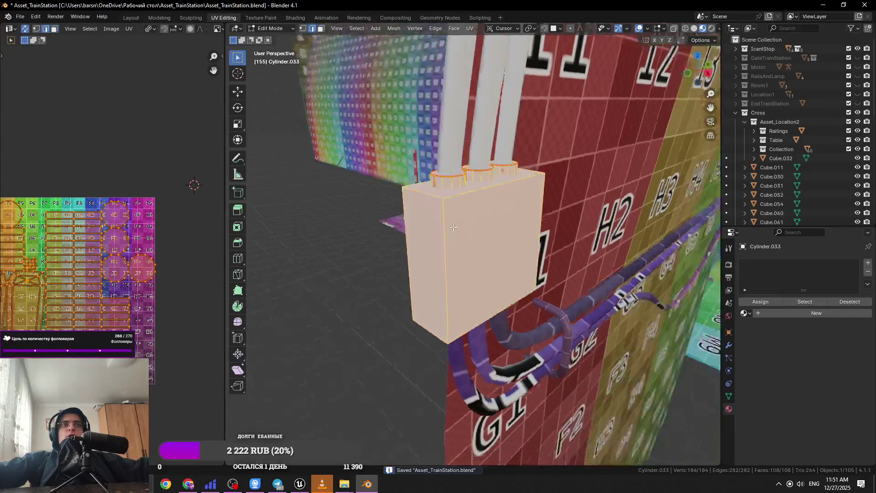
In edge select mode, pick the junction box edges that will become its seams.
key(2)
click(464, 231)
key(ctrl+s)
drag(464, 232, 435, 156)
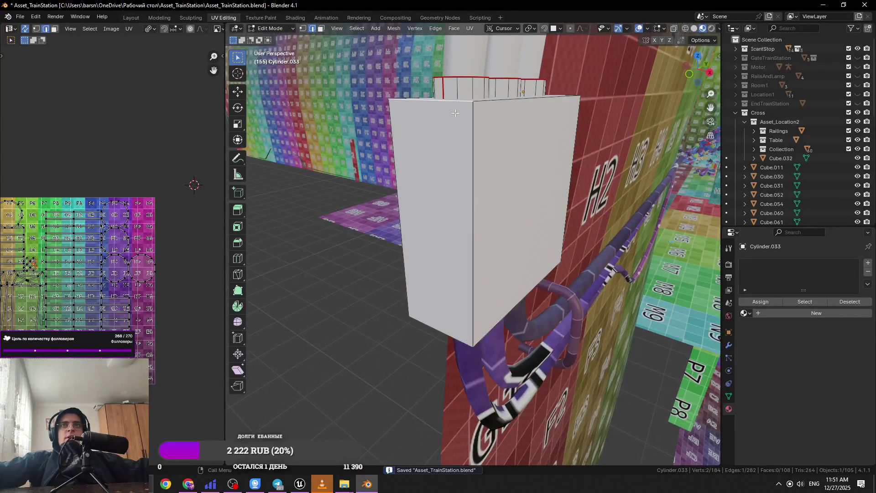
click(485, 149)
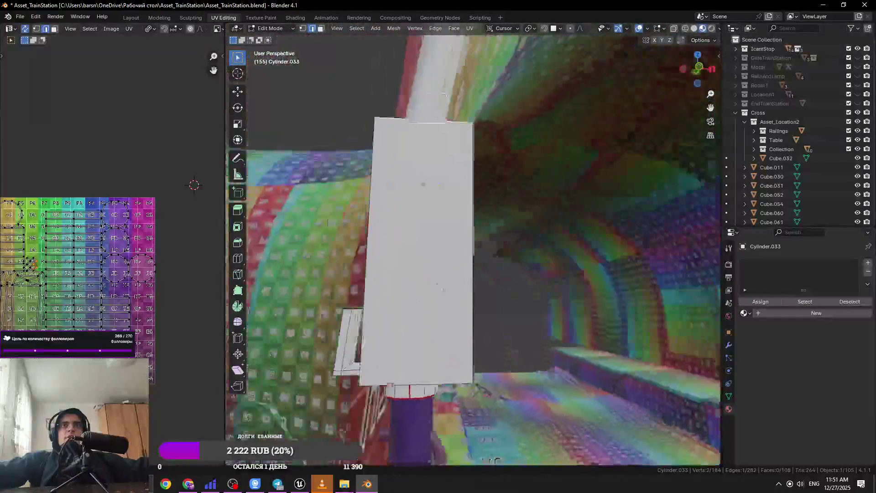
drag(443, 94, 444, 280)
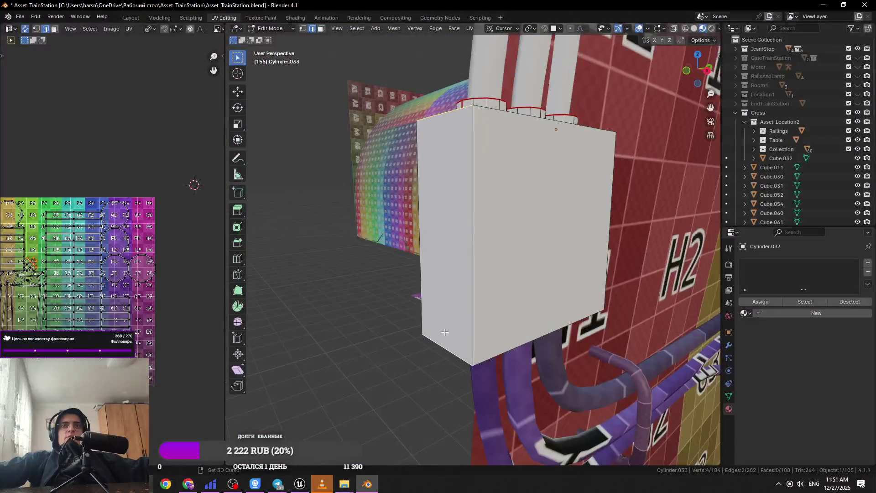
mouse_move(491, 254)
mouse_down()
mouse_move(447, 232)
mouse_move(666, 233)
mouse_move(512, 260)
mouse_move(542, 301)
mouse_move(492, 372)
mouse_move(494, 215)
mouse_move(496, 246)
mouse_move(512, 202)
mouse_move(501, 218)
mouse_move(464, 178)
mouse_move(497, 194)
mouse_move(500, 206)
mouse_up()
click(492, 372)
shift+click(500, 206)
shift+click(522, 348)
mouse_move(522, 348)
mouse_down()
mouse_move(531, 346)
mouse_move(488, 327)
mouse_move(481, 303)
mouse_move(477, 312)
mouse_move(480, 290)
mouse_up()
shift+click(525, 353)
shift+click(532, 346)
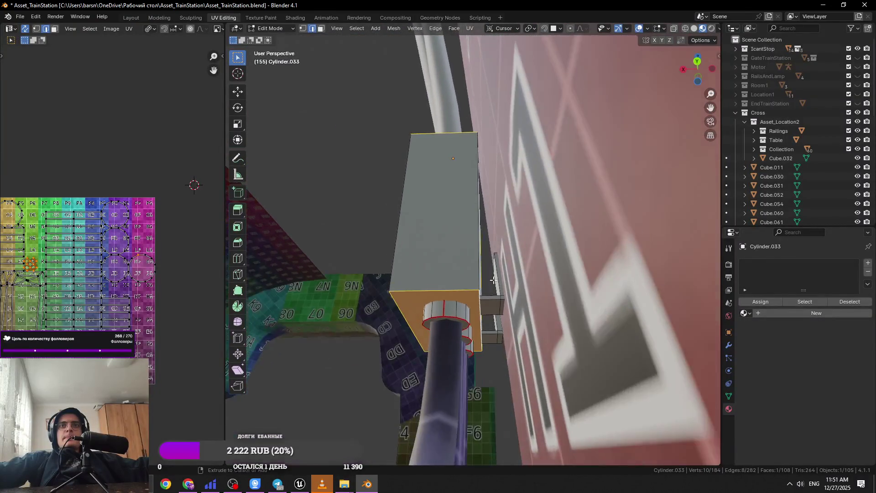
Mark the chosen box edges as seams, then unwrap the linked faces and save.
right_click(480, 290)
click(456, 353)
drag(470, 353, 525, 228)
right_click(517, 229)
click(517, 228)
key(ctrl+l)
click(469, 28)
click(473, 37)
key(ctrl+s)
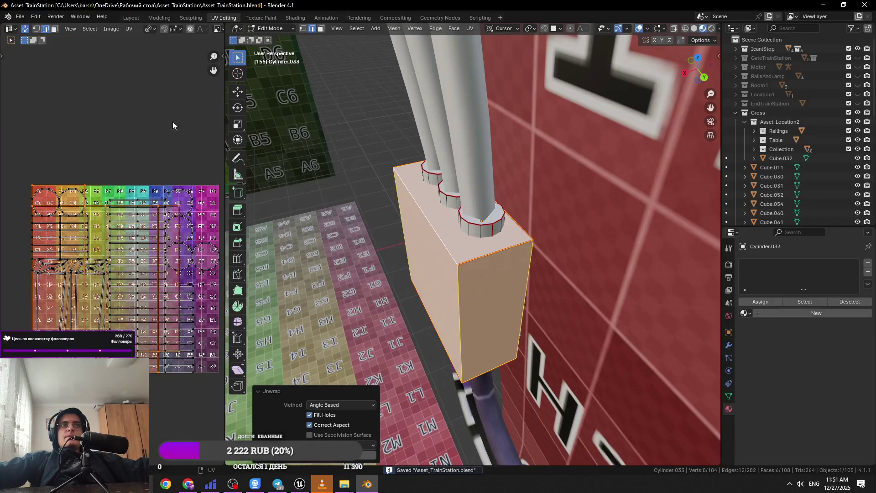
Apply the box's transforms, then delete the two faces capping the box top and save.
key(Tab)
key(ctrl+a)
click(449, 293)
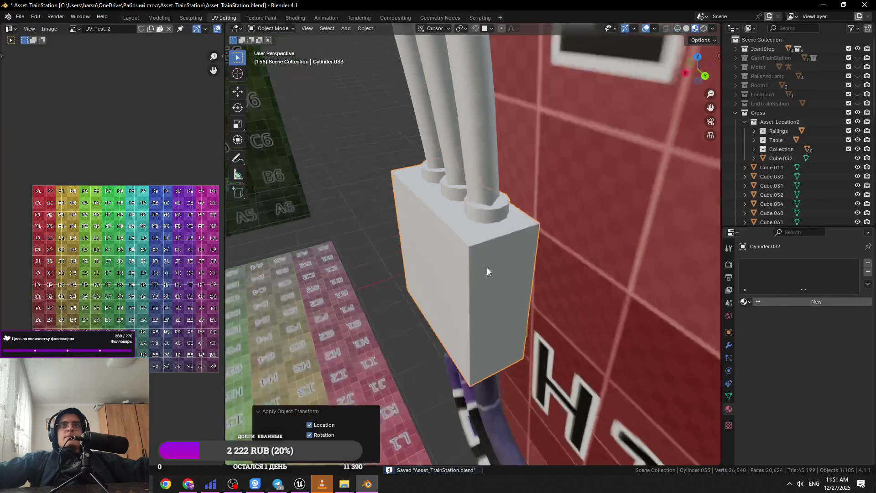
key(Tab)
click(511, 294)
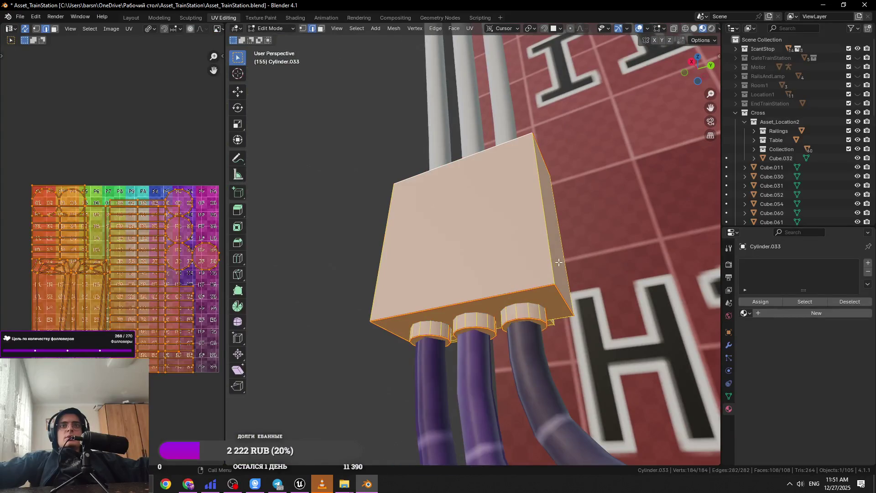
scroll(543, 359, down, 3)
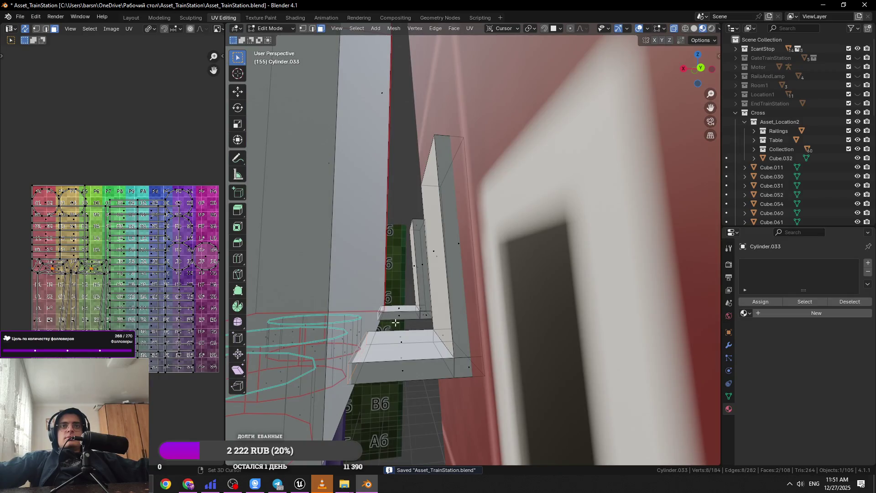
key(x)
click(419, 345)
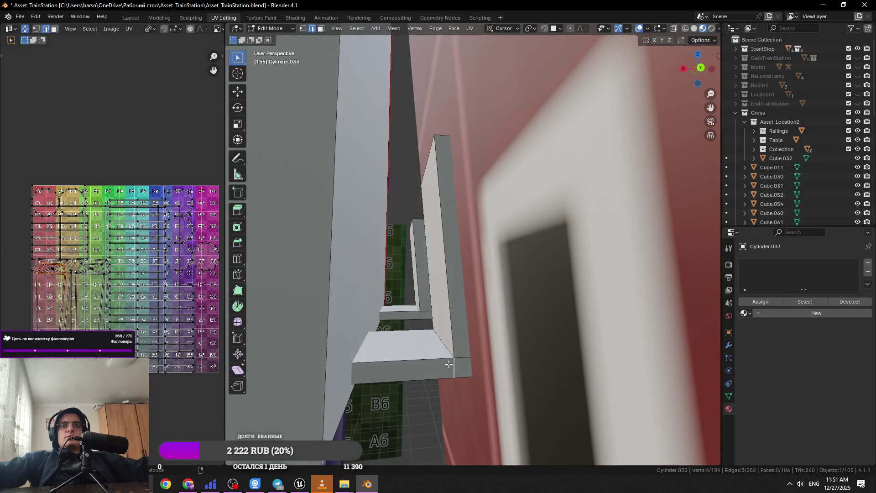
key(alt+a)
scroll(454, 348, down, 4)
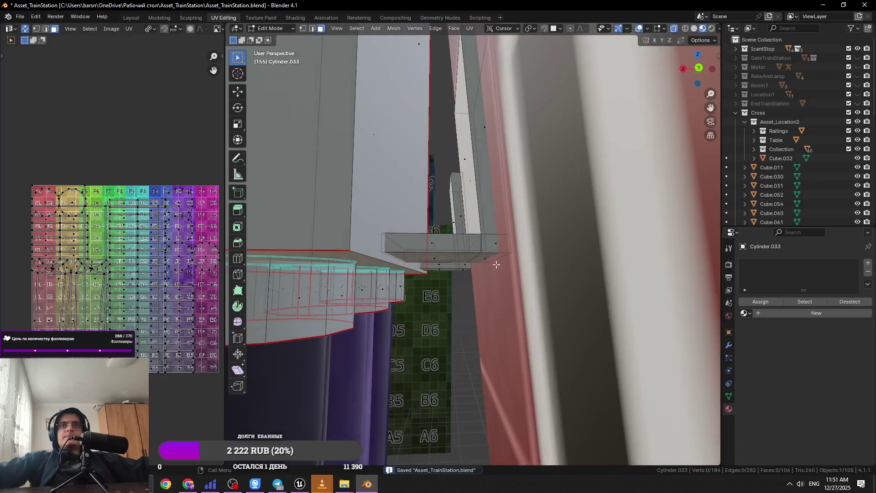
key(ctrl+s)
Mark the selected frame box edges as seams in edge select mode.
key(2)
scroll(460, 320, up, 3)
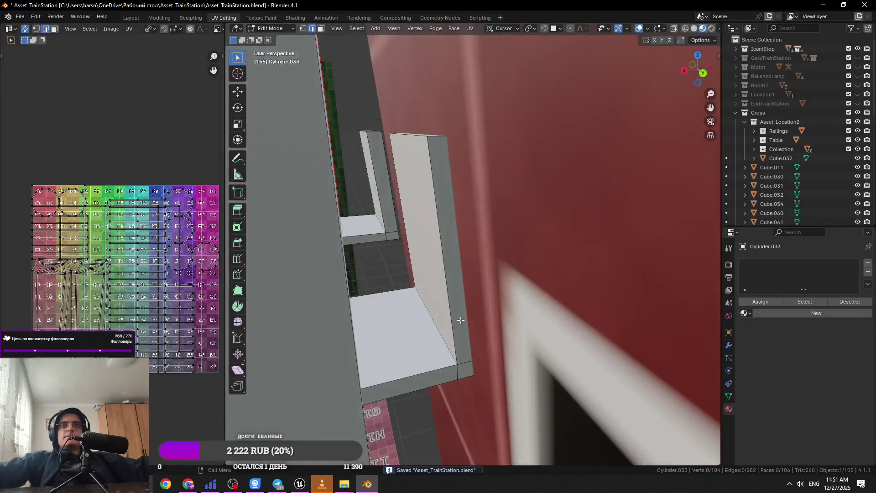
scroll(441, 371, up, 3)
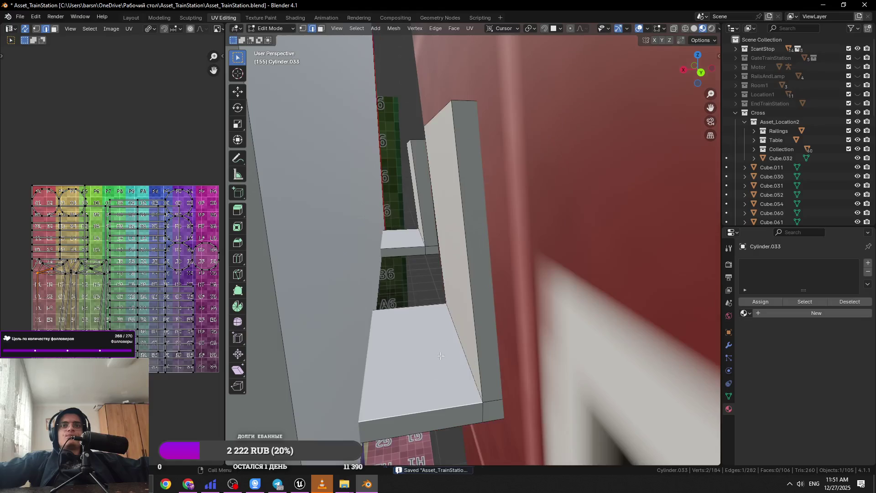
key(ctrl+e)
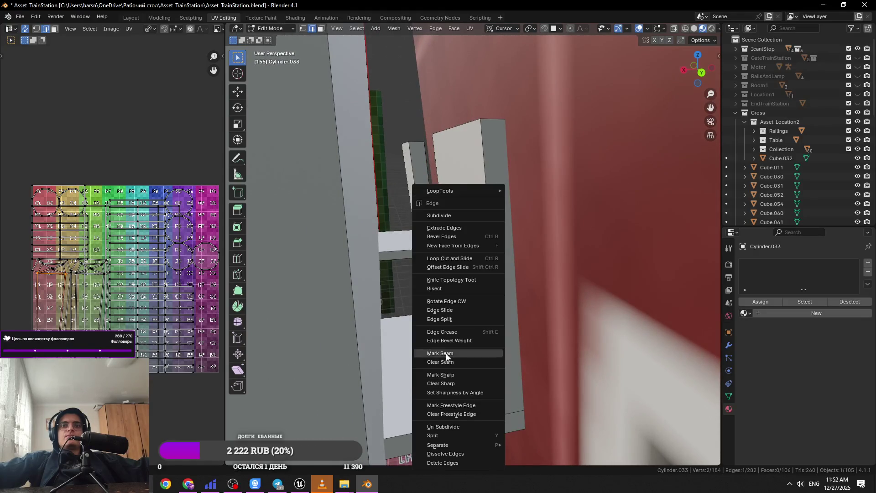
click(446, 353)
scroll(465, 274, up, 3)
mouse_move(492, 246)
mouse_down()
mouse_move(498, 304)
mouse_move(541, 332)
mouse_move(501, 334)
mouse_up()
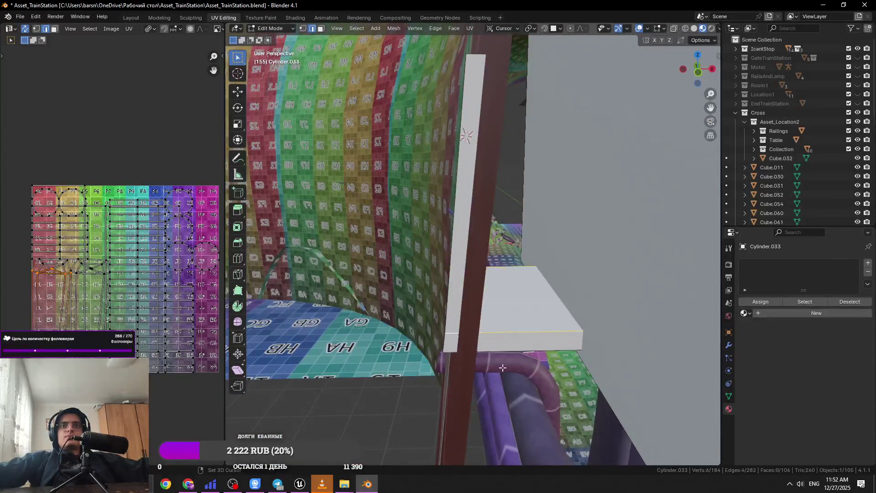
Select another linked part of the box and unwrap it onto the atlas, then save.
shift+click(484, 311)
drag(447, 312, 433, 306)
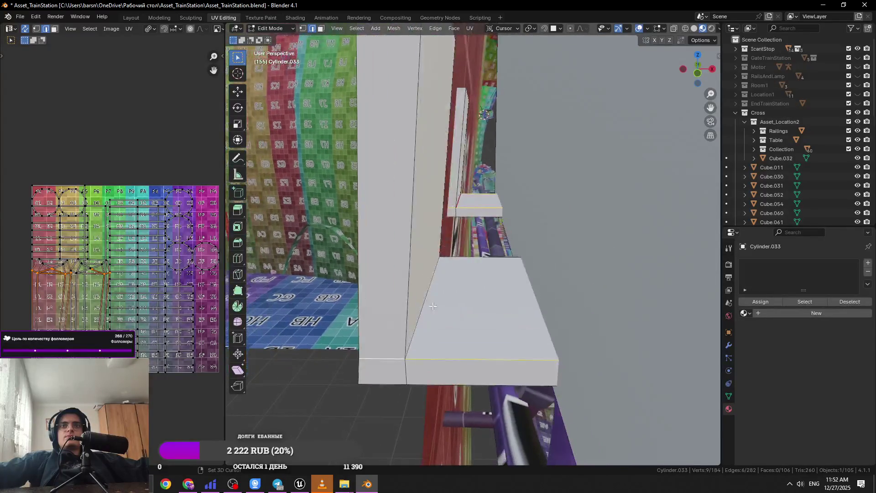
mouse_move(470, 261)
mouse_down()
mouse_move(366, 287)
mouse_move(316, 282)
mouse_move(391, 306)
mouse_move(450, 280)
mouse_move(463, 307)
mouse_move(489, 252)
mouse_up()
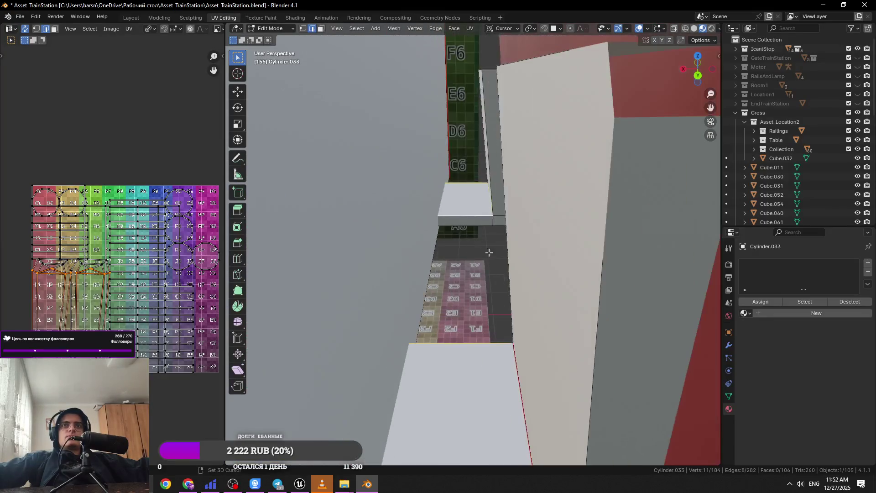
right_click(495, 215)
key(Escape)
key(l)
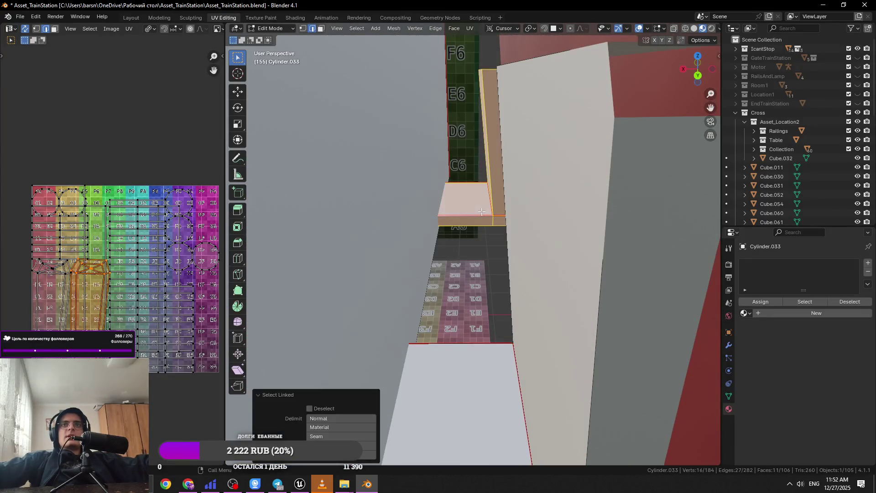
click(469, 28)
click(492, 43)
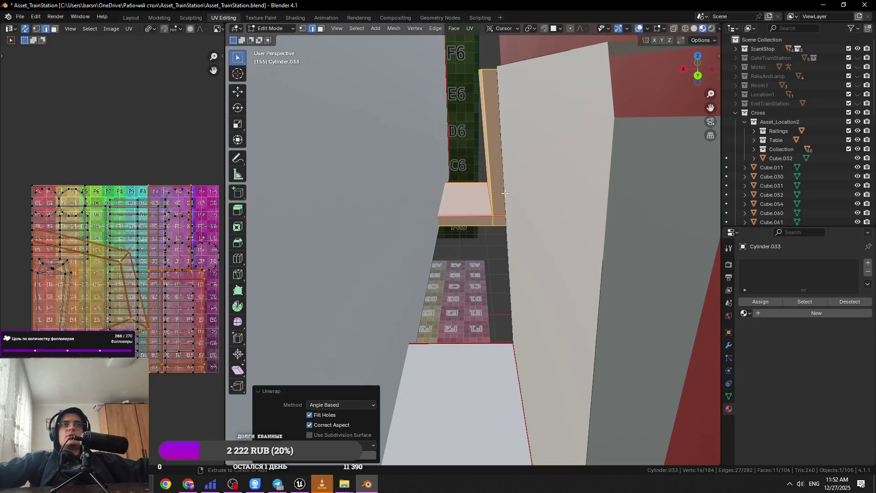
key(ctrl+s)
Try unwrapping another linked part of the frame box, undo it, and pick a new edge.
drag(492, 296, 506, 318)
mouse_move(505, 233)
mouse_down()
mouse_move(492, 205)
mouse_move(503, 178)
mouse_move(414, 237)
mouse_move(461, 285)
mouse_move(543, 302)
mouse_up()
click(502, 177)
key(ctrl+s)
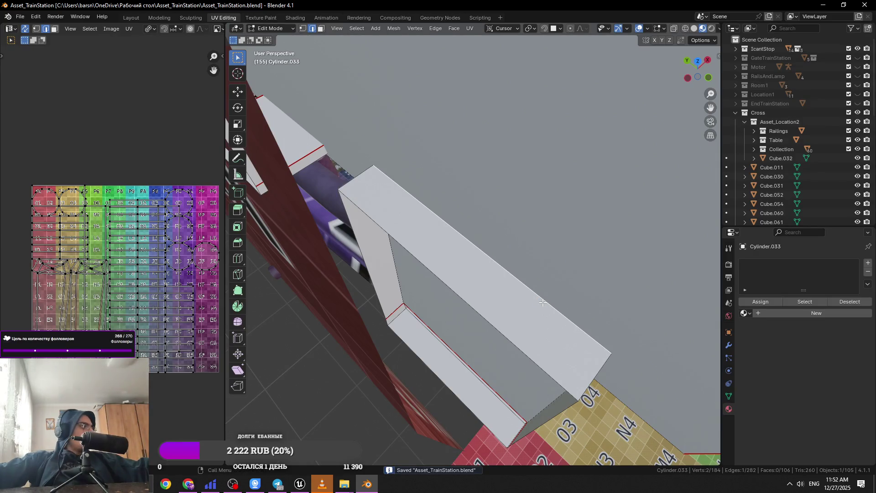
mouse_move(543, 303)
mouse_down()
mouse_move(486, 317)
mouse_move(473, 355)
mouse_move(580, 332)
mouse_move(577, 297)
mouse_move(610, 310)
mouse_move(547, 309)
mouse_up()
key(ctrl+l)
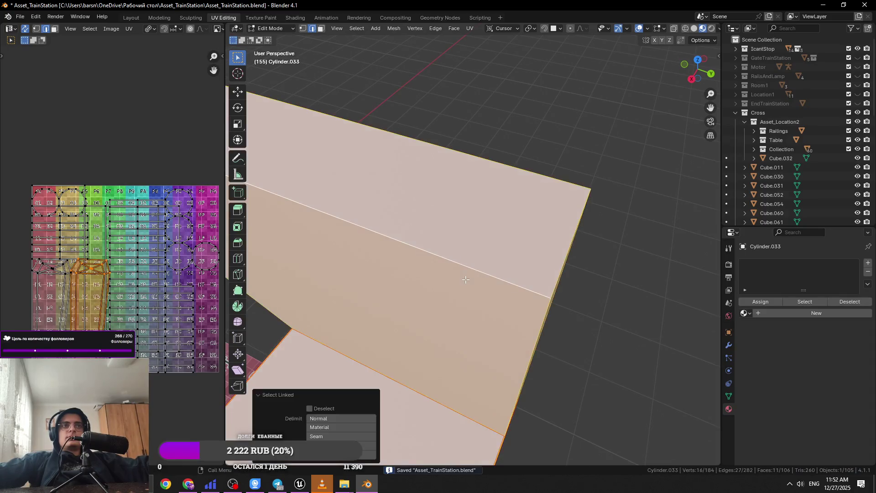
key(u)
click(474, 47)
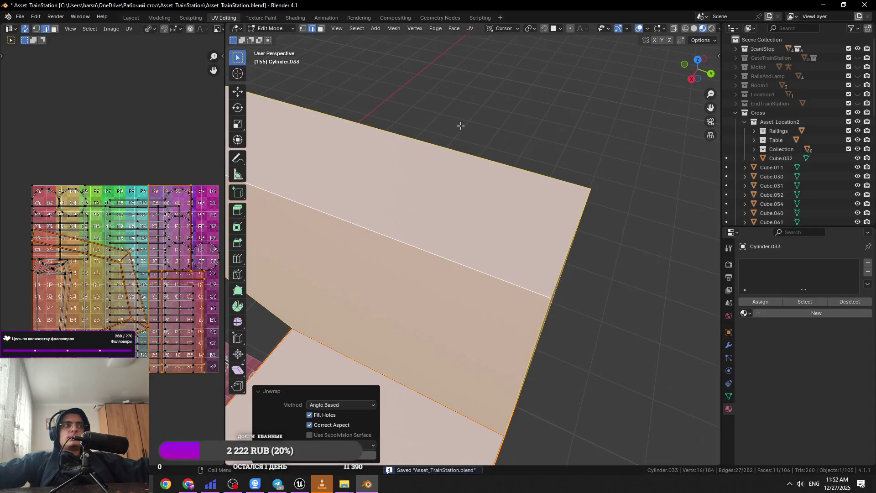
key(ctrl+z)
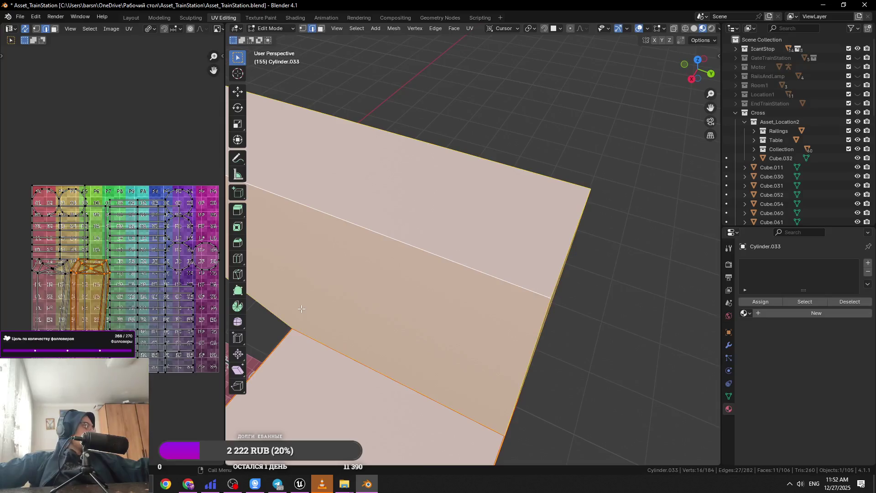
mouse_move(301, 309)
mouse_down()
mouse_move(274, 289)
mouse_move(459, 326)
mouse_move(412, 267)
mouse_move(385, 260)
mouse_move(504, 290)
mouse_move(587, 234)
mouse_move(497, 288)
mouse_up()
key(ctrl+s)
click(459, 326)
scroll(491, 241, up, 5)
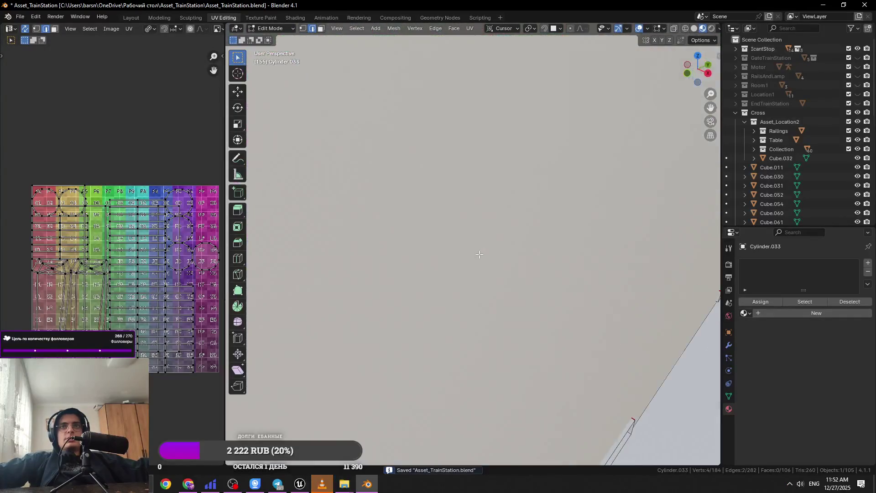
Mark the selected edge as a seam and unwrap its connected faces.
right_click(447, 281)
click(432, 355)
scroll(432, 354, down, 5)
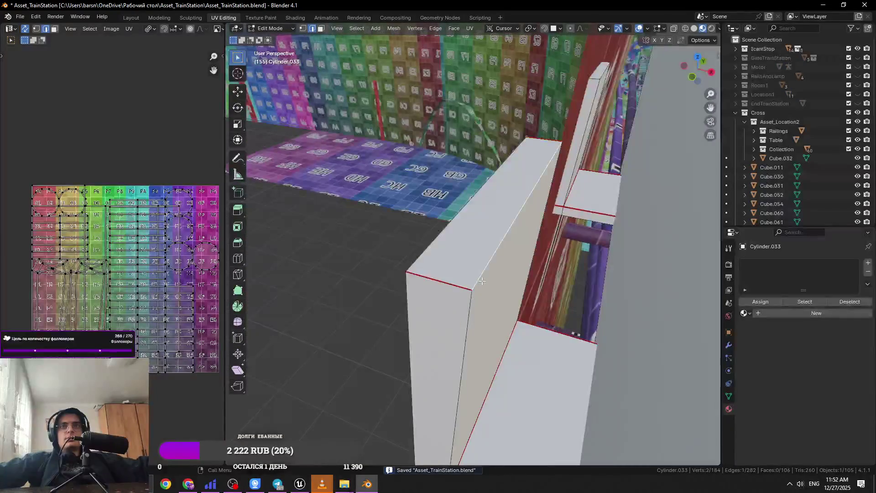
key(ctrl+l)
click(470, 28)
click(478, 39)
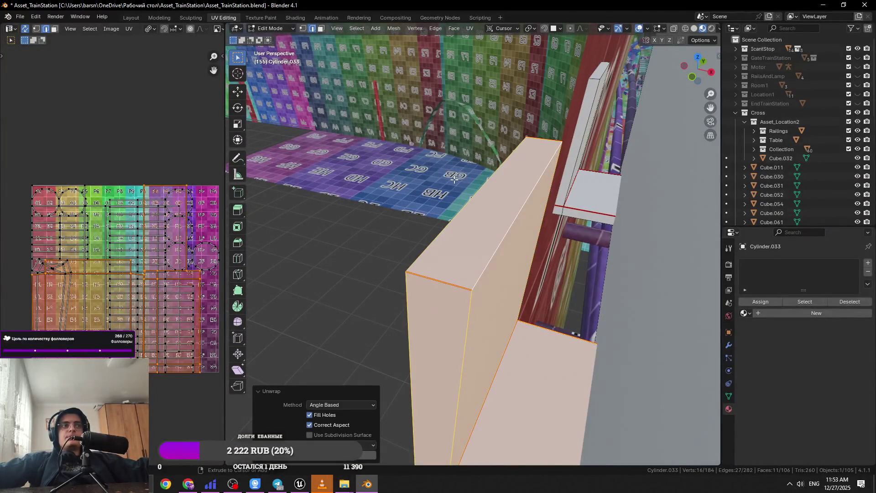
key(alt+a)
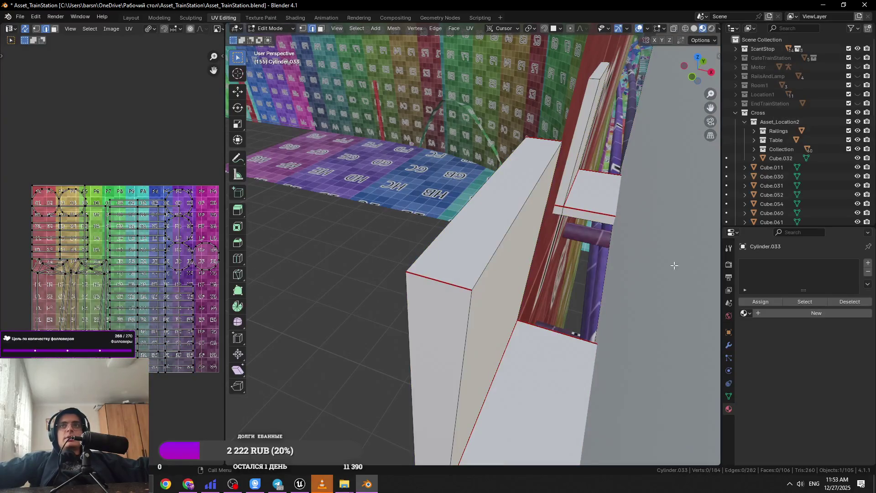
Assign the M_UV_Test material, then unwrap the connected faces again and save.
click(745, 312)
click(770, 359)
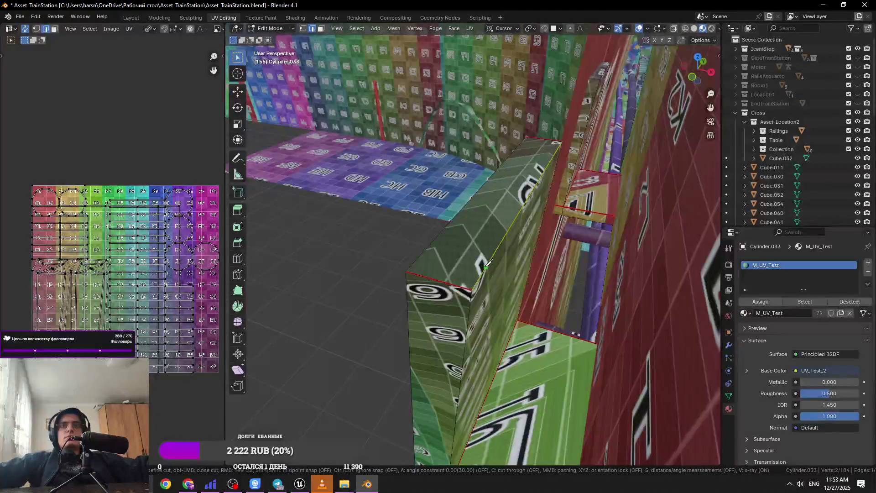
key(Escape)
key(ctrl+l)
click(469, 28)
click(484, 40)
key(ctrl+s)
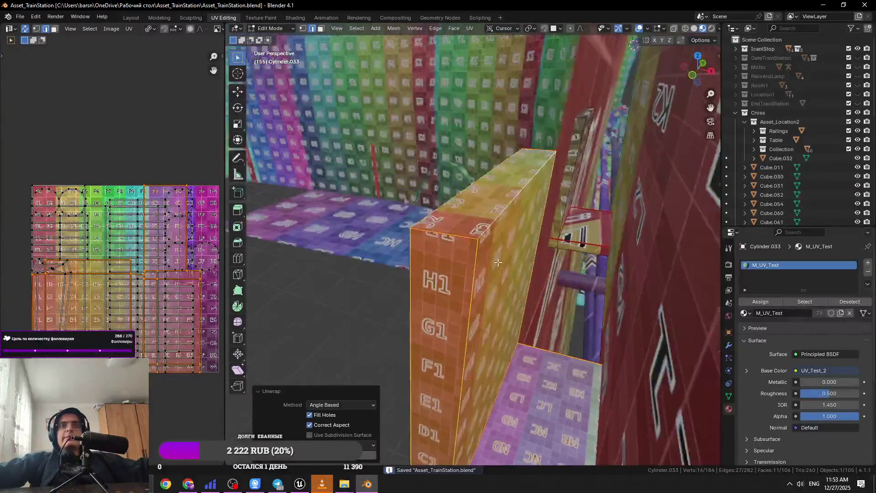
mouse_move(469, 306)
mouse_down()
mouse_move(452, 188)
mouse_move(484, 273)
mouse_move(480, 262)
mouse_move(464, 365)
mouse_move(451, 362)
mouse_move(486, 198)
mouse_move(483, 296)
mouse_up()
Mark two strip edges as seams and unwrap the connected strip of faces.
click(481, 209)
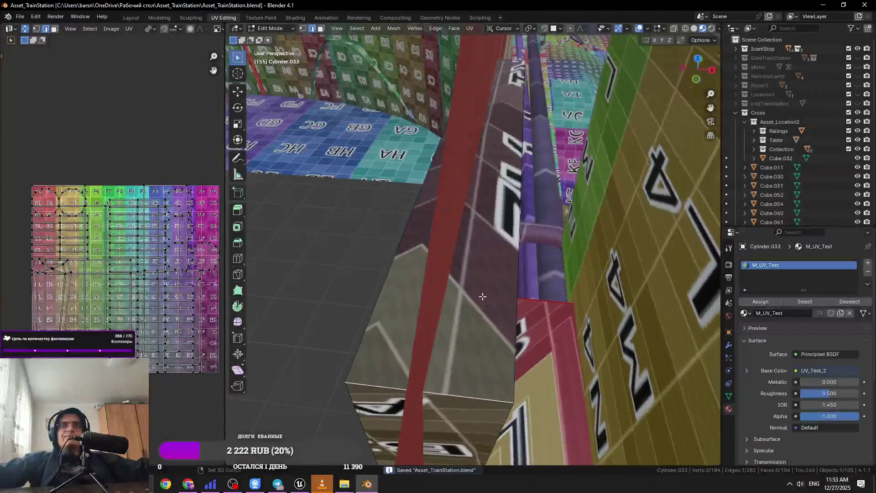
shift+click(470, 397)
key(ctrl+e)
click(478, 239)
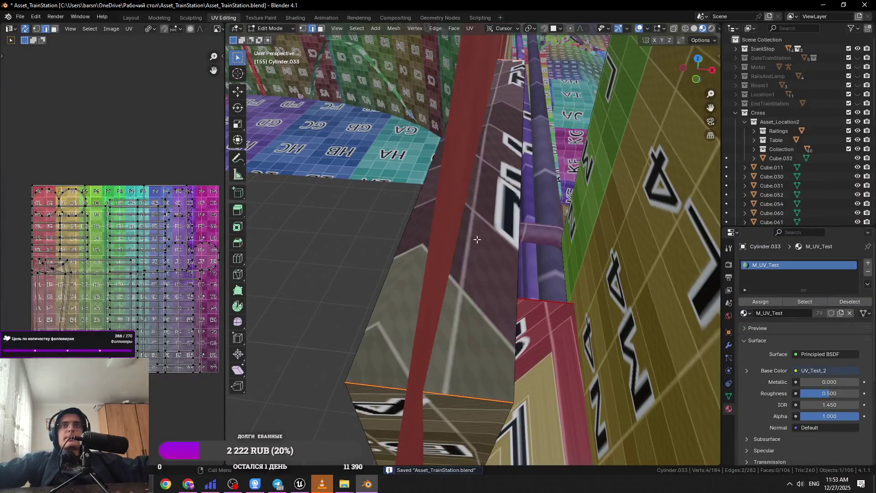
key(l)
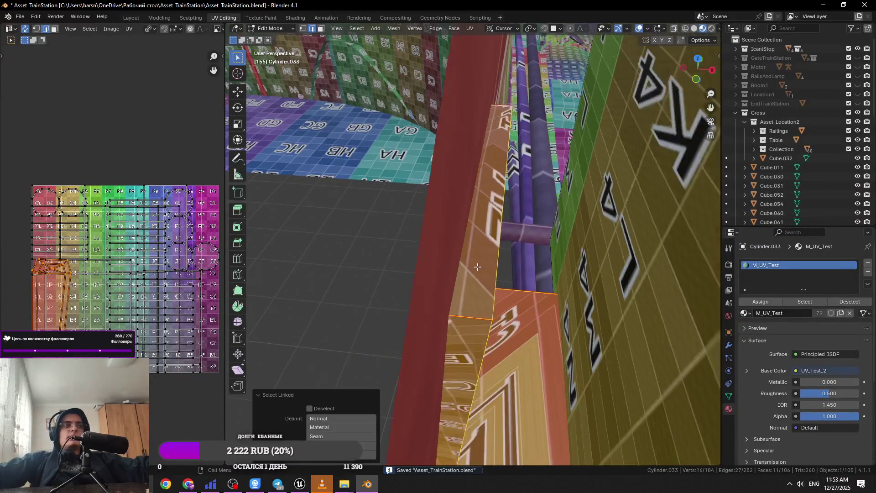
scroll(468, 304, down, 2)
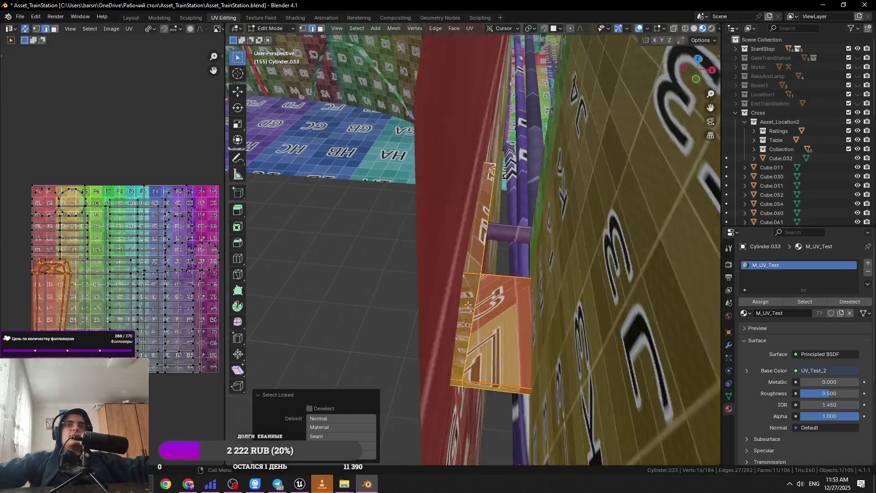
click(469, 28)
click(486, 37)
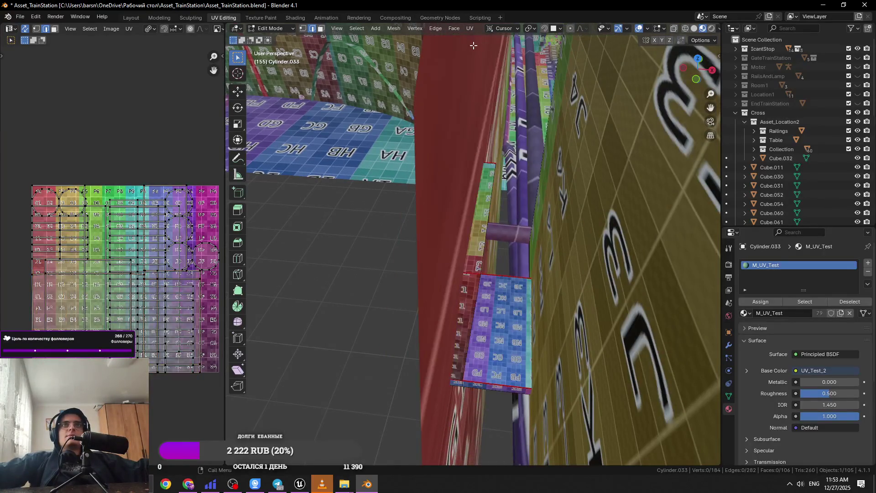
scroll(498, 303, down, 2)
click(474, 292)
key(KP_Decimal)
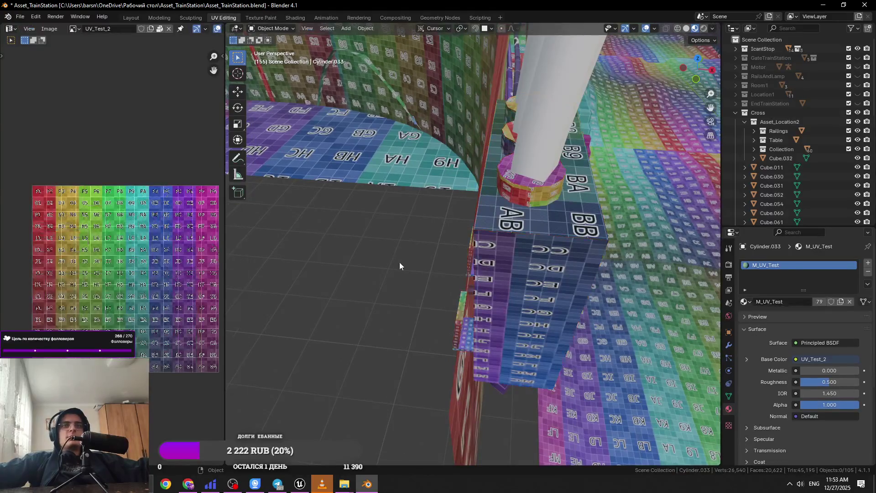
Select the whole Cylinder.033 mesh, unwrap it and save.
key(a)
click(469, 28)
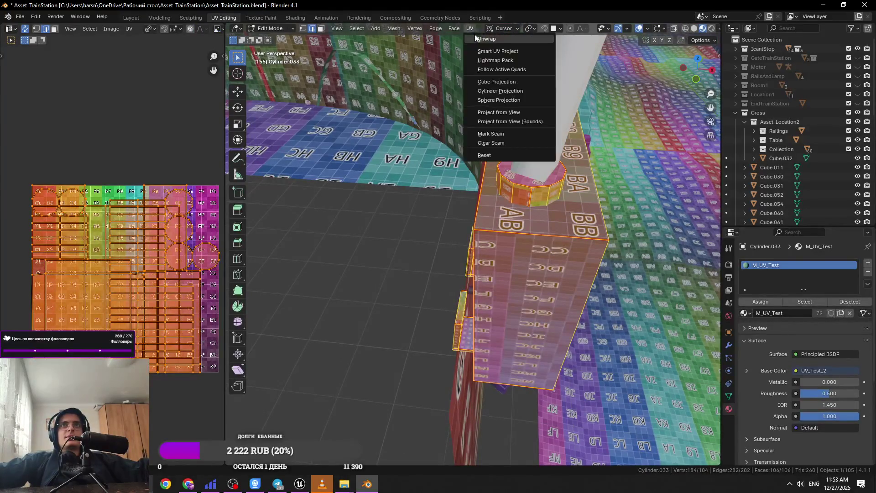
click(485, 37)
key(ctrl+s)
Inspect the checker texture in Object Mode, then return to Edit Mode.
scroll(395, 192, up, 5)
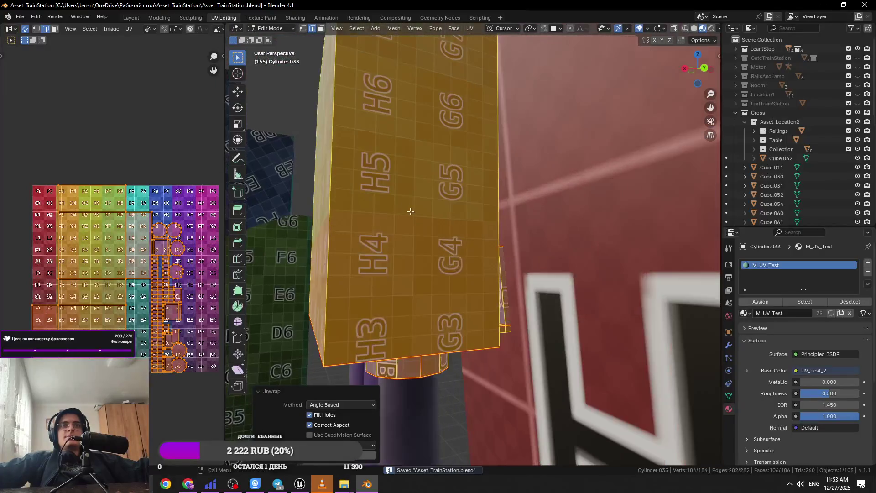
key(Tab)
scroll(470, 169, down, 6)
mouse_move(463, 297)
mouse_down()
mouse_move(430, 283)
mouse_move(451, 249)
mouse_move(464, 250)
mouse_move(456, 248)
mouse_up()
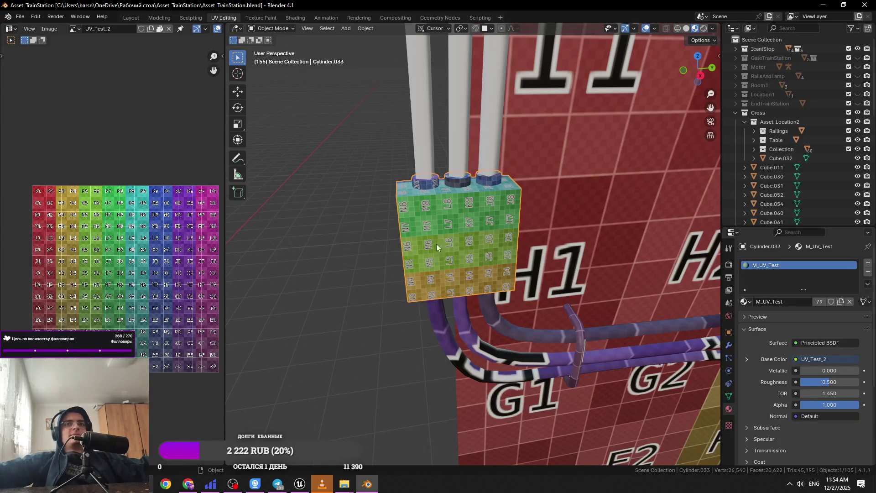
key(Tab)
scroll(184, 404, down, 3)
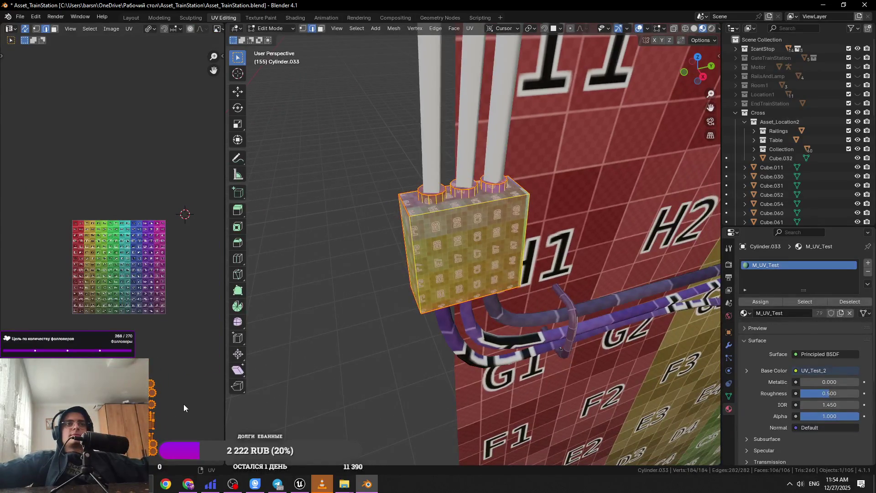
Box-select the junction box's UV islands and move them on the checker atlas, saving the file.
scroll(148, 304, up, 3)
key(ctrl+s)
drag(176, 201, 150, 406)
scroll(153, 300, up, 4)
key(alt+a)
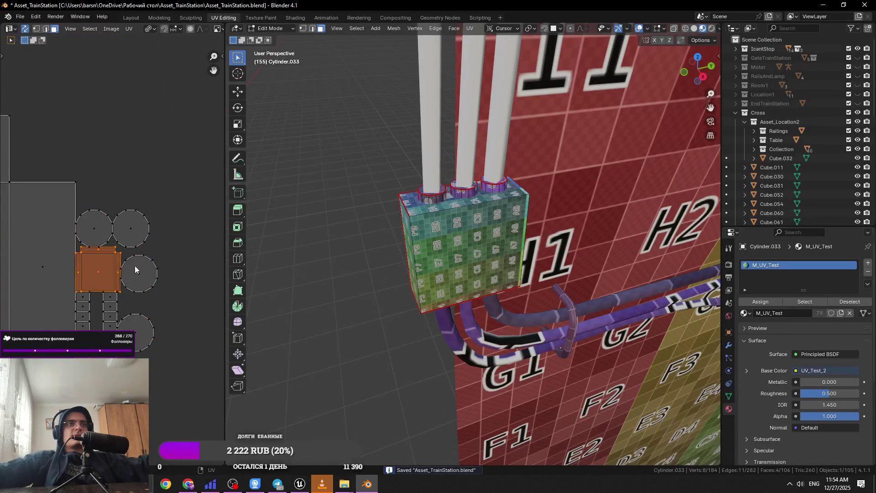
scroll(135, 269, down, 2)
drag(186, 181, 103, 358)
drag(175, 237, 104, 398)
scroll(137, 319, down, 2)
key(g)
click(153, 359)
key(ctrl+s)
scroll(153, 359, down, 2)
drag(183, 358, 143, 431)
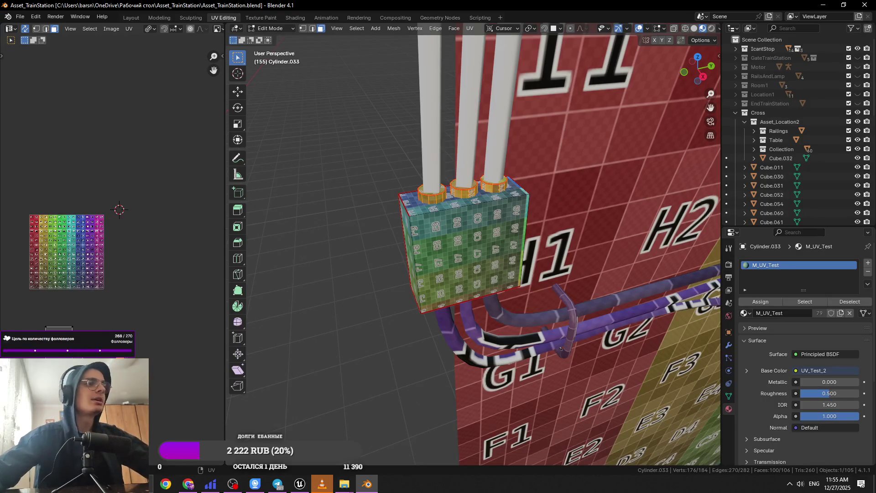
Orbit around the box and pipes to inspect the new checker tiles.
drag(411, 255, 397, 267)
key(ctrl+s)
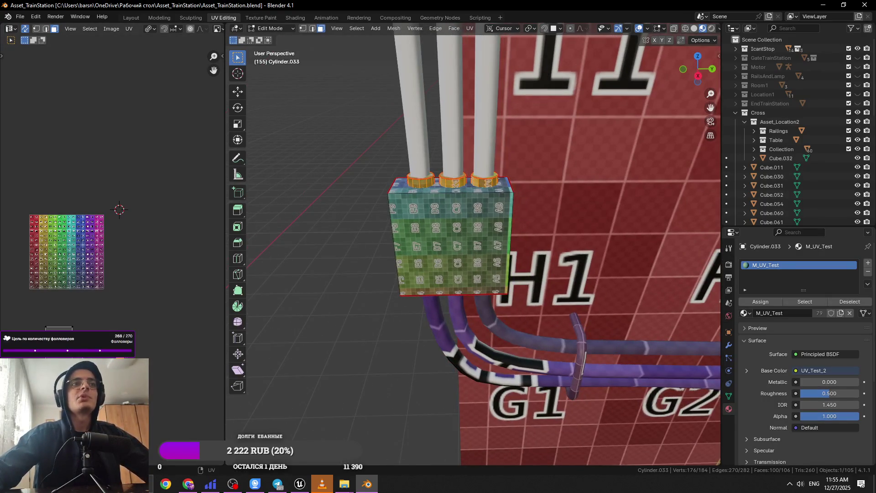
scroll(112, 253, up, 4)
mouse_move(501, 274)
mouse_down()
mouse_move(569, 248)
mouse_move(497, 301)
mouse_up()
scroll(497, 301, up, 5)
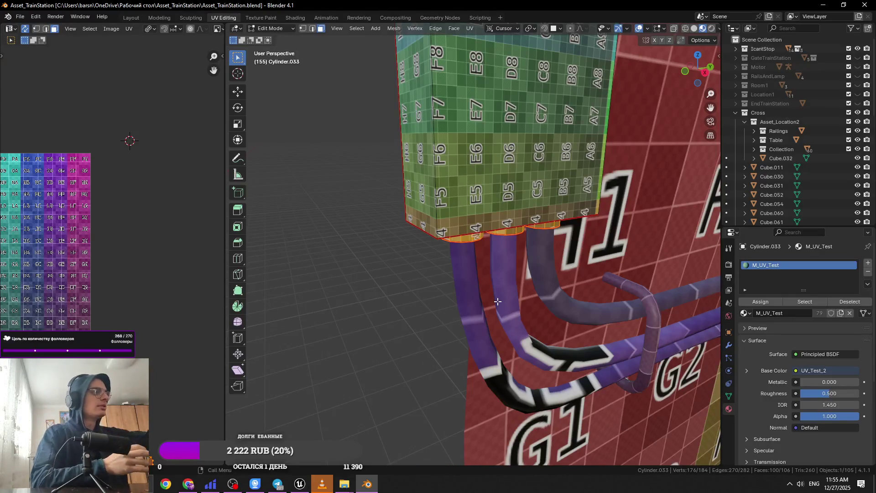
scroll(514, 221, down, 3)
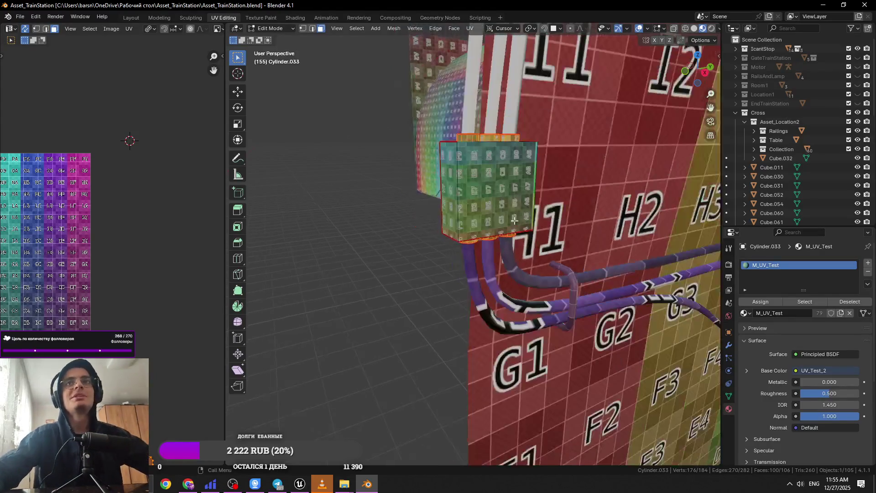
Select the whole box mesh, frame it, and return to Object Mode.
click(514, 221)
key(ctrl+s)
key(KP_Decimal)
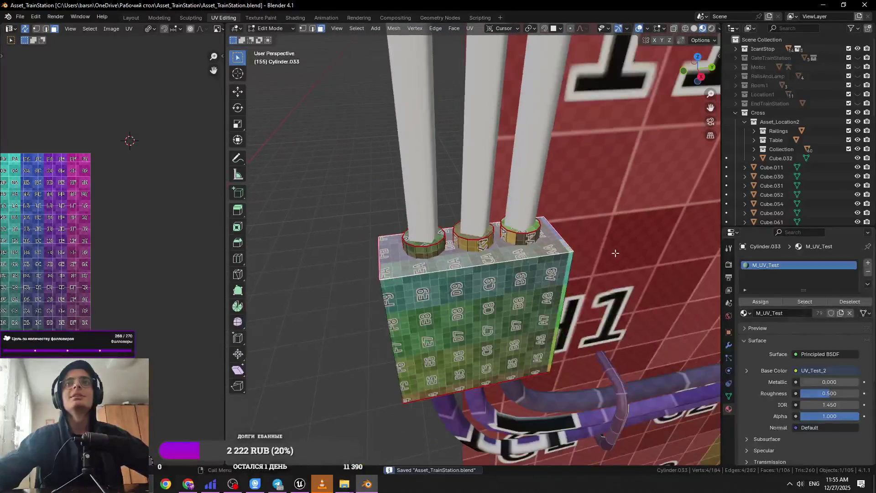
key(a)
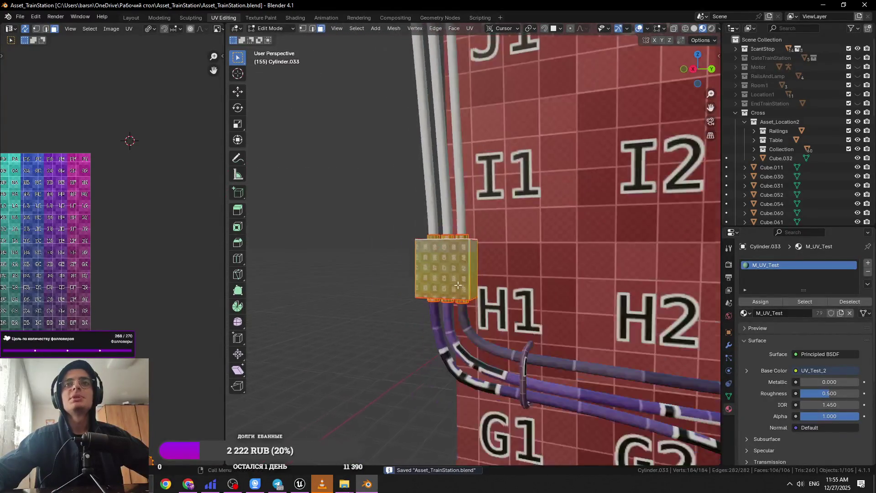
key(KP_Decimal)
scroll(116, 279, down, 3)
scroll(278, 327, down, 5)
key(Tab)
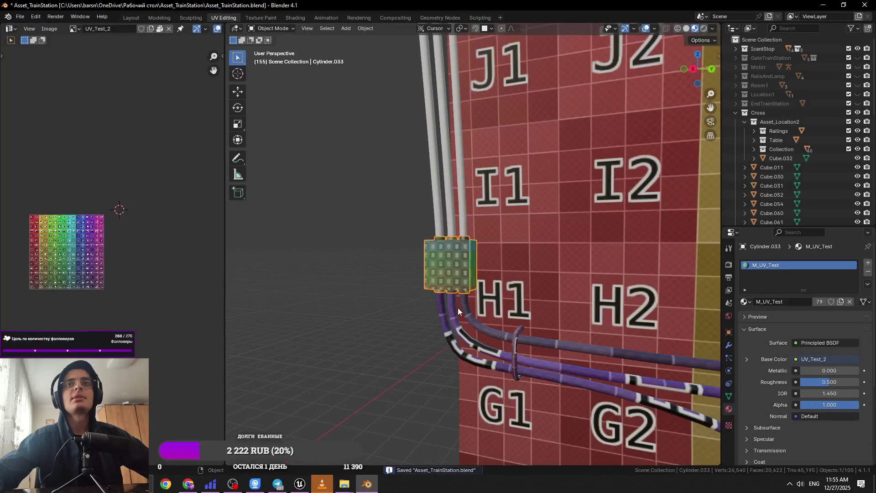
Select various tunnel props in turn: purple pipes, pipe path, green box, arch prop, tunnel piece.
click(461, 227)
click(469, 322)
scroll(557, 322, down, 2)
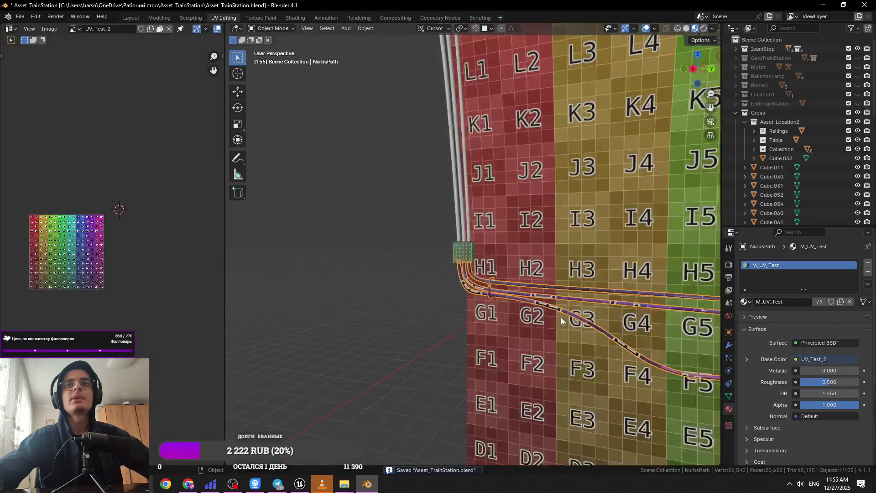
scroll(548, 291, down, 2)
shift+click(382, 254)
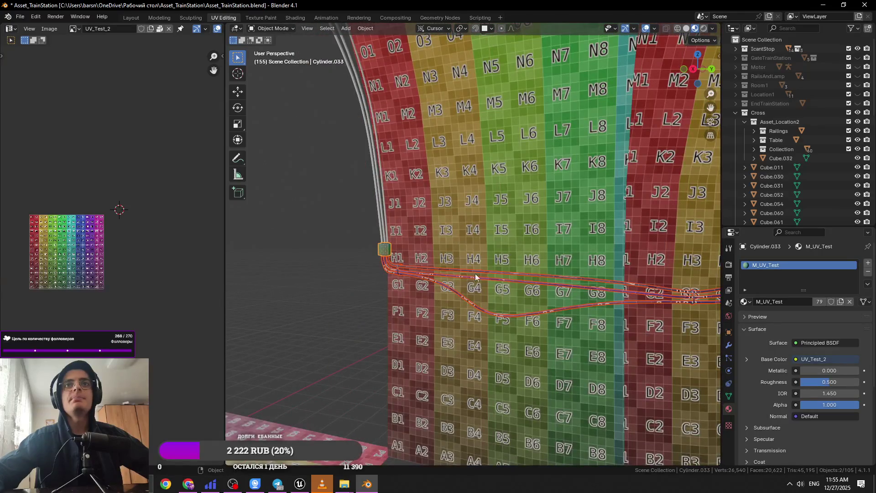
shift+click(383, 253)
scroll(481, 282, down, 5)
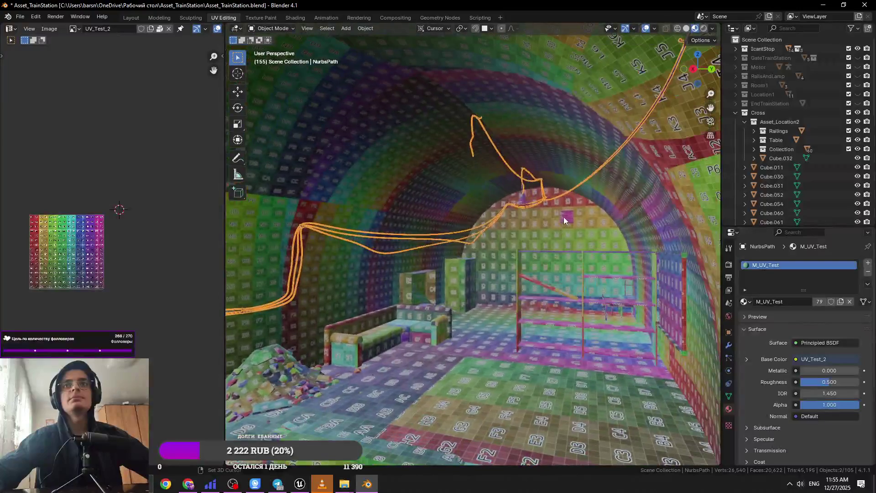
shift+click(510, 198)
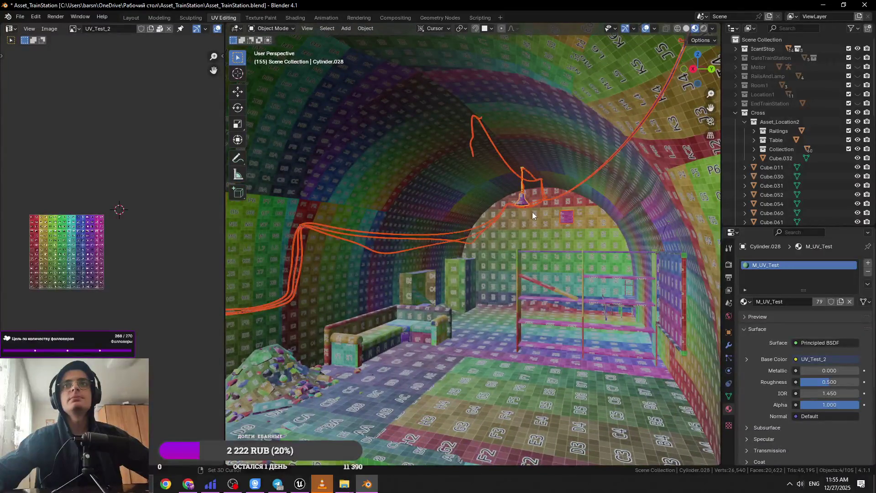
scroll(493, 241, up, 6)
scroll(442, 245, down, 4)
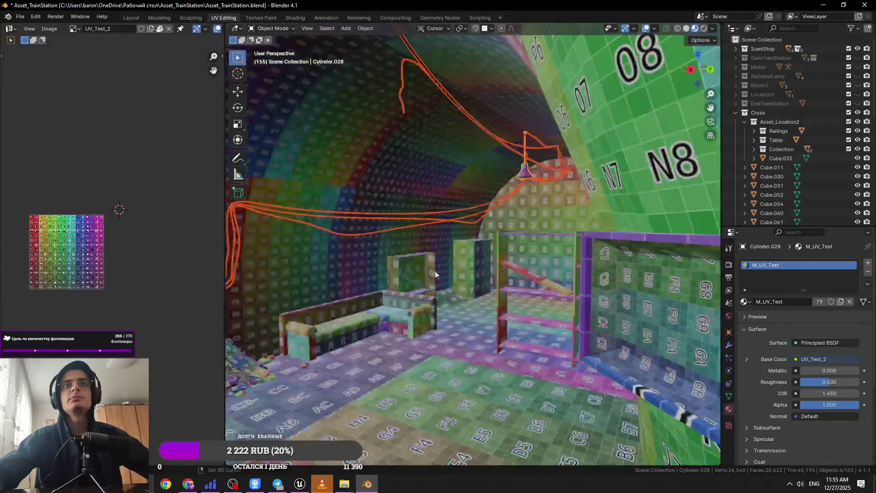
scroll(573, 288, up, 5)
click(462, 376)
scroll(462, 376, down, 6)
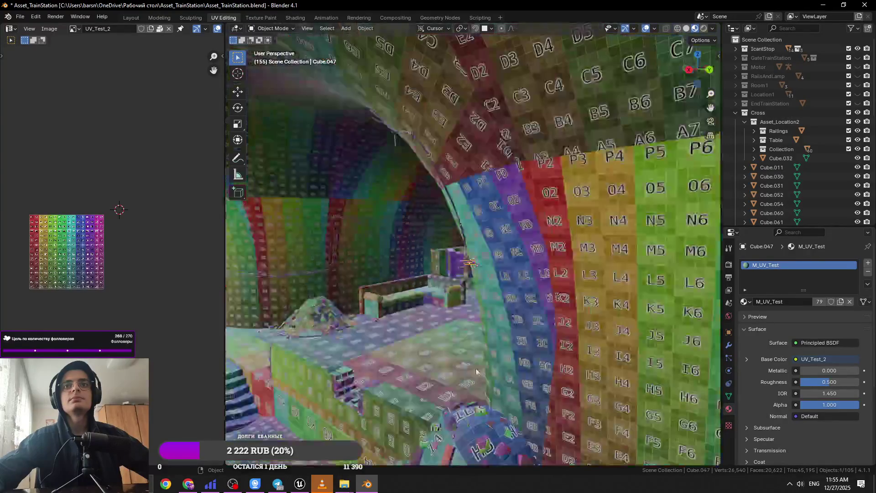
scroll(494, 307, up, 3)
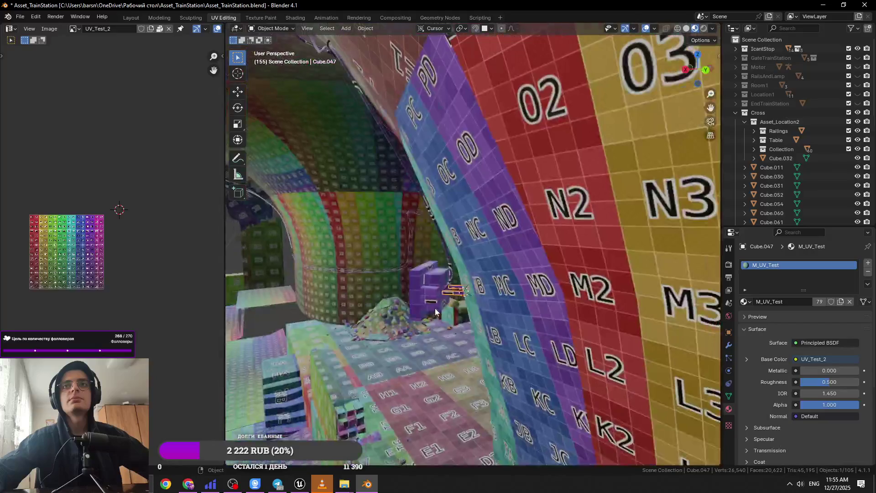
Select the purple wall box Cube.044, frame it, save, and enter Edit Mode.
click(409, 323)
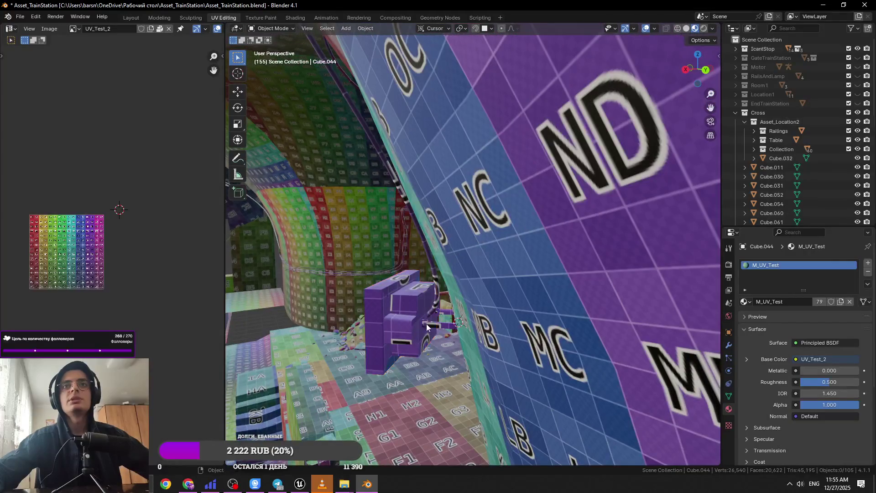
key(KP_Decimal)
key(ctrl+s)
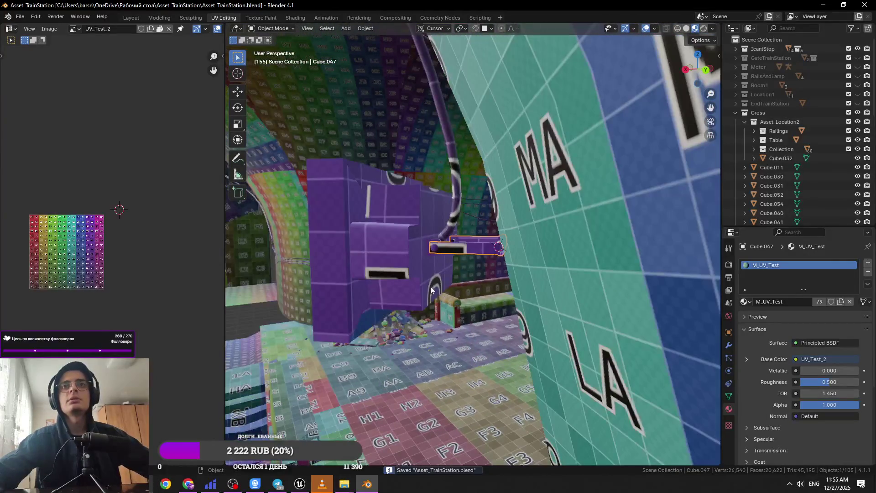
click(420, 259)
key(Tab)
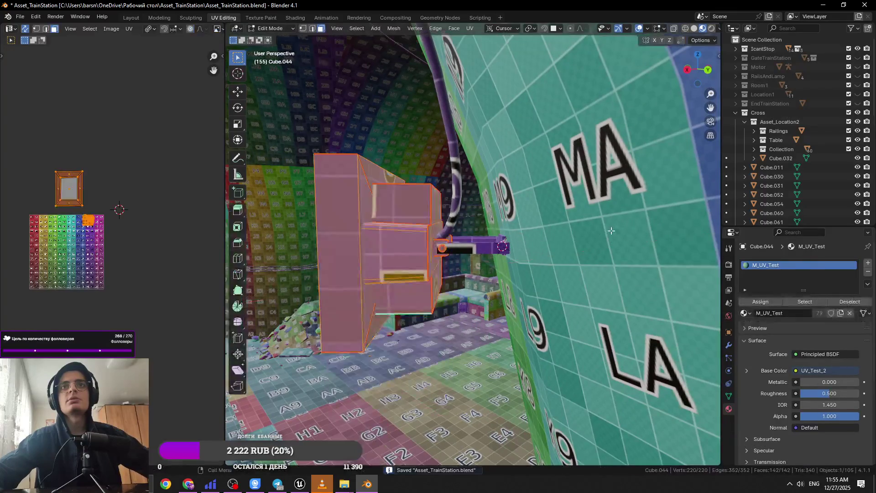
Rotate the box's mesh around the X axis and leave Edit Mode.
key(r)
key(x)
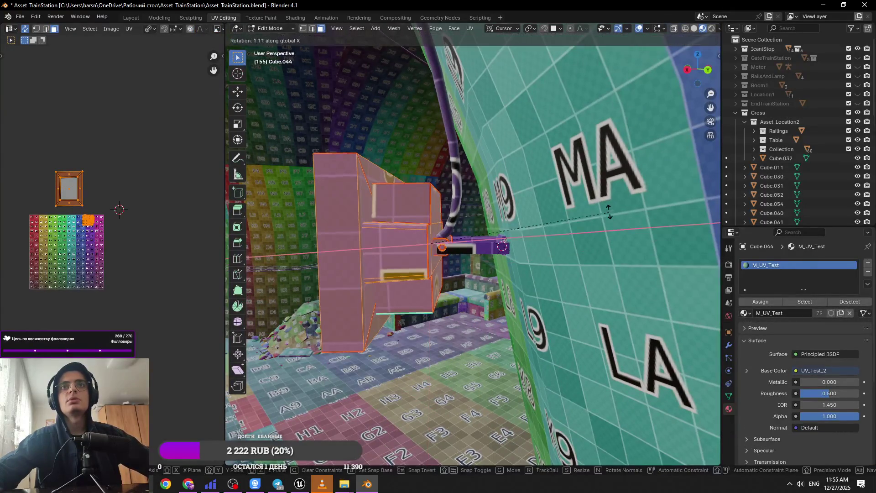
click(479, 246)
key(Tab)
Select the thin wall cable, enter its Edit Mode, and save the file.
mouse_move(479, 246)
mouse_down()
mouse_move(393, 254)
mouse_move(352, 152)
mouse_up()
click(352, 152)
mouse_move(294, 147)
mouse_down()
mouse_move(412, 194)
mouse_move(349, 243)
mouse_move(568, 251)
mouse_move(487, 228)
mouse_up()
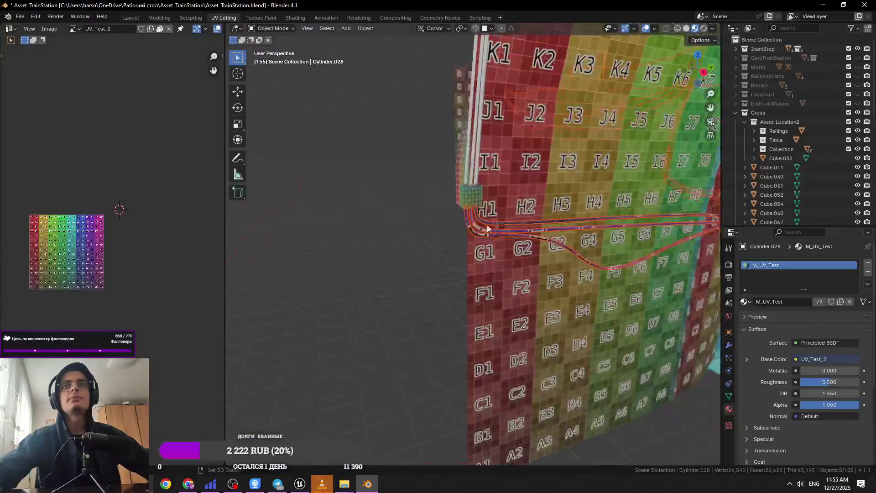
key(Tab)
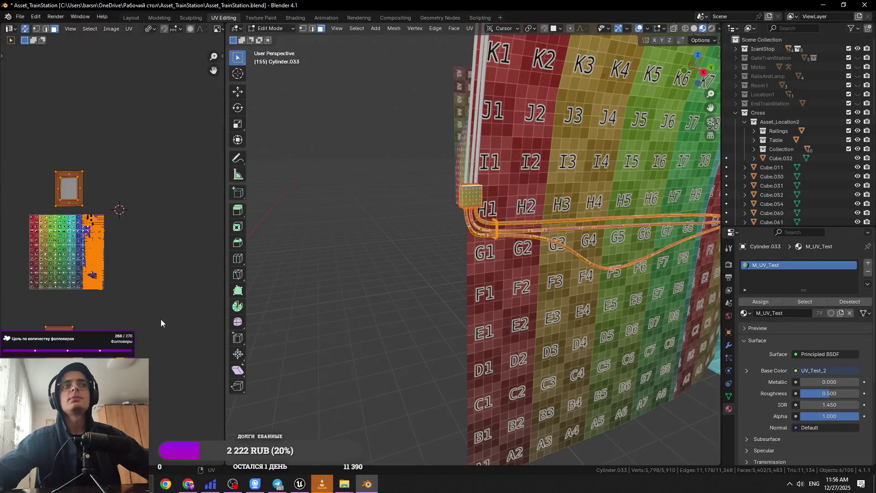
scroll(456, 176, down, 8)
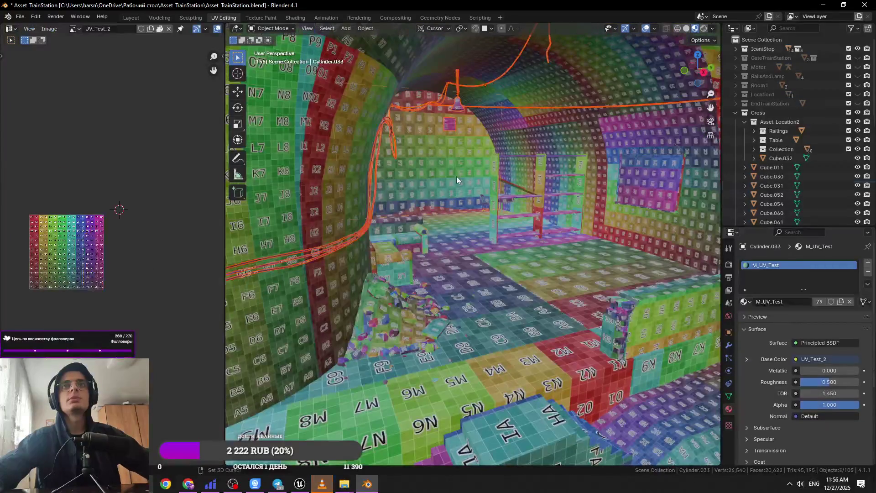
scroll(58, 274, up, 3)
key(ctrl+s)
scroll(84, 232, down, 3)
scroll(84, 232, up, 3)
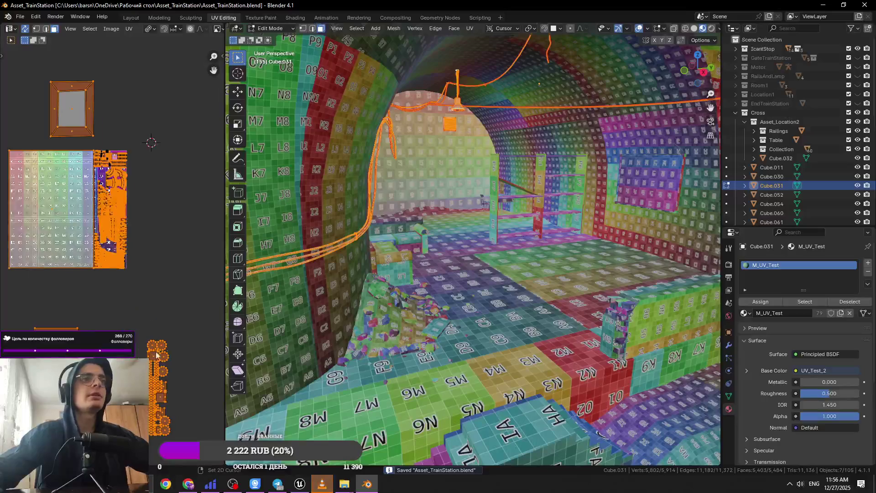
Move the small UV islands beside the atlas and shrink them around Individual Origins.
drag(38, 315, 182, 441)
key(g)
click(140, 256)
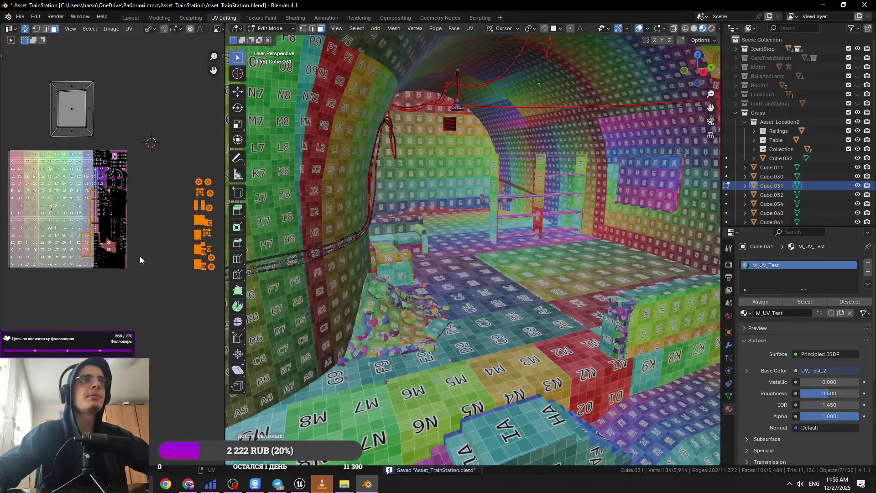
key(s)
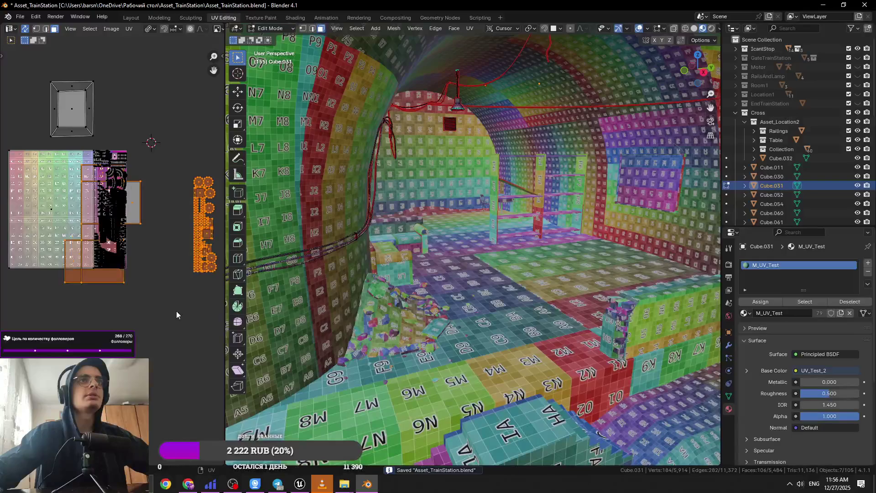
click(134, 46)
click(148, 29)
click(173, 80)
key(s)
click(104, 250)
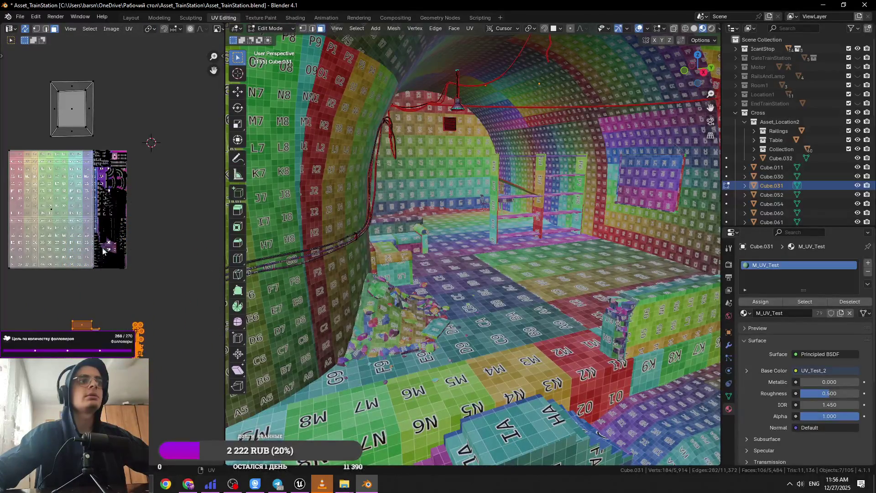
scroll(177, 132, up, 5)
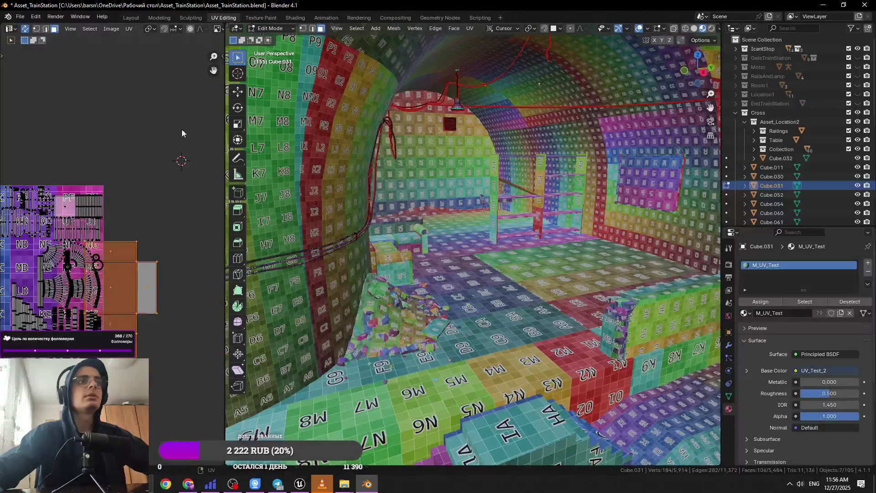
scroll(541, 226, up, 5)
scroll(542, 226, up, 5)
scroll(405, 264, down, 5)
Cancel an accidental scale and move the small UV islands further left.
scroll(432, 238, up, 5)
scroll(440, 245, up, 2)
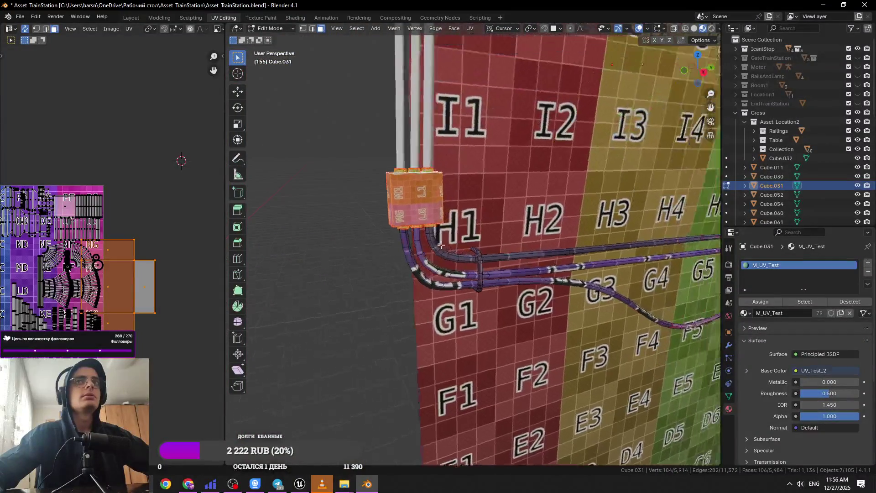
scroll(441, 245, up, 1)
key(s)
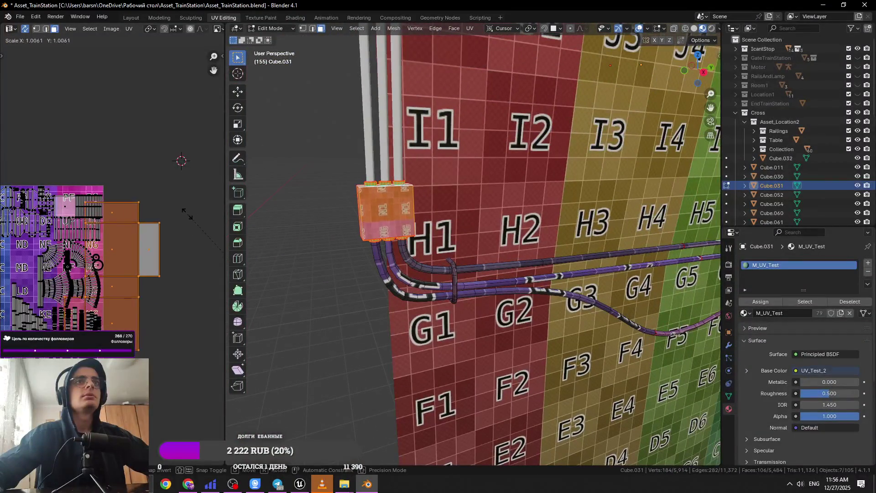
key(Escape)
key(KP_Decimal)
key(g)
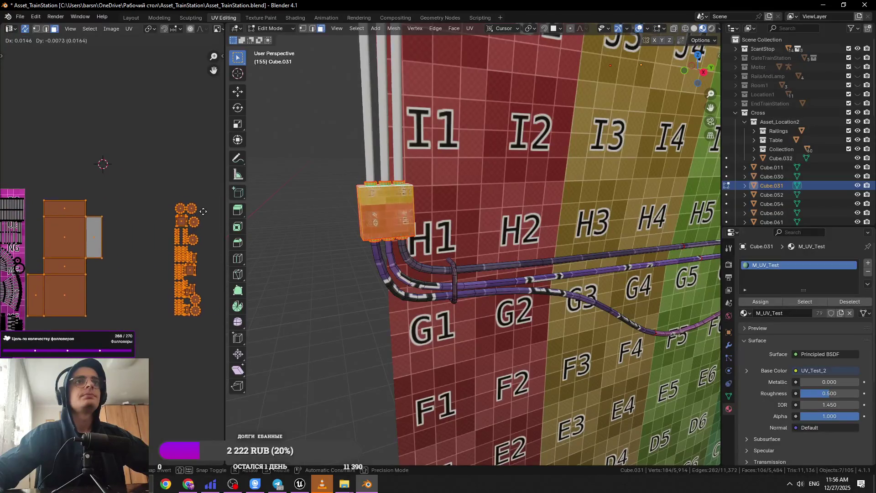
click(73, 268)
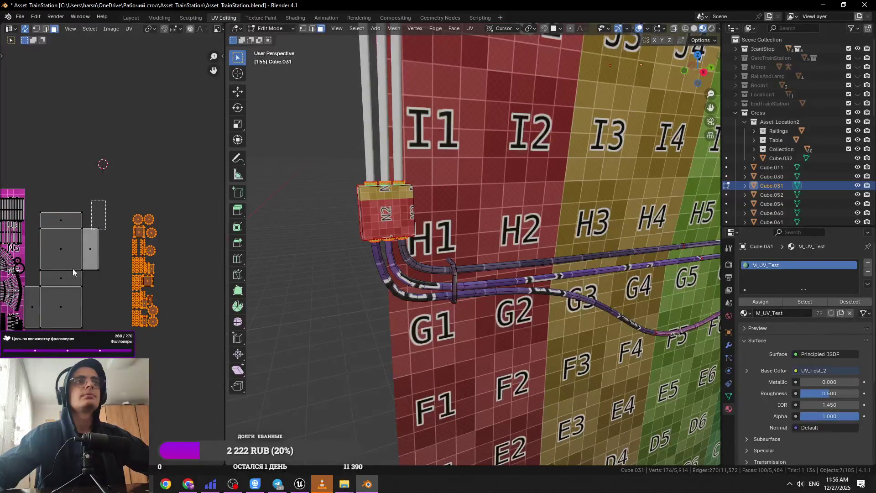
Shrink the box's large UV island and place it on the N3 tile.
click(72, 268)
key(s)
click(116, 324)
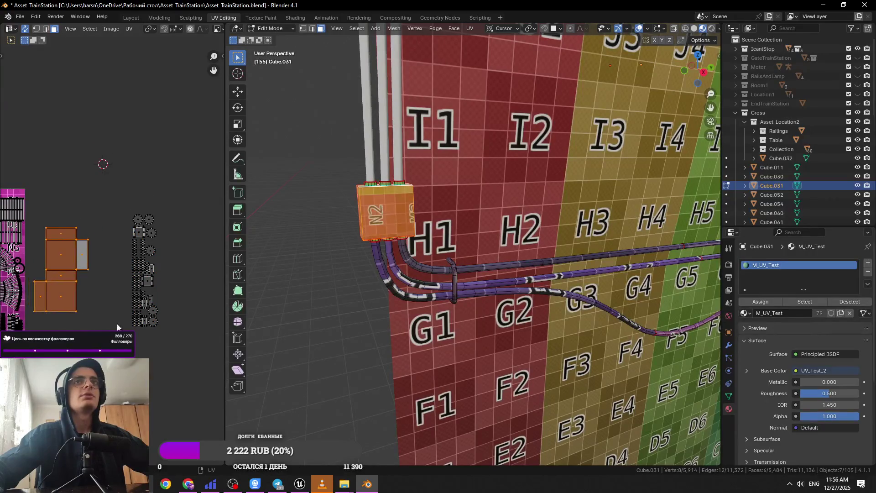
key(g)
click(133, 248)
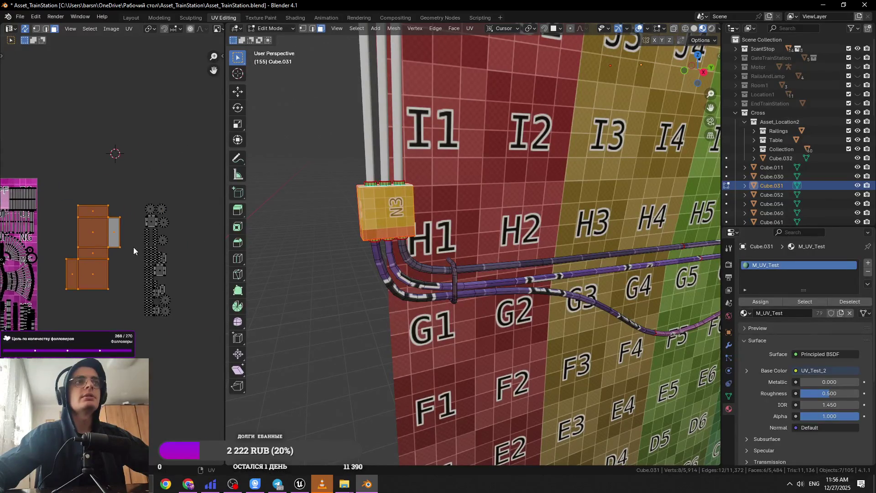
Resize one UV face, then shift all the box's islands so it shows P4.
click(155, 267)
key(g)
key(s)
click(167, 149)
key(a)
key(ctrl+p)
scroll(110, 230, up, 2)
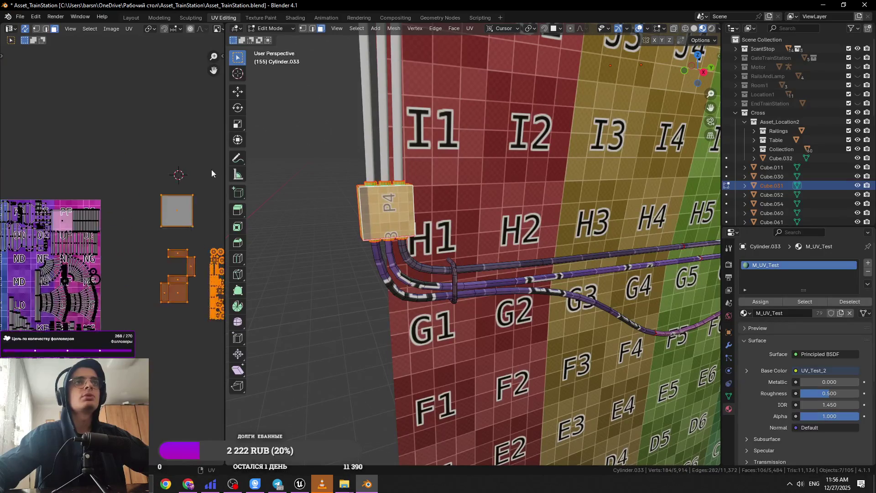
Undo to the earlier layout and place an island on the NC/ND cells.
scroll(185, 144, down, 2)
scroll(170, 223, down, 2)
scroll(26, 244, up, 2)
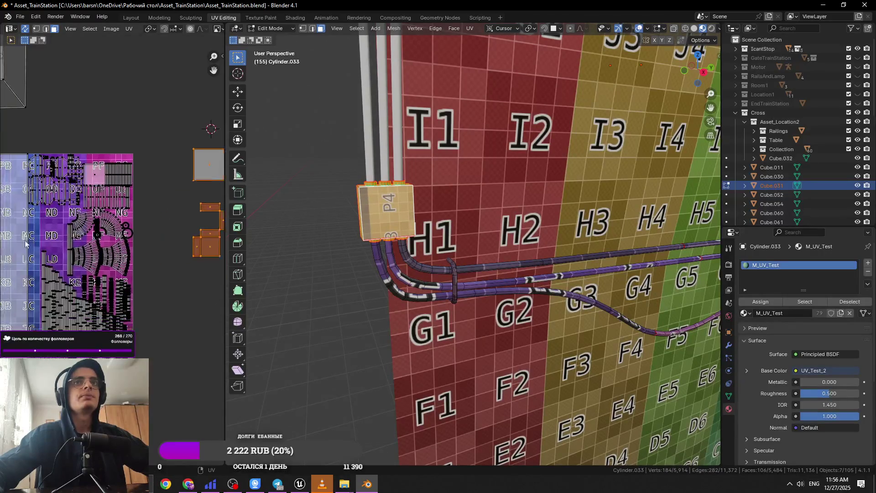
key(ctrl+z)
key(ctrl+z)
key(ctrl+z)
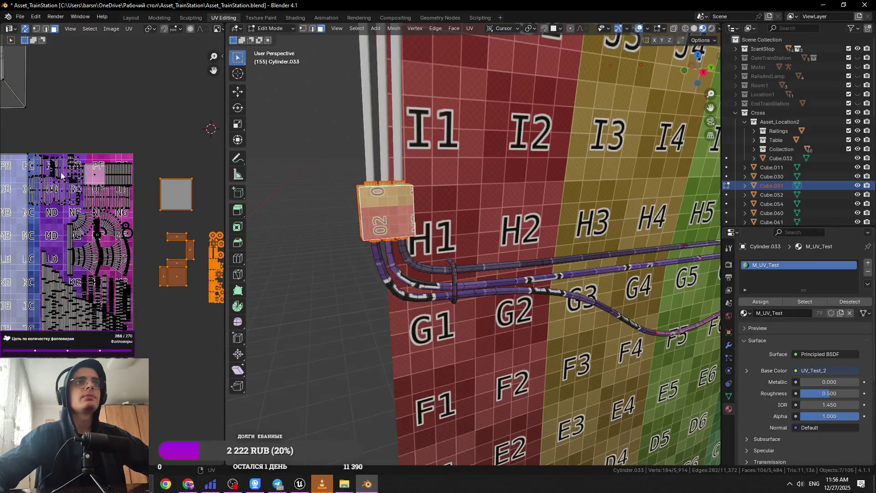
key(g)
click(28, 249)
Move the linked five-face island lower, then reposition two of its faces over the texture.
scroll(25, 218, up, 6)
key(g)
scroll(126, 214, down, 5)
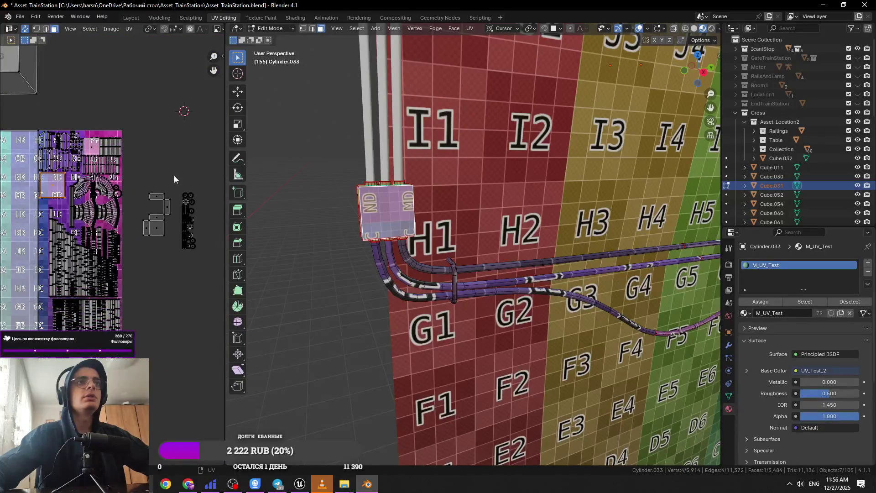
key(Escape)
key(ctrl+l)
key(g)
click(152, 371)
scroll(170, 366, up, 5)
shift+click(119, 278)
scroll(118, 281, down, 3)
key(g)
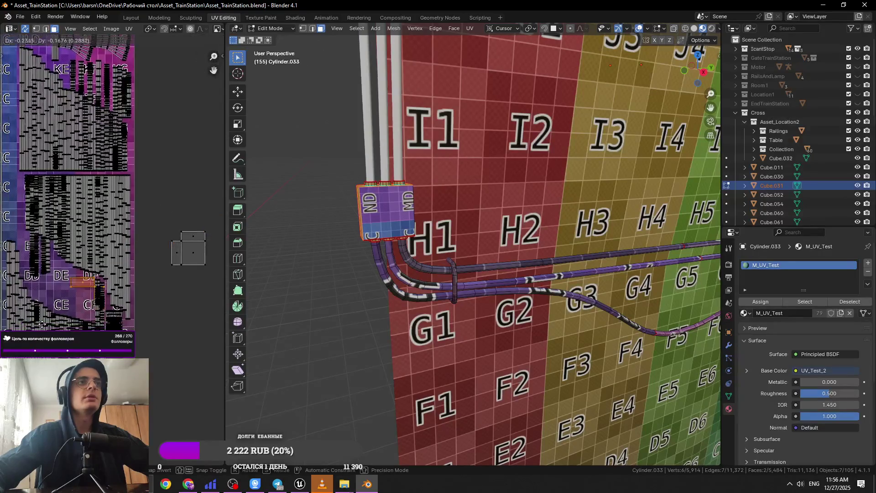
click(22, 321)
Drag the island down-left onto the CE/DE squares.
scroll(91, 274, up, 2)
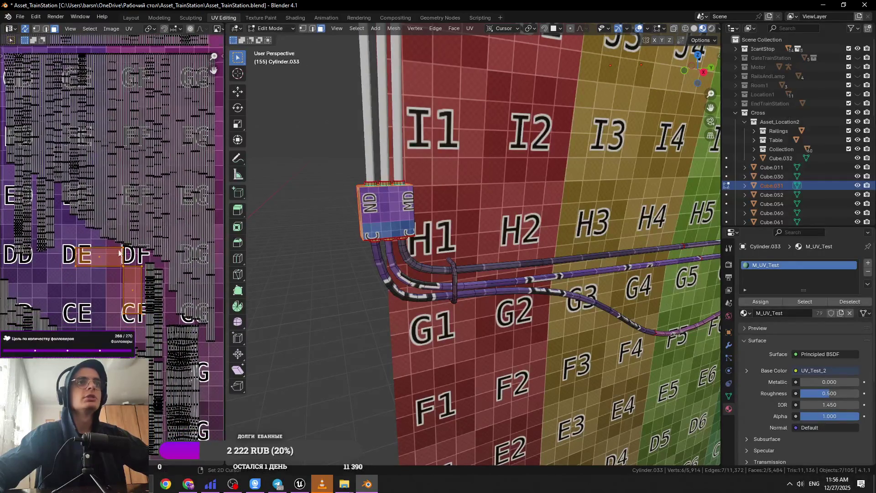
scroll(177, 201, up, 2)
key(g)
scroll(137, 201, down, 3)
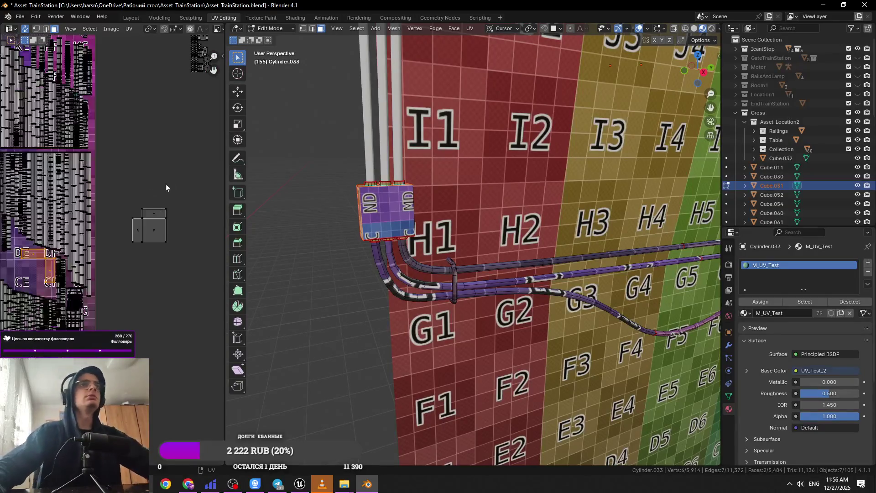
mouse_move(148, 223)
mouse_down()
mouse_move(46, 285)
mouse_move(38, 272)
mouse_up()
scroll(103, 263, up, 2)
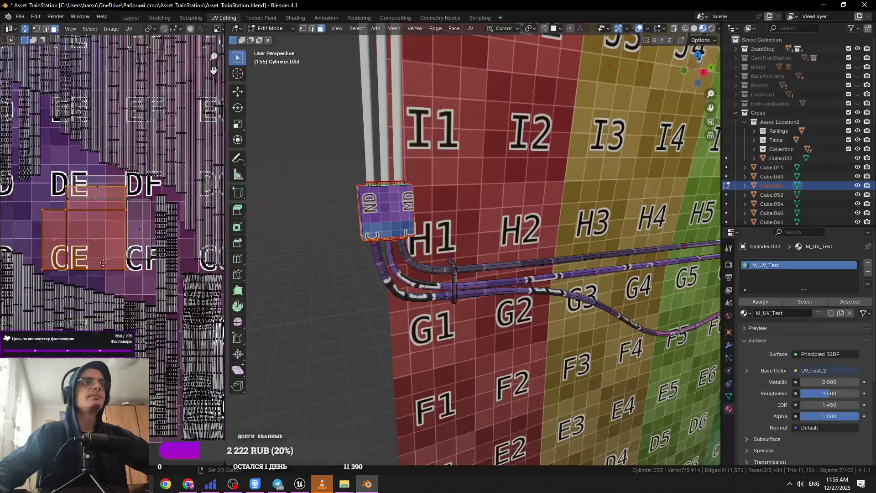
scroll(144, 214, up, 1)
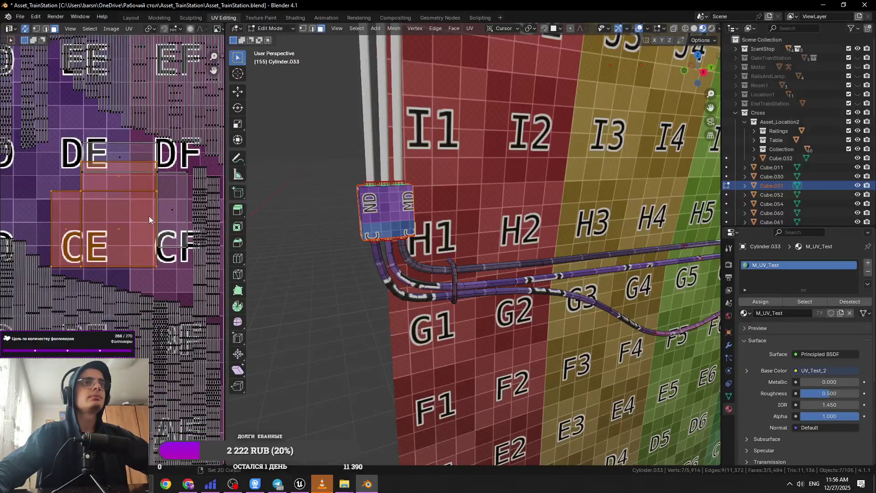
scroll(148, 218, down, 2)
key(g)
scroll(41, 225, down, 2)
right_click(41, 225)
Move the narrow face island onto the DE/DF squares, settle it below DE, and save.
key(ctrl+z)
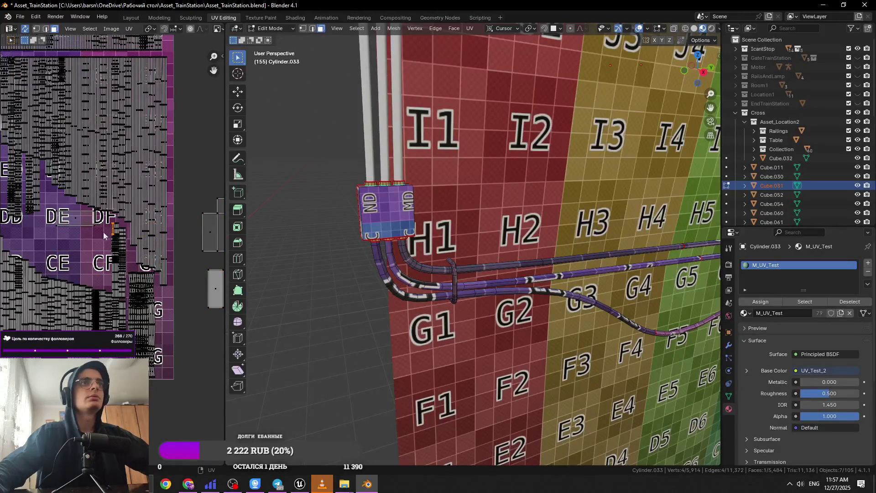
key(ctrl+shift+z)
scroll(155, 224, right, 3)
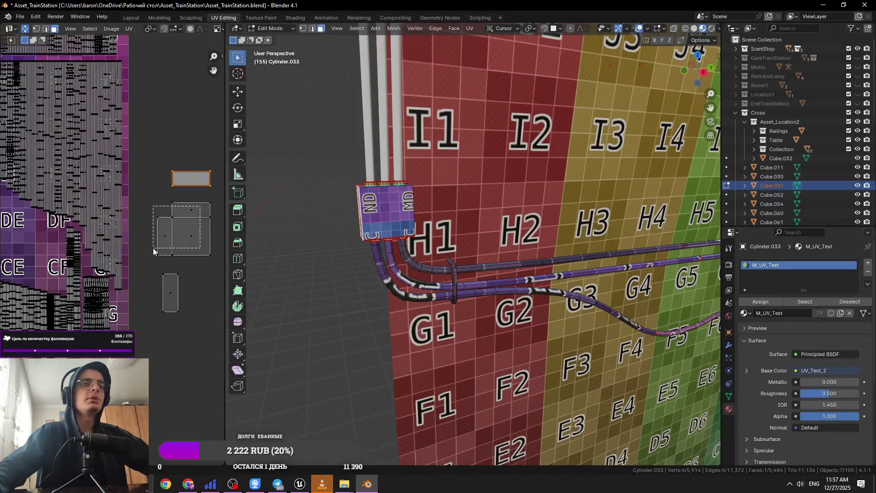
drag(153, 252, 154, 251)
scroll(154, 252, left, 3)
key(g)
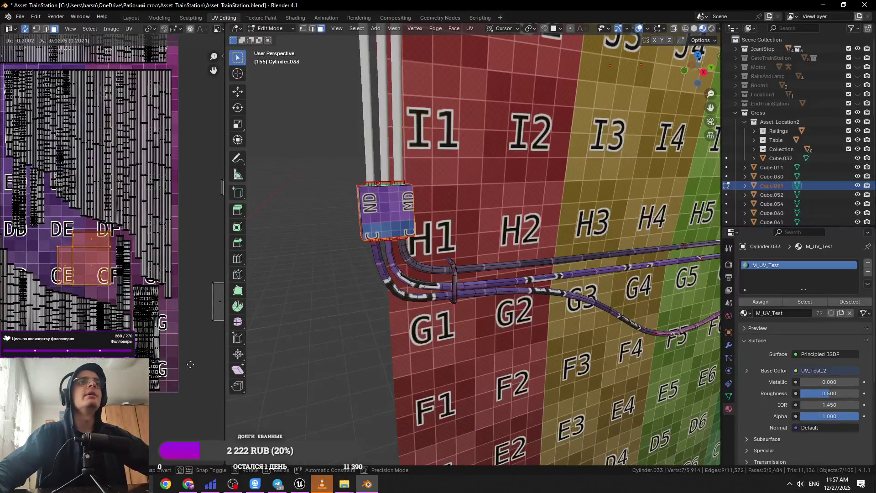
scroll(194, 384, up, 2)
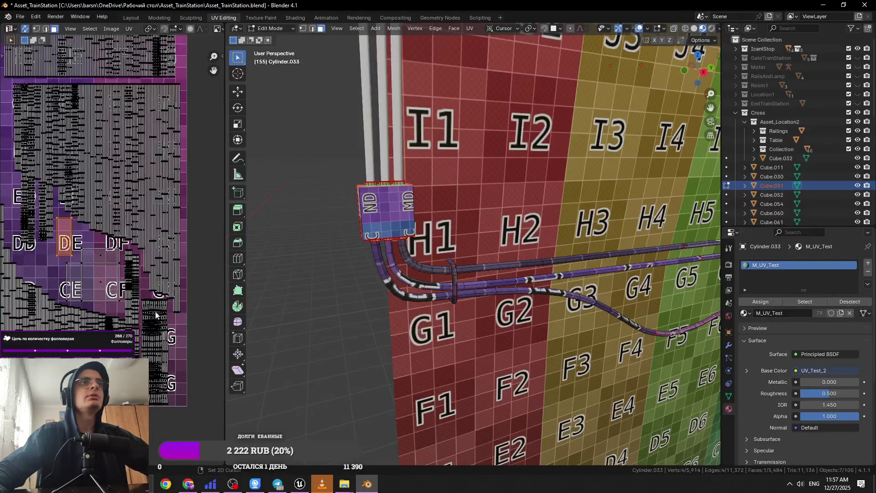
scroll(156, 315, down, 2)
key(g)
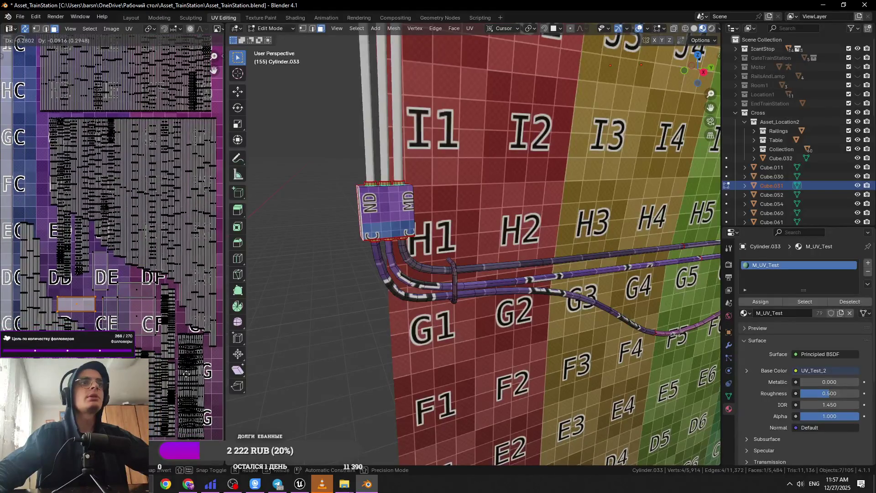
scroll(124, 306, up, 2)
key(g)
click(143, 301)
key(ctrl+s)
scroll(110, 250, down, 5)
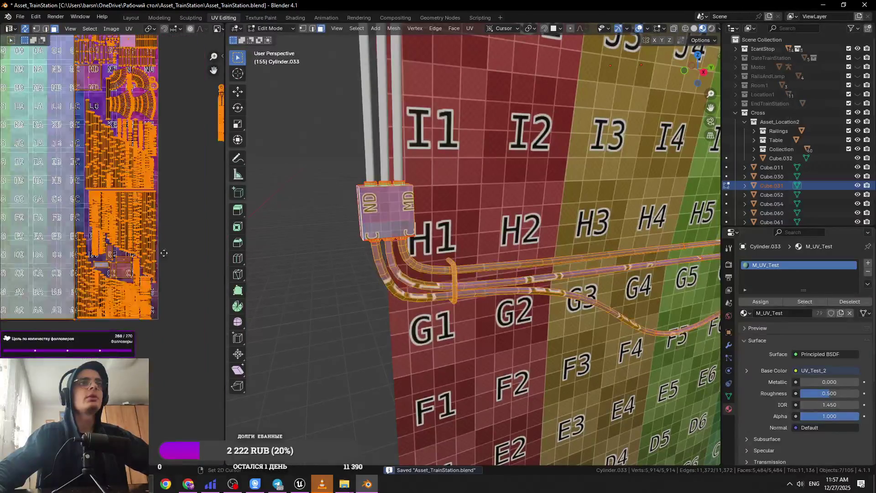
Move the three small circle cable islands and another cable group onto the checker texture squares.
scroll(189, 291, up, 5)
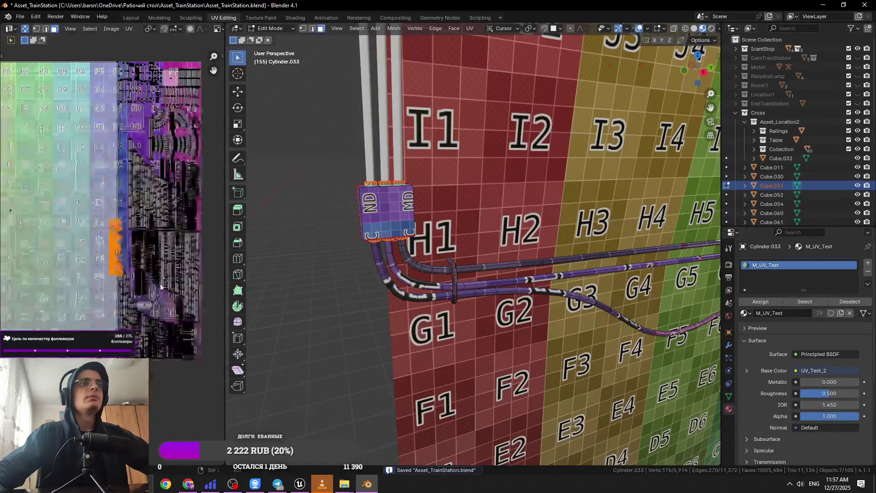
scroll(189, 290, down, 2)
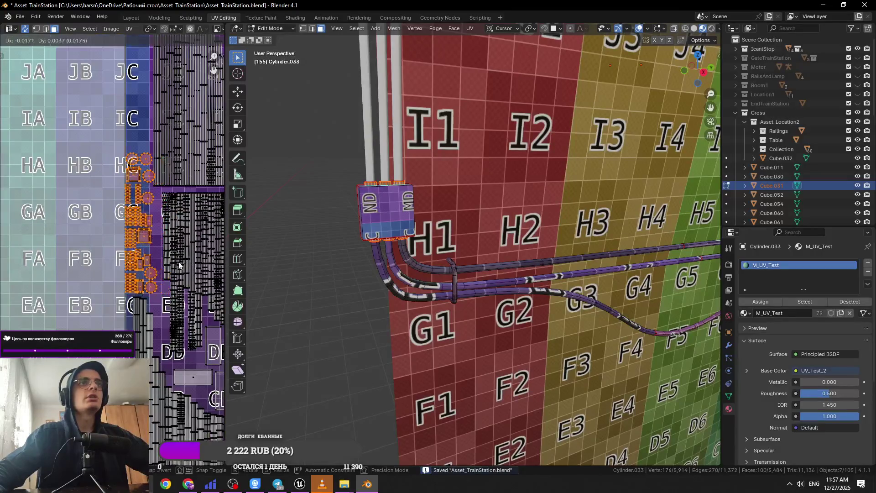
scroll(76, 262, right, 4)
scroll(76, 262, right, 5)
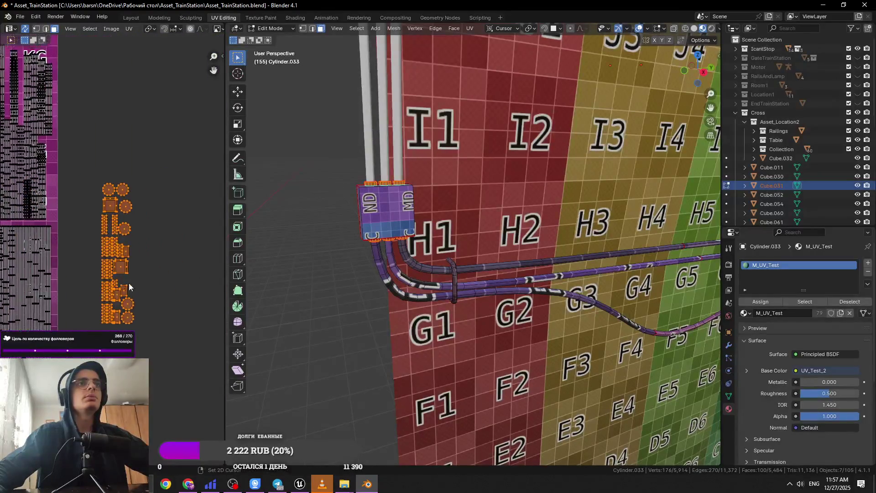
scroll(129, 283, up, 2)
drag(124, 220, 124, 220)
key(g)
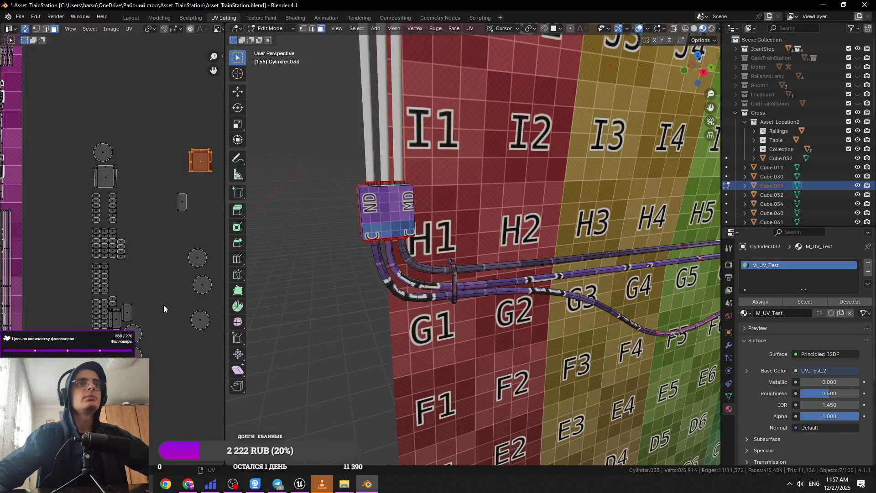
drag(163, 371, 163, 371)
scroll(27, 296, down, 3)
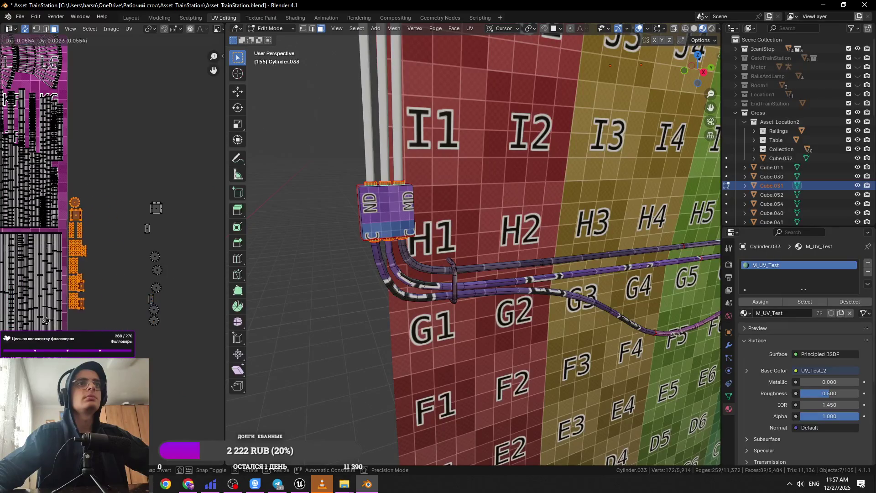
scroll(3, 314, up, 3)
key(g)
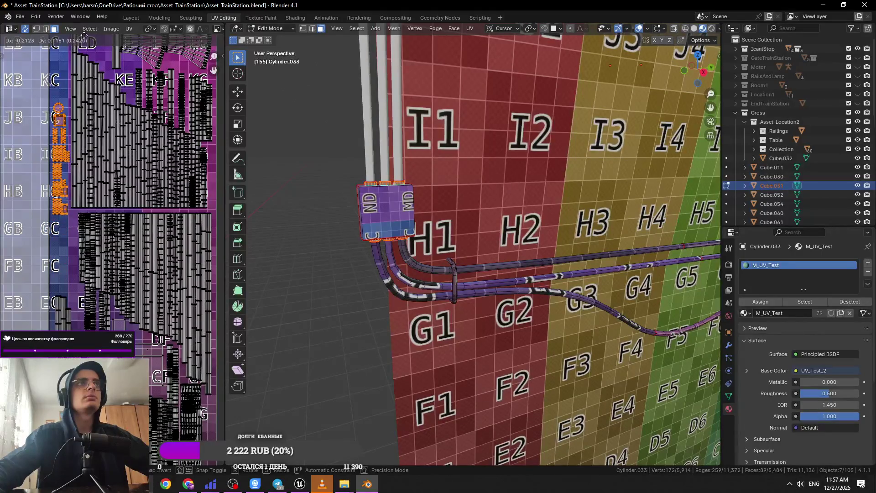
click(85, 36)
Reposition the cable islands again and box-select a smaller group of islands.
scroll(187, 196, down, 2)
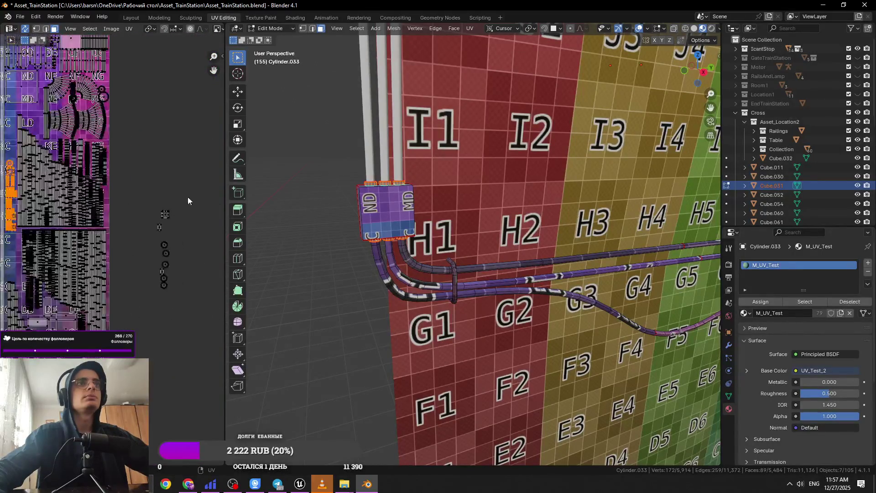
scroll(158, 298, up, 2)
key(g)
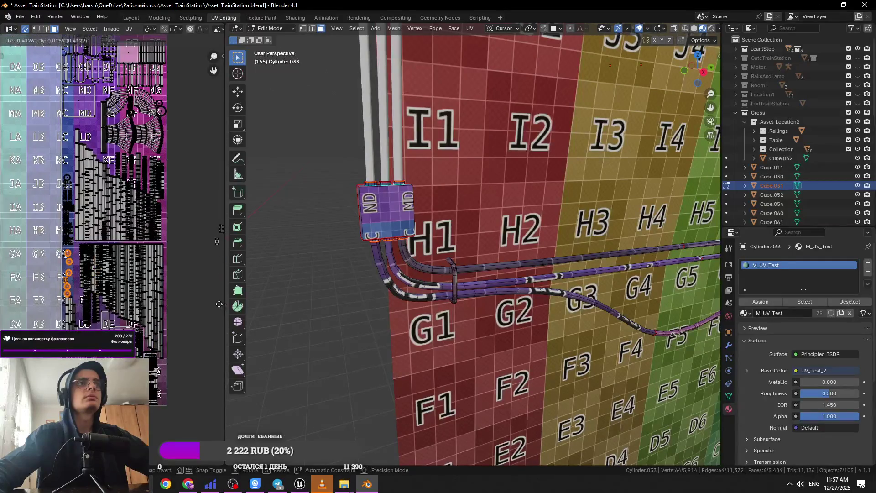
click(219, 304)
scroll(189, 282, up, 2)
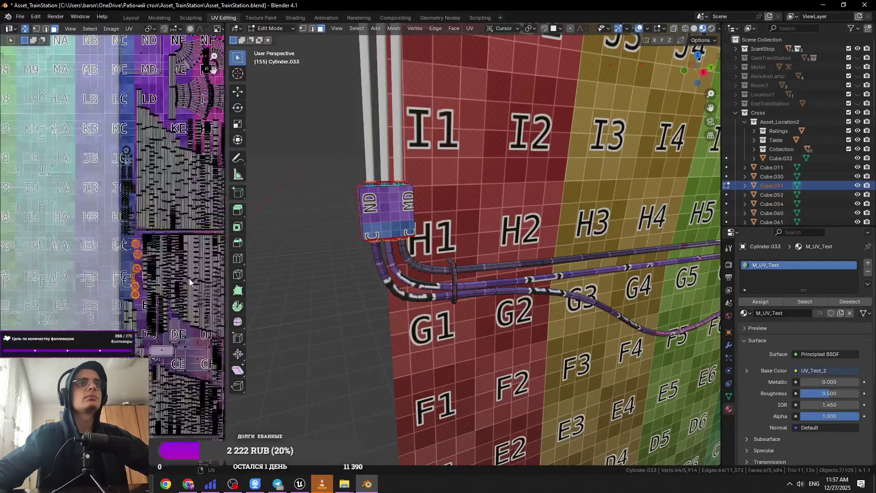
scroll(173, 265, right, 5)
drag(200, 210, 223, 254)
scroll(209, 296, up, 4)
scroll(200, 328, left, 2)
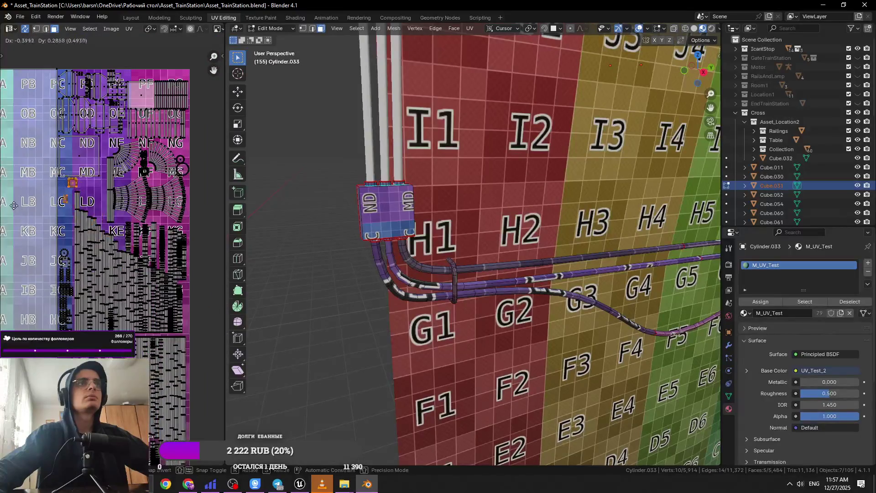
Save Asset_TrainStation.blend, then select and deselect all of the mesh.
key(ctrl+s)
key(a)
scroll(182, 260, down, 5)
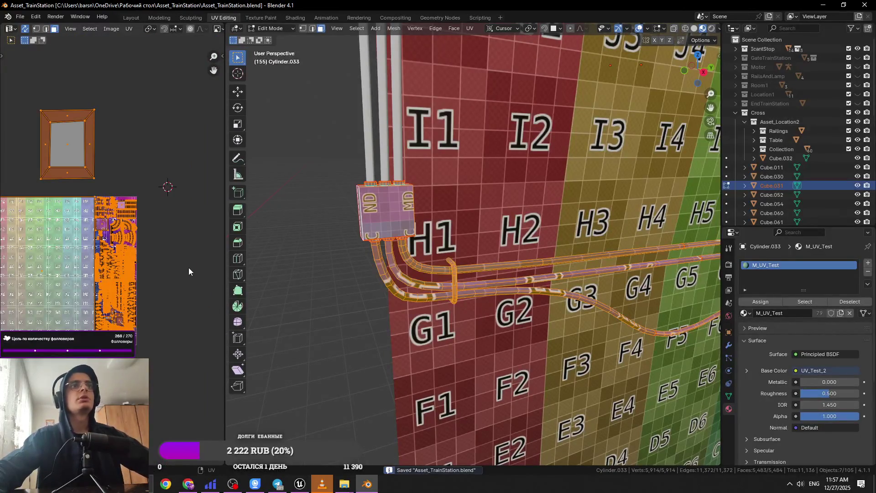
key(alt+a)
Return to Object Mode and walk through the tunnel to the labelled wall.
scroll(399, 276, down, 10)
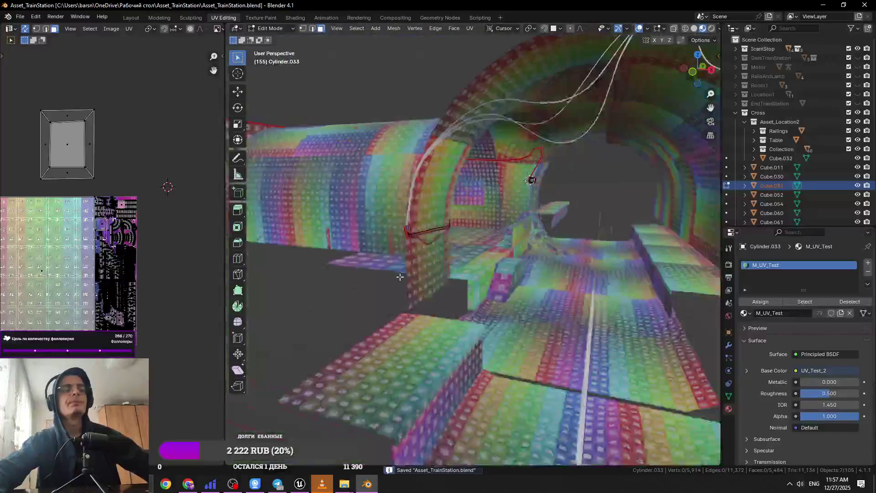
scroll(400, 276, up, 10)
key(Tab)
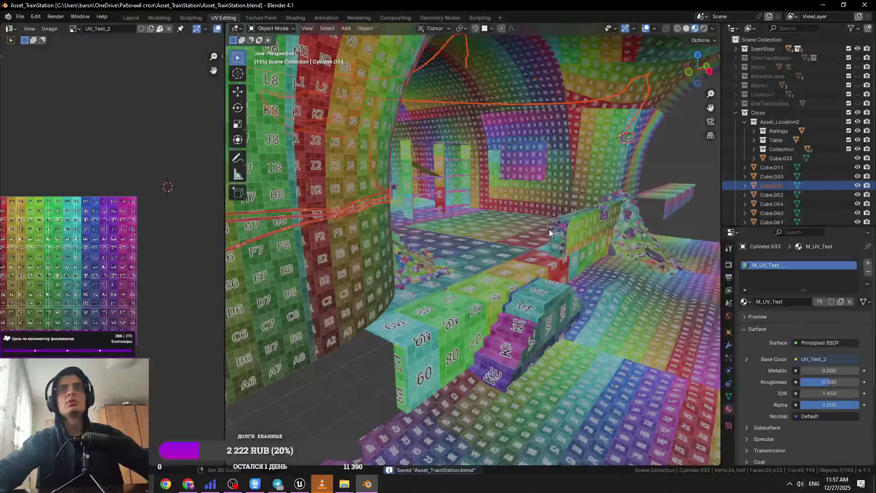
key(shift+grave)
key(w)
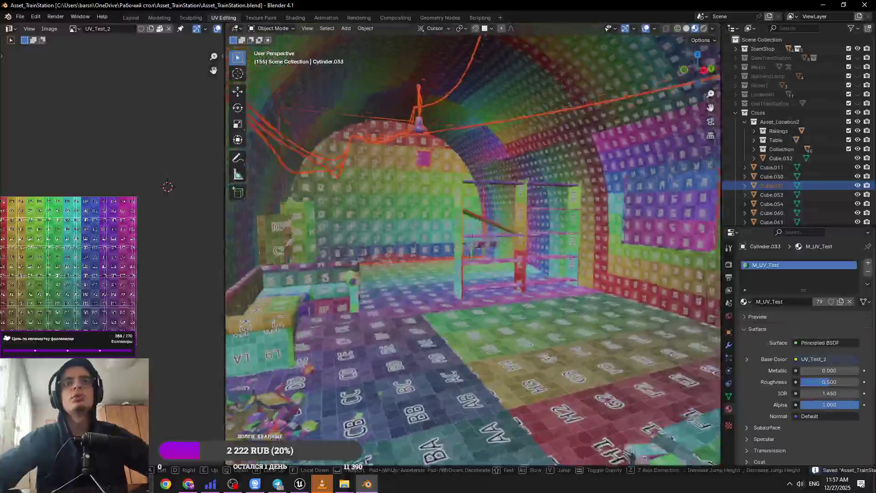
click(590, 247)
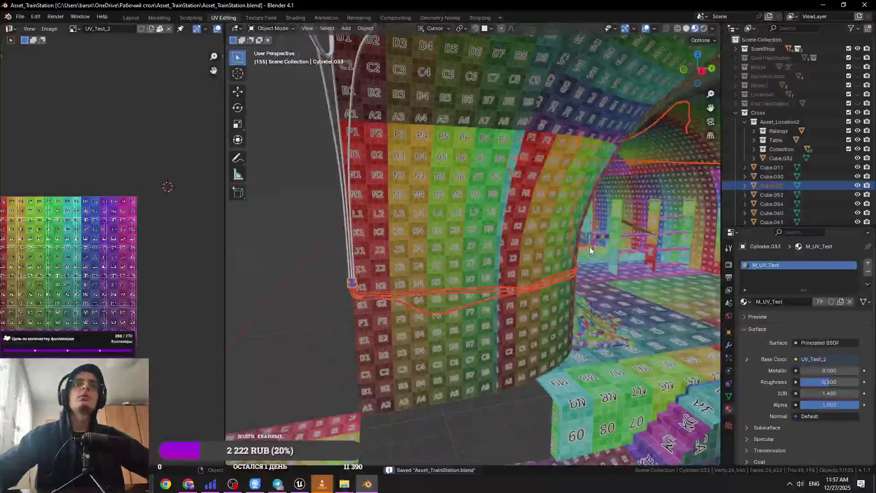
Select the NurbsPath cable curve and frame it in the view.
scroll(590, 248, up, 3)
click(419, 320)
click(263, 308)
shift+click(294, 327)
key(KP_Decimal)
Walk back to the labelled wall, select the box Cube.044 and enter Edit Mode.
key(shift+grave)
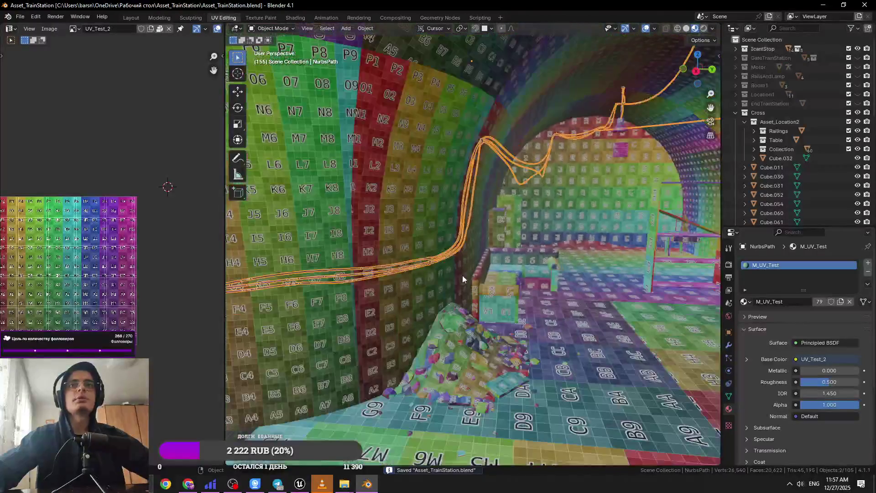
click(504, 250)
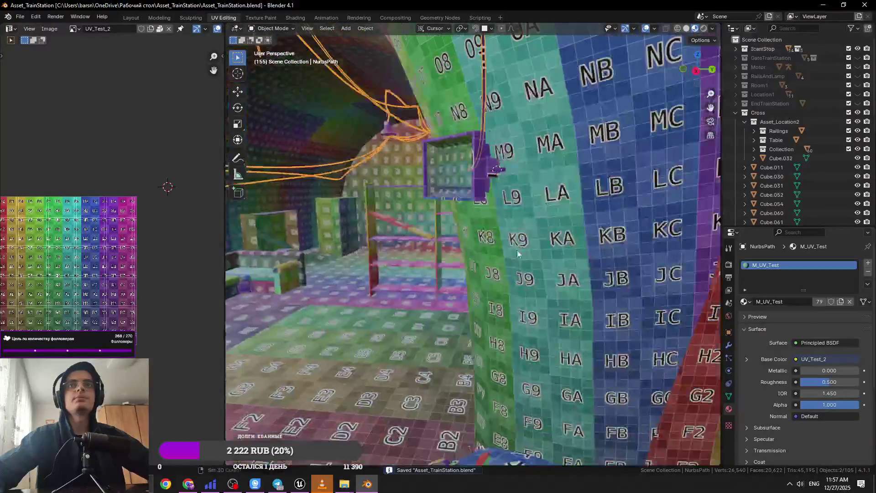
key(Escape)
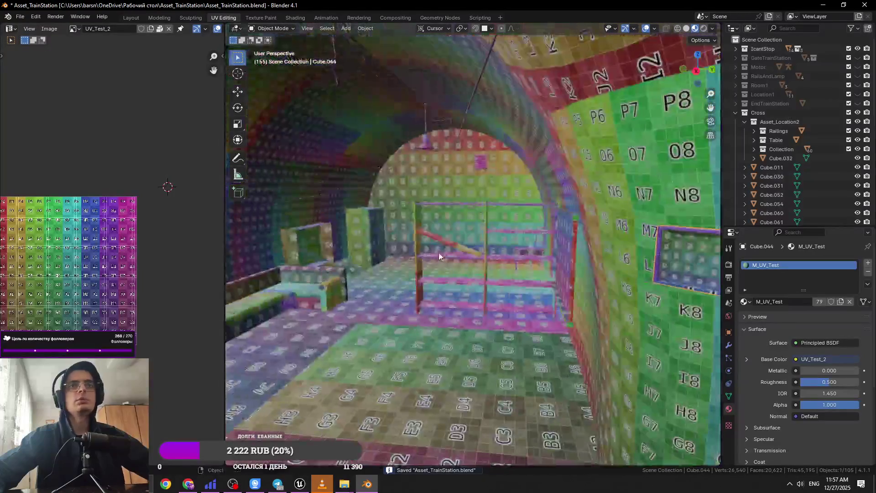
click(679, 261)
key(Tab)
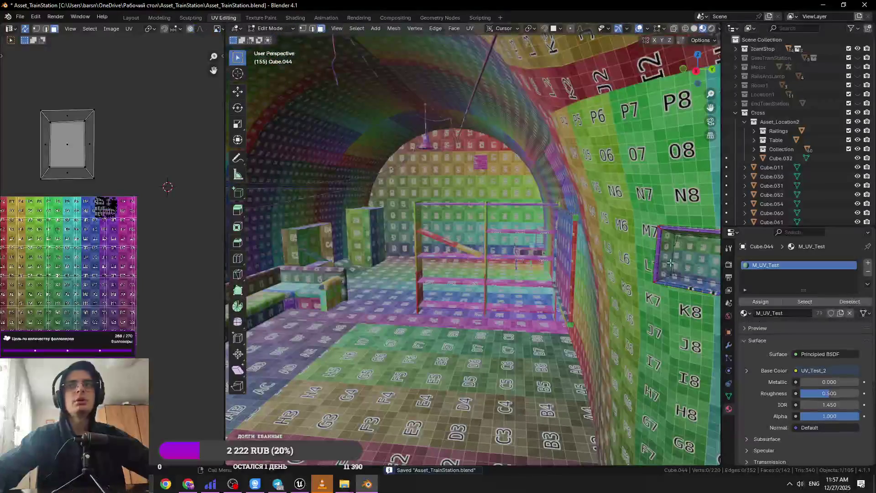
Frame Cube.044, select its linked faces, save the file and return to Object Mode.
key(KP_Decimal)
key(ctrl+l)
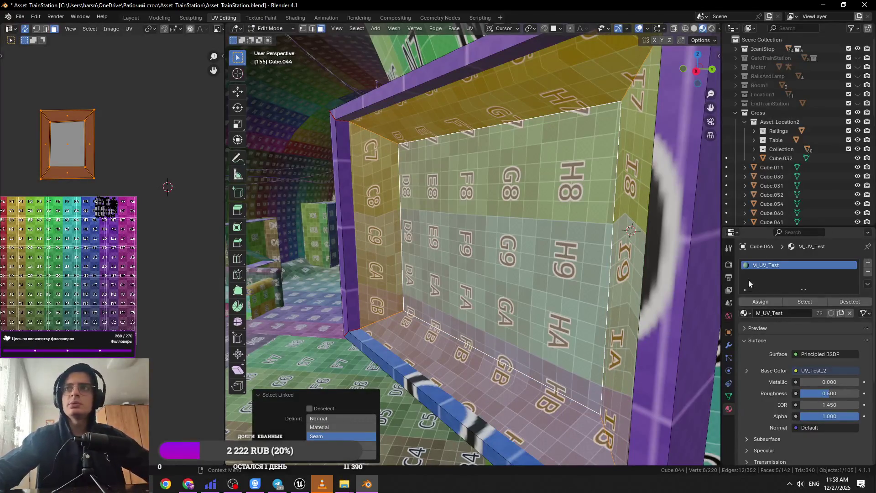
key(ctrl+s)
scroll(523, 297, down, 5)
scroll(523, 298, up, 3)
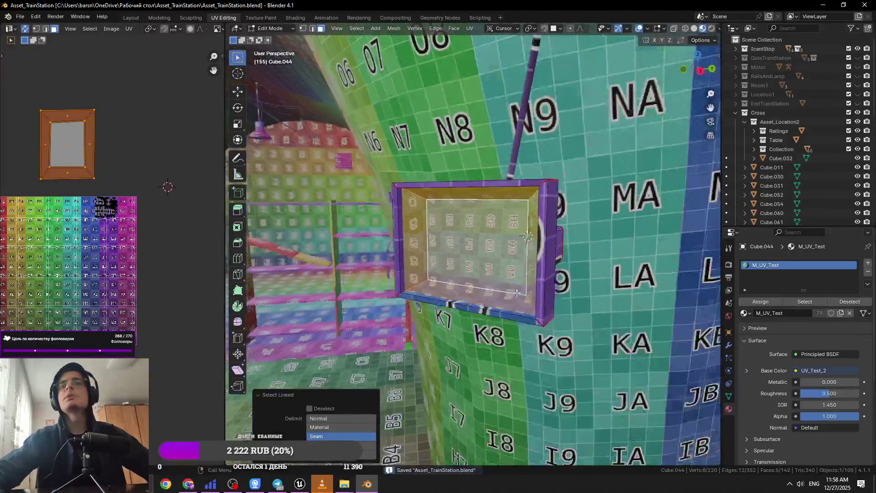
scroll(522, 296, up, 3)
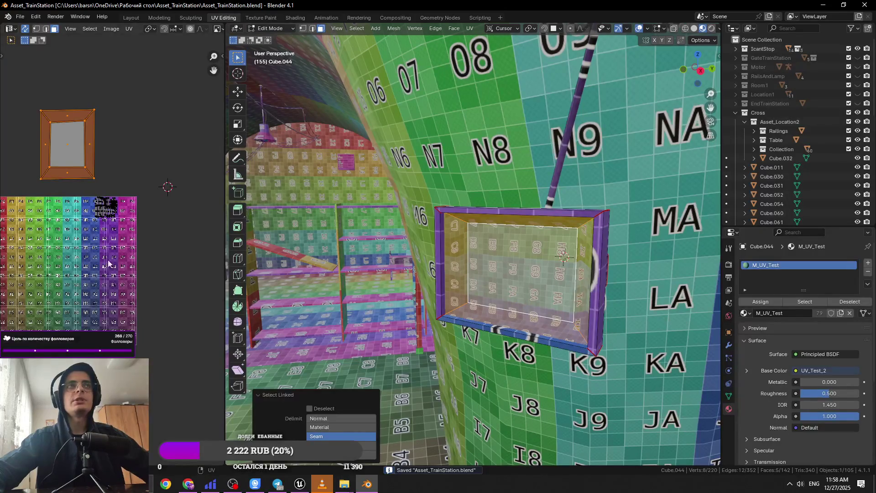
key(Tab)
scroll(348, 182, up, 4)
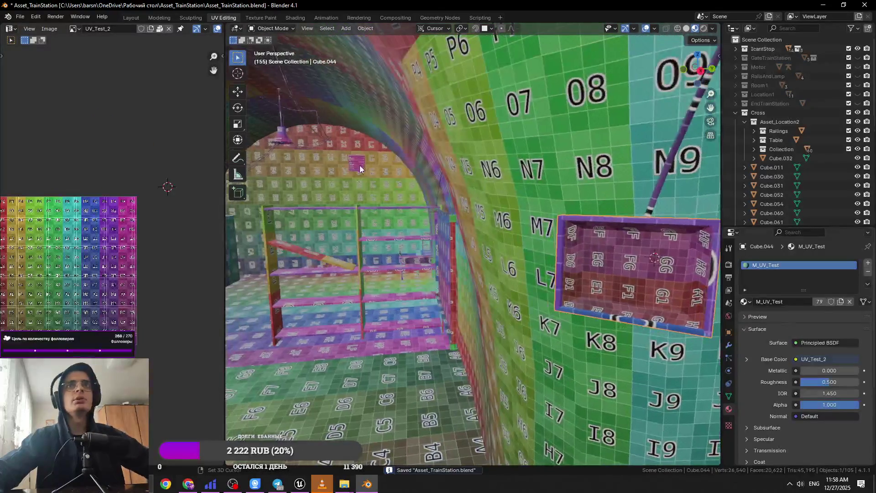
Select the wire curves around the ceiling lamp together with the lamp body.
click(319, 135)
shift+click(289, 134)
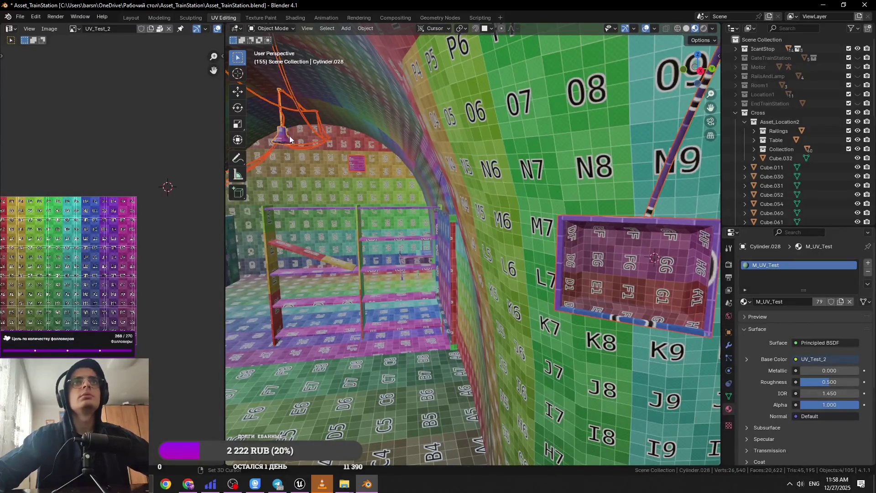
scroll(319, 182, down, 5)
scroll(340, 203, up, 5)
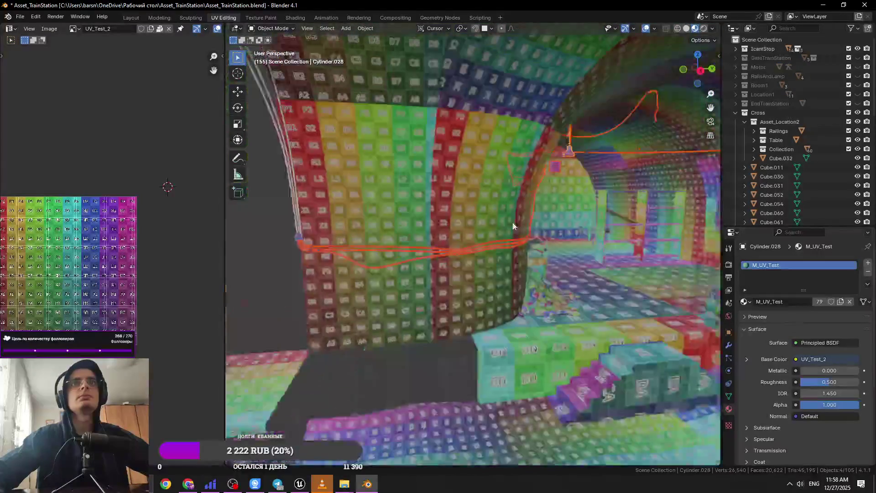
scroll(344, 255, up, 5)
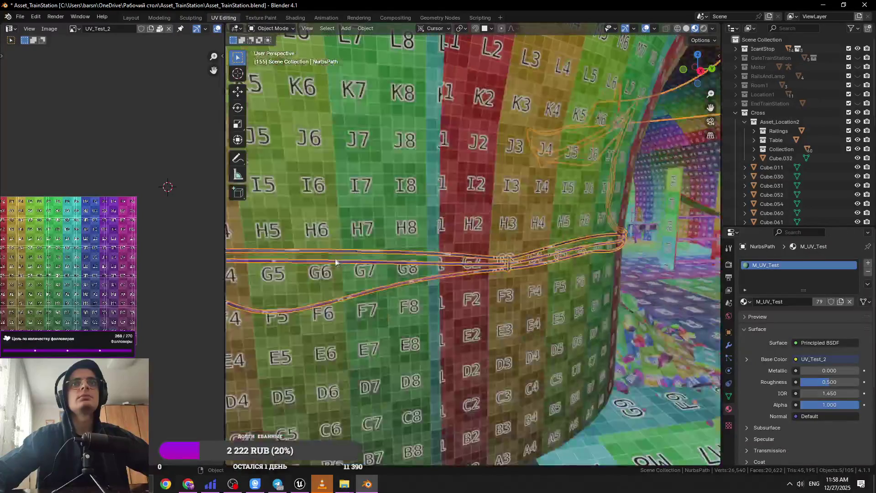
ctrl+click(348, 263)
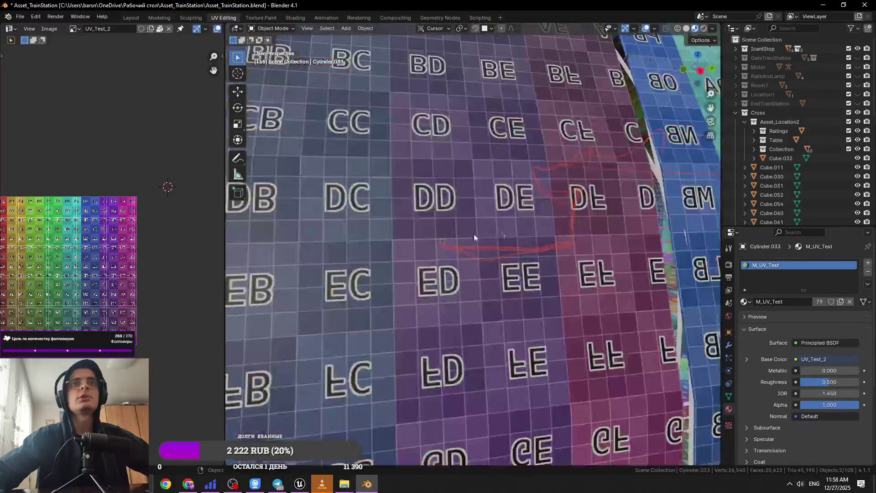
scroll(474, 234, down, 5)
scroll(470, 172, down, 2)
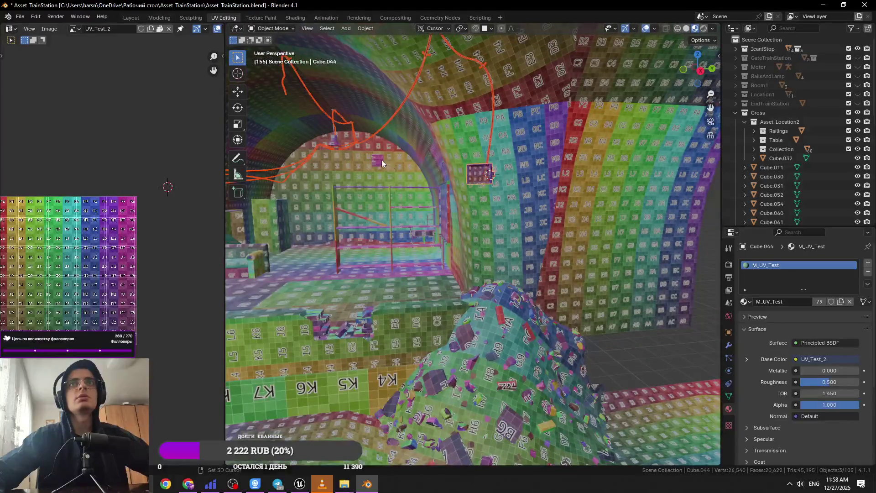
Select only the lamp body Cylinder.028 and frame its mesh in Edit Mode.
shift+click(361, 158)
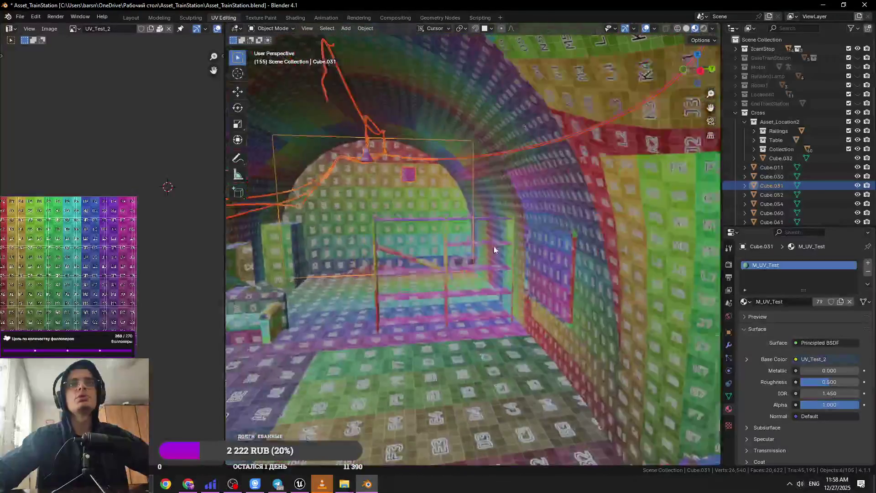
click(356, 151)
key(Tab)
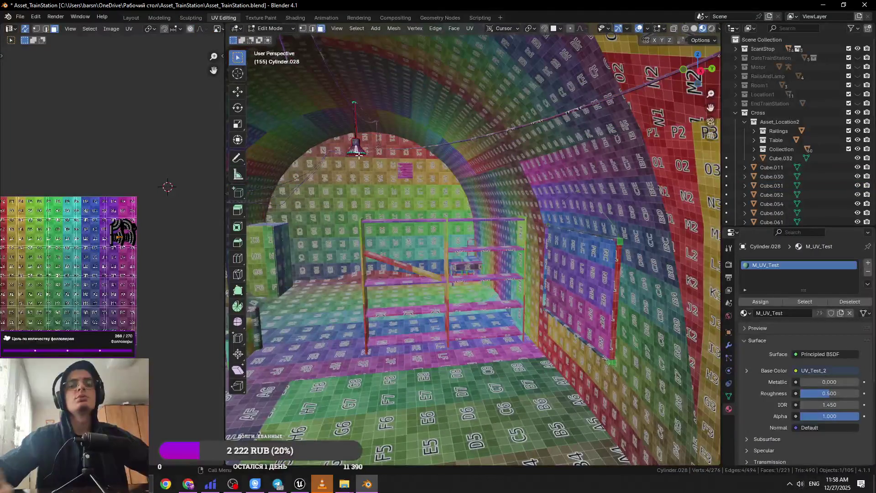
key(KP_Decimal)
key(Tab)
scroll(456, 274, down, 3)
Select Plane.005, Cube.035, Cube.031, Cube.044 and Cylinder.033, then edit them together.
click(456, 301)
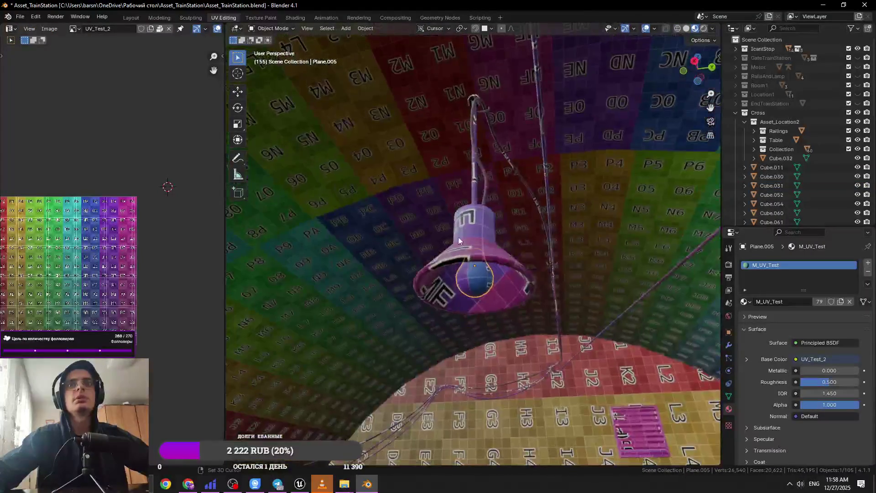
scroll(459, 241, down, 3)
shift+click(522, 267)
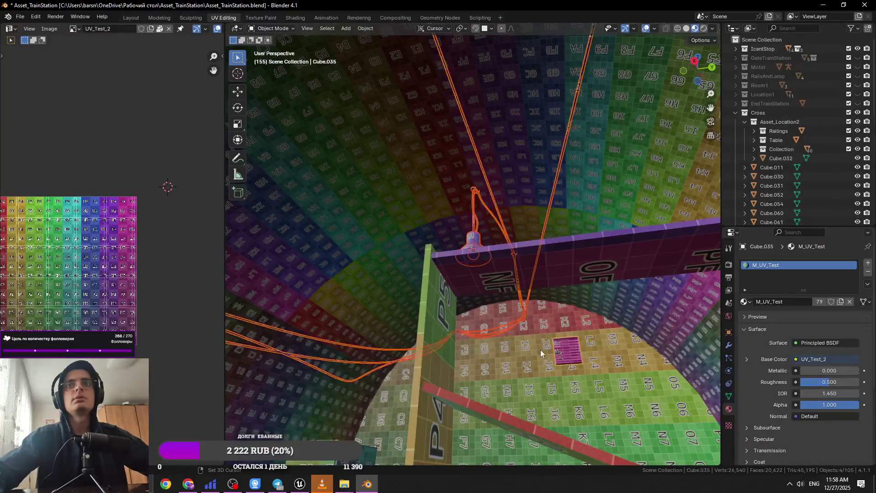
shift+click(540, 350)
scroll(522, 307, down, 3)
scroll(547, 329, up, 4)
scroll(547, 329, down, 3)
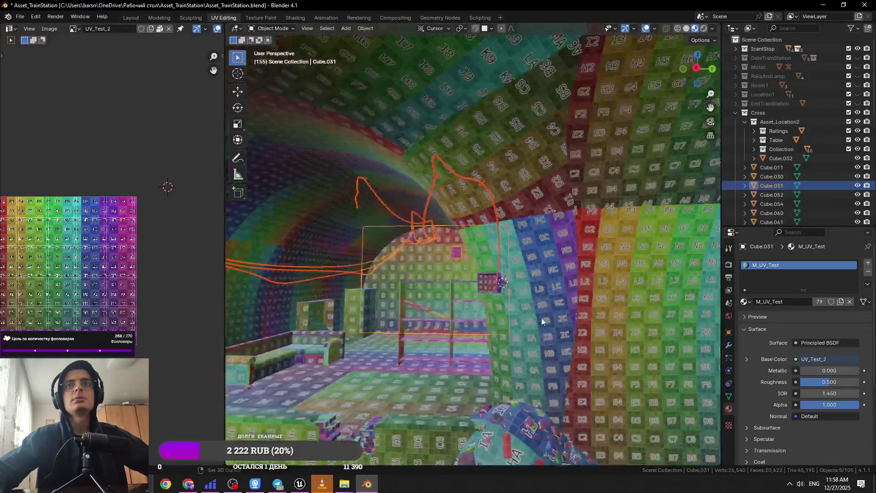
shift+click(500, 286)
scroll(479, 296, down, 3)
scroll(456, 305, up, 3)
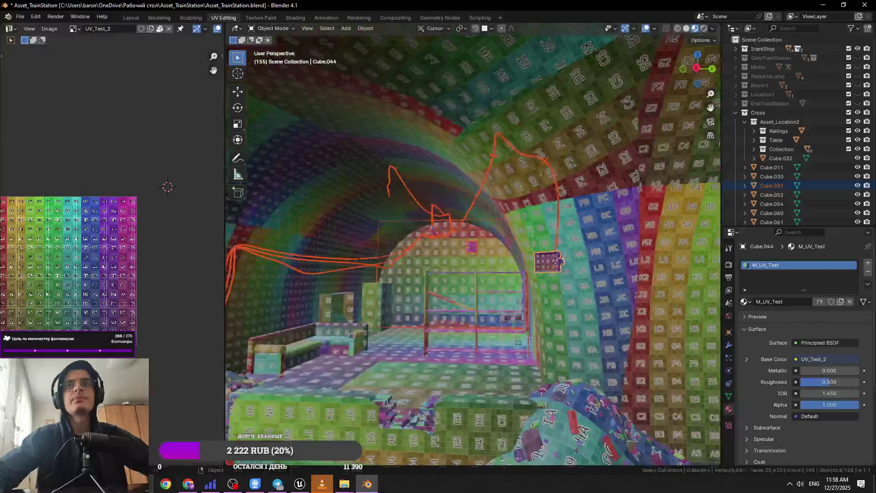
scroll(455, 309, up, 4)
shift+click(455, 302)
key(Tab)
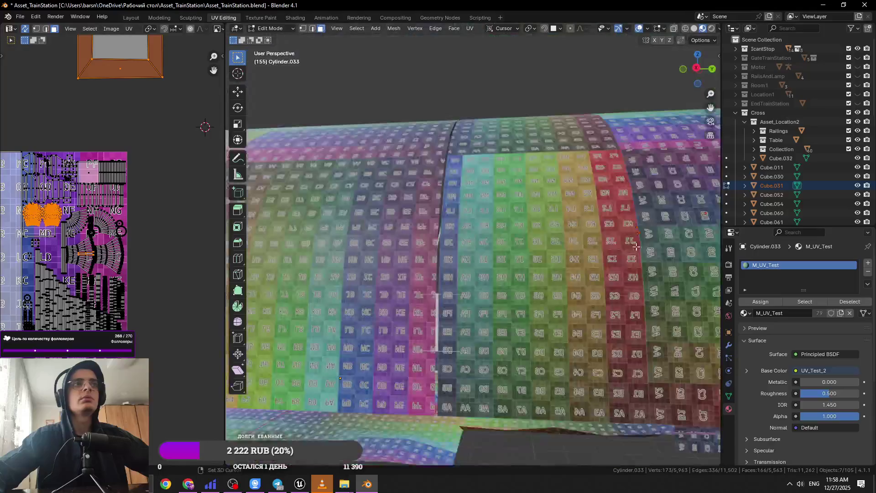
Select the lamp bulb's seam-bounded UV islands and move them to a new spot.
scroll(437, 268, down, 4)
scroll(397, 278, up, 8)
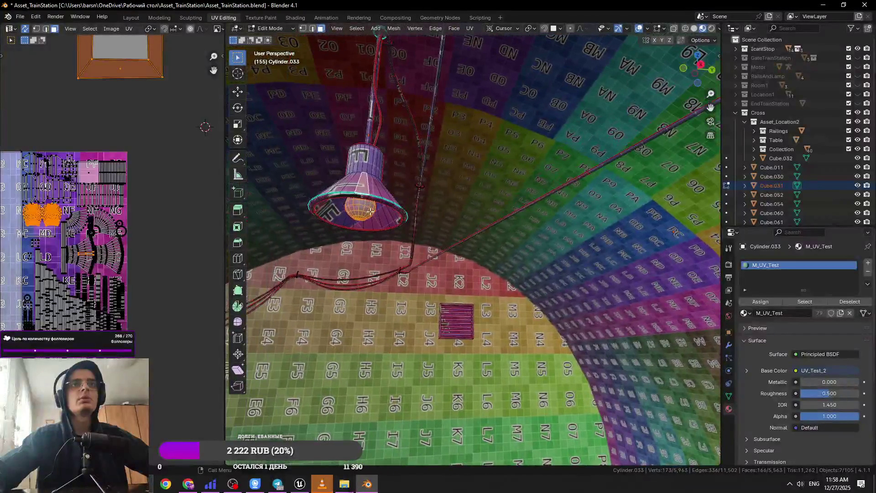
click(370, 211)
key(ctrl+l)
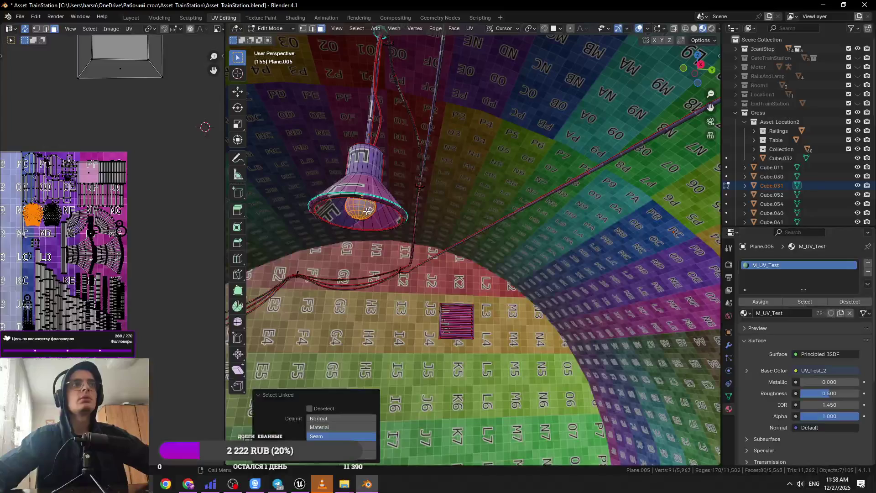
scroll(95, 240, up, 4)
key(l)
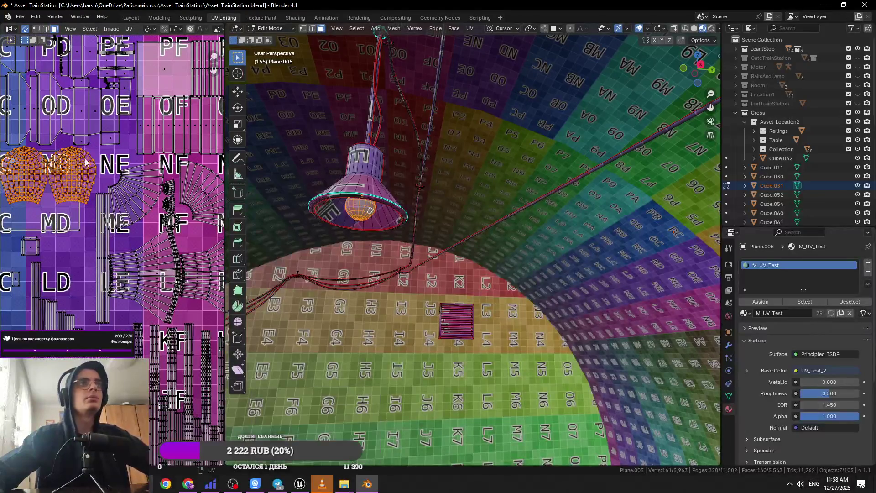
scroll(82, 180, down, 4)
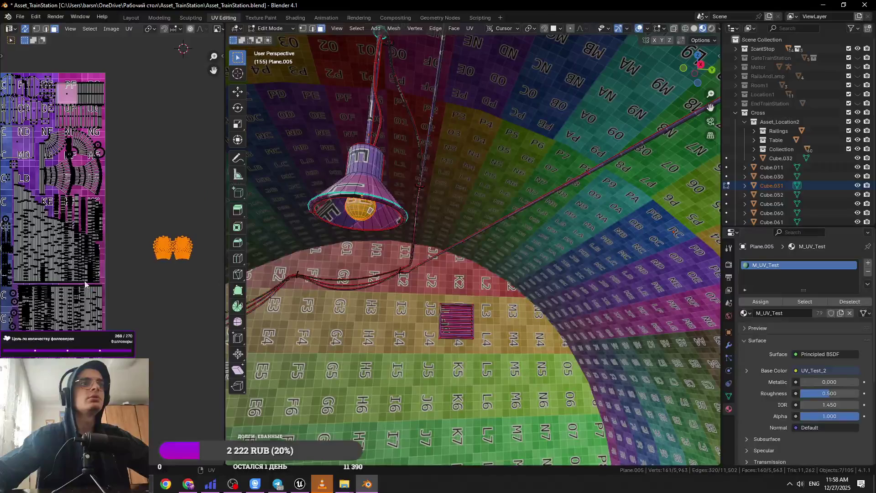
scroll(88, 186, up, 3)
scroll(81, 256, down, 3)
key(g)
click(106, 207)
Drag the small rectangle and square islands into empty UV space side by side.
scroll(119, 205, down, 4)
scroll(151, 263, up, 5)
scroll(127, 182, down, 5)
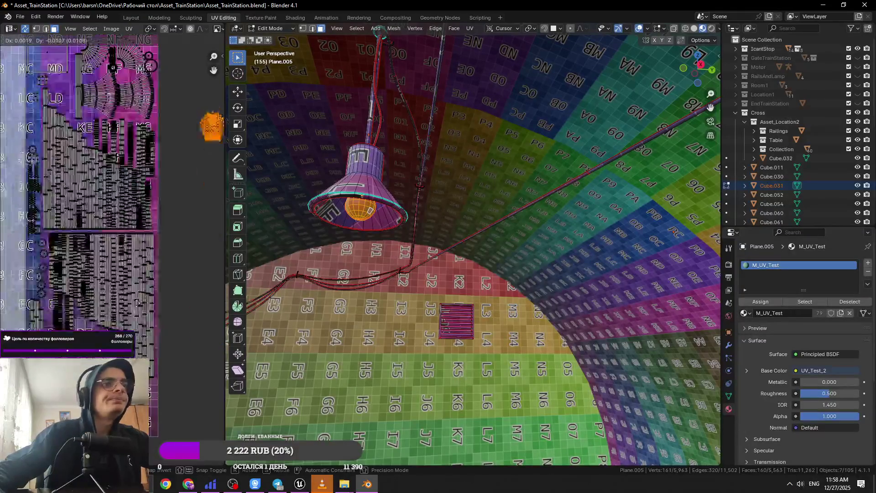
scroll(92, 205, up, 5)
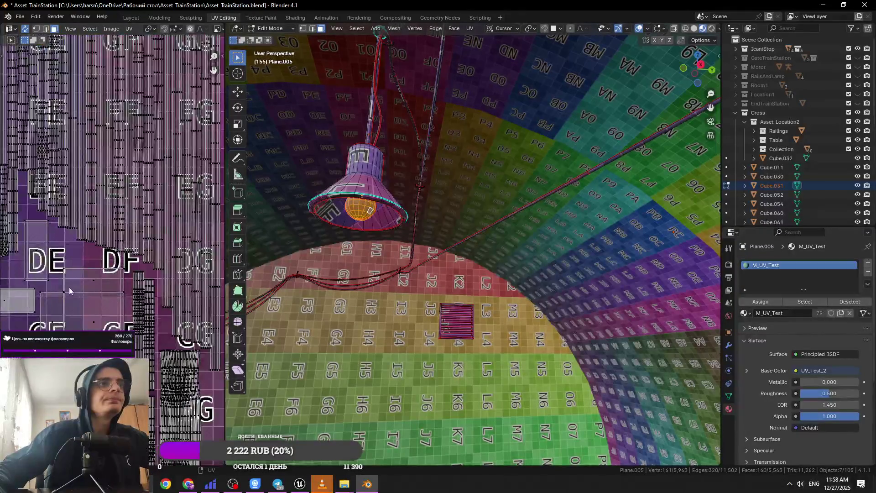
scroll(74, 313, down, 3)
drag(221, 204, 166, 264)
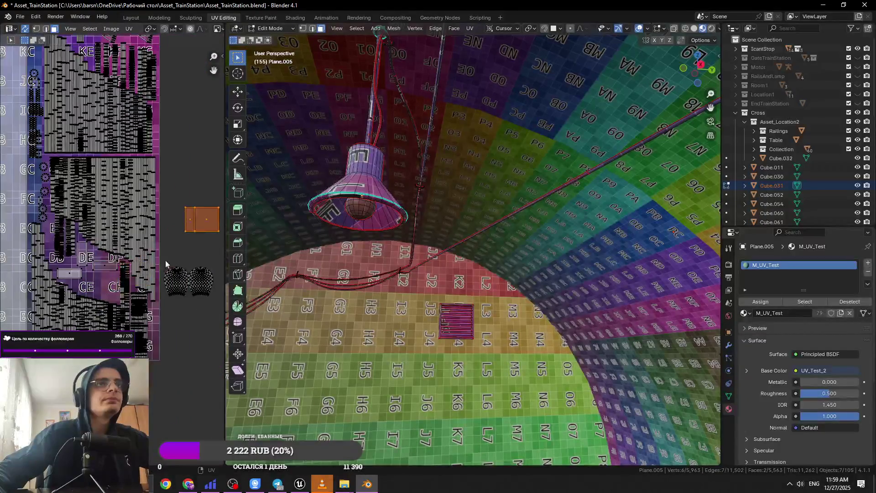
drag(101, 262, 201, 192)
drag(83, 256, 204, 165)
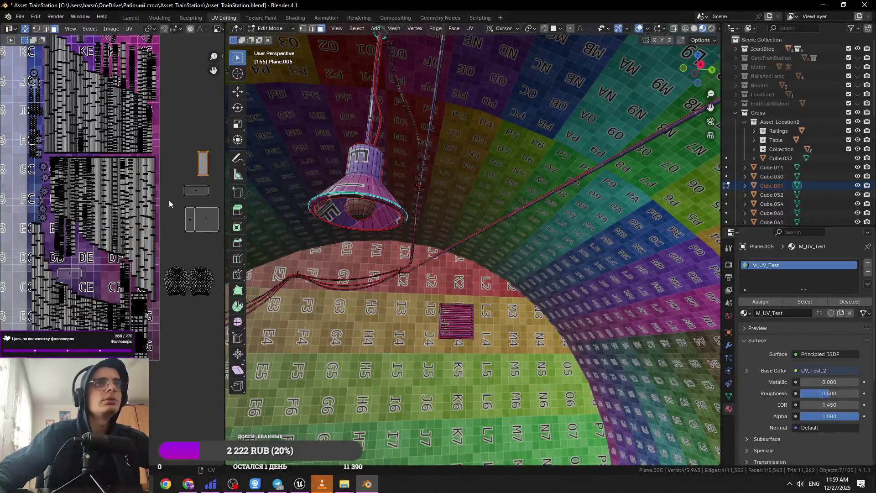
drag(76, 272, 228, 155)
drag(157, 234, 178, 237)
drag(181, 192, 166, 213)
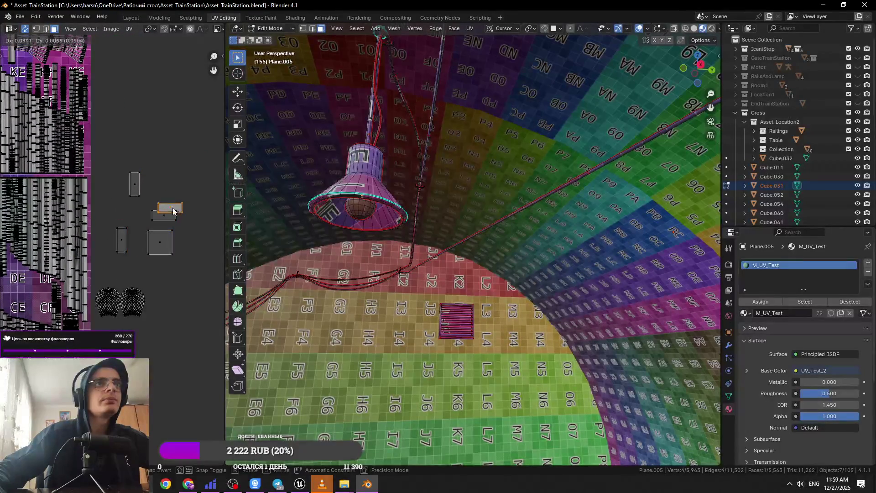
drag(109, 182, 191, 260)
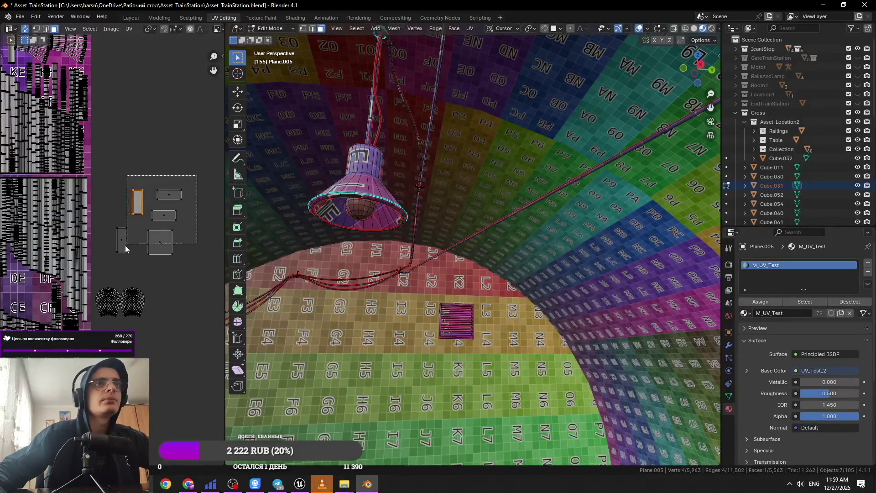
Re-unwrap the selected islands and scale them down into a small cluster.
key(u)
click(502, 34)
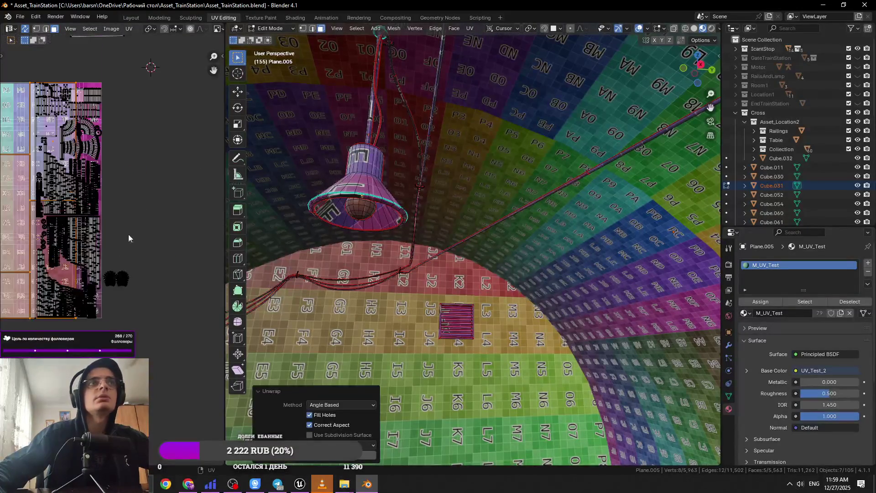
key(s)
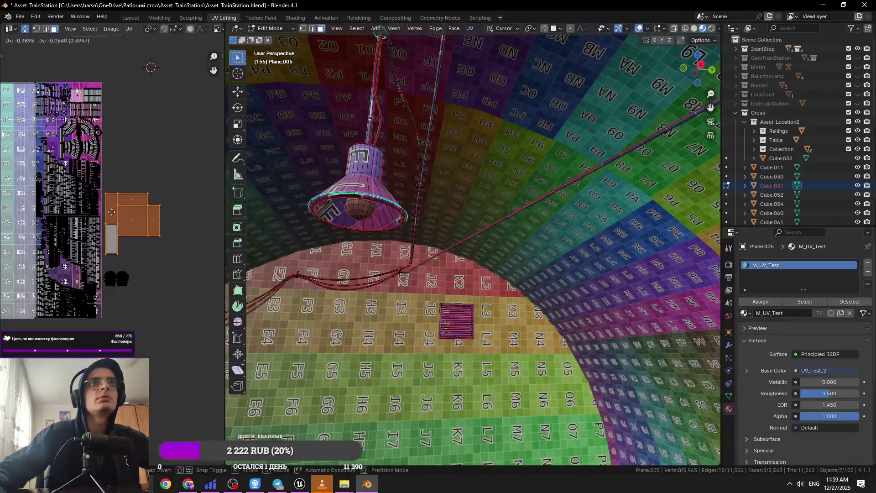
click(146, 260)
scroll(146, 259, up, 2)
key(g)
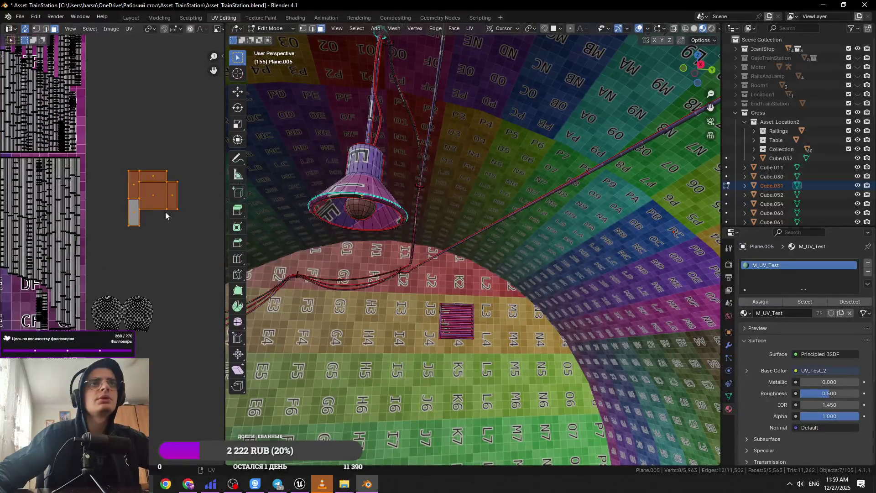
click(175, 236)
Move the sweater UV islands onto a free spot on the atlas.
key(g)
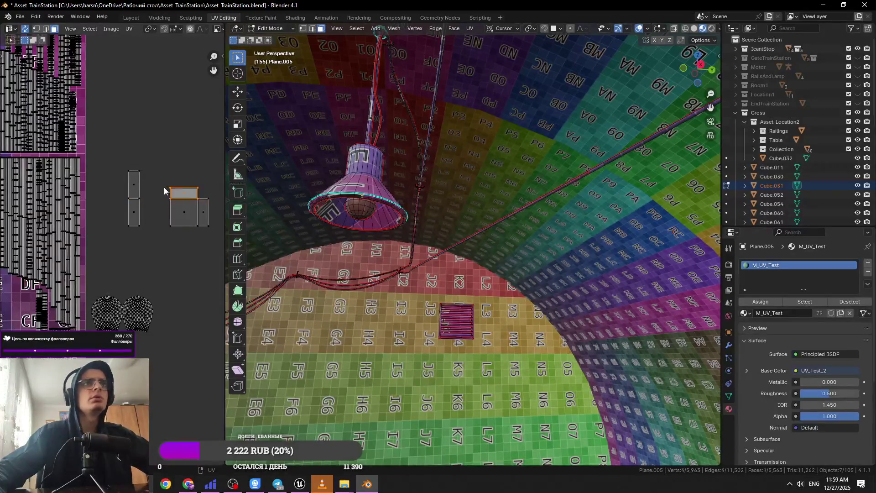
scroll(180, 249, down, 2)
scroll(198, 252, left, 2)
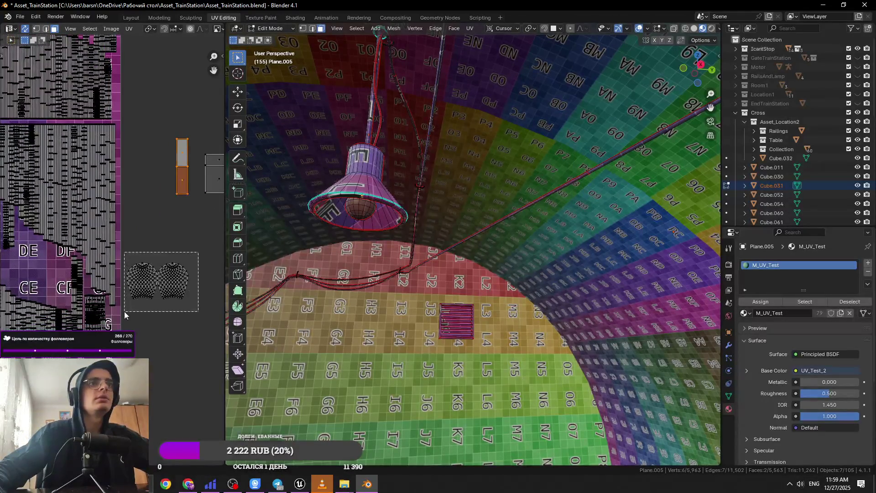
drag(124, 315, 124, 315)
key(g)
click(148, 301)
scroll(147, 301, down, 2)
Move the small grey islands onto the atlas, placing the square on the purple LD tile.
drag(167, 189, 94, 262)
scroll(95, 262, down, 3)
key(g)
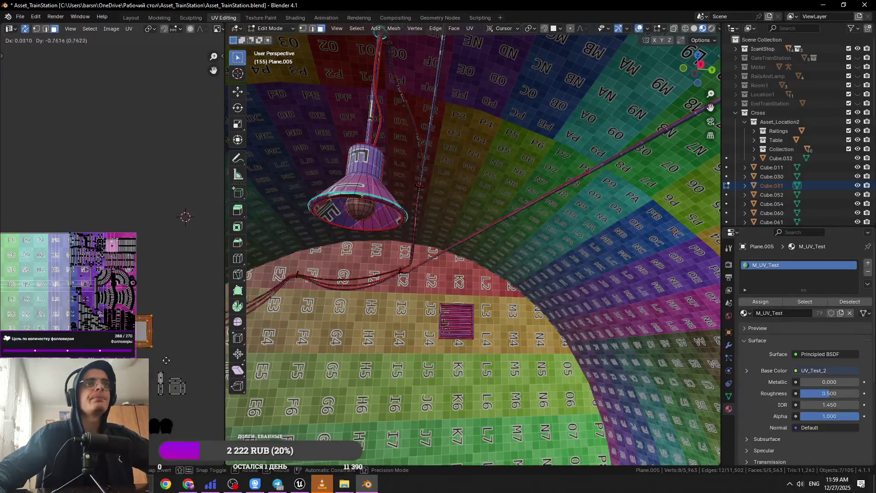
scroll(166, 361, up, 3)
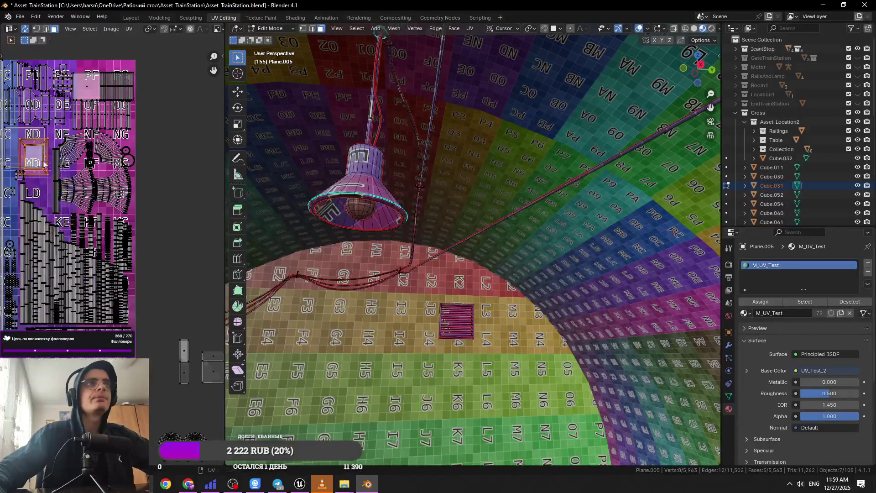
scroll(45, 165, up, 2)
key(g)
scroll(111, 256, up, 4)
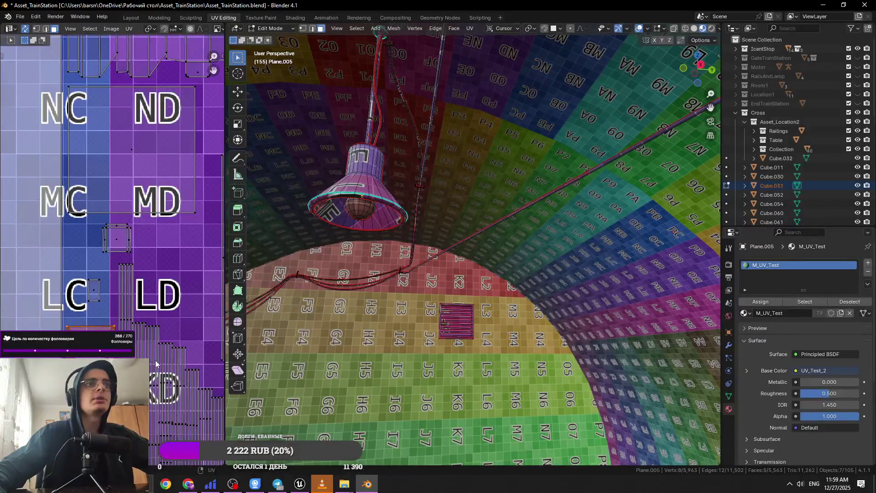
scroll(64, 177, down, 6)
click(64, 177)
key(g)
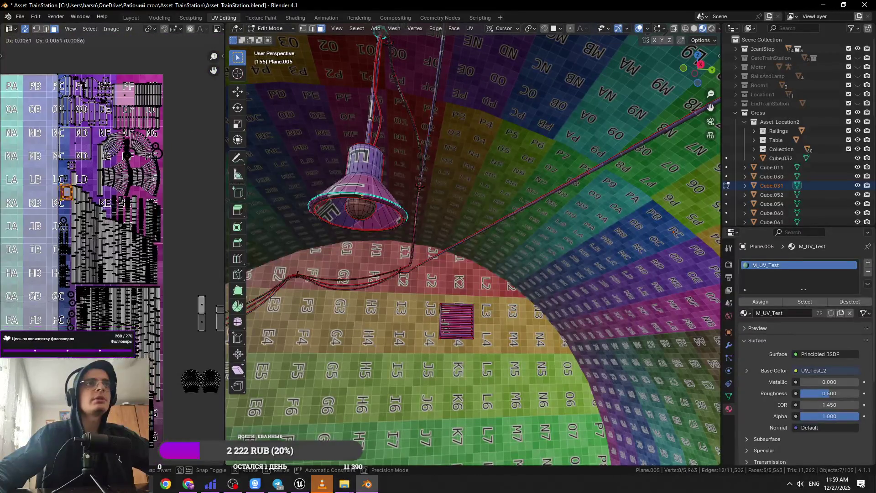
scroll(81, 133, up, 5)
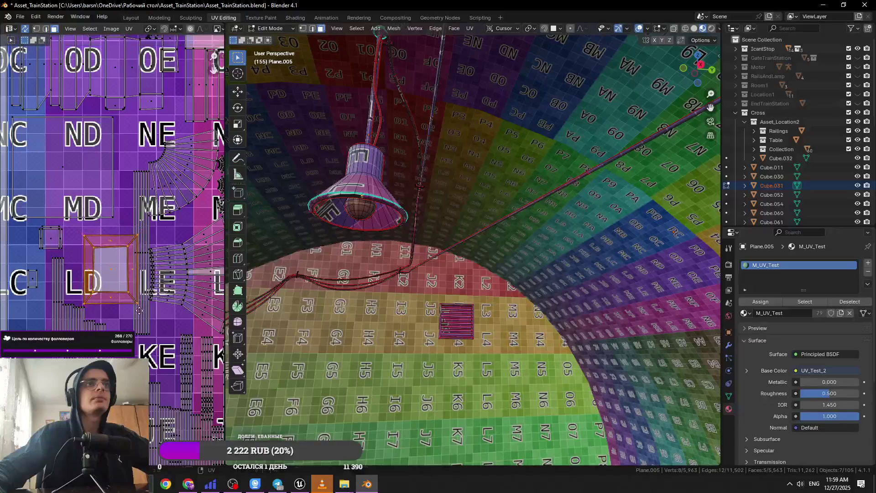
Fine-tune the current island's position so it settles near tile LD.
key(s)
click(130, 310)
key(s)
click(126, 312)
key(g)
click(105, 296)
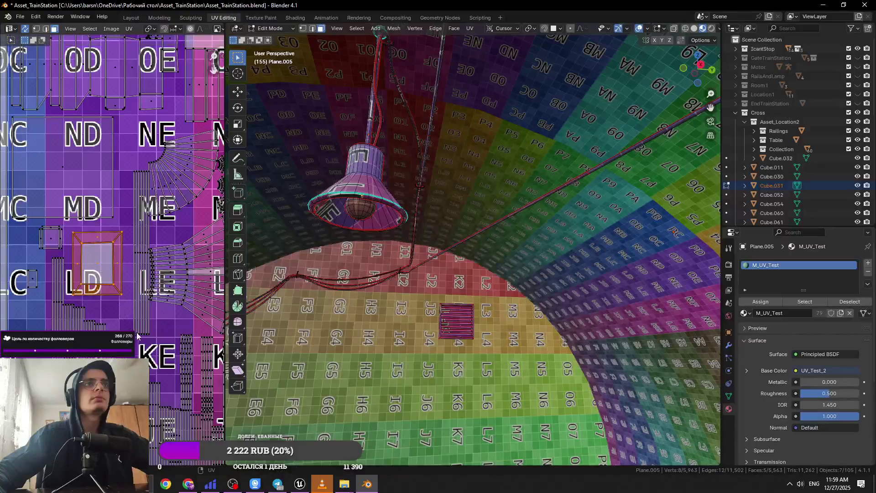
Box-select the small stray UV islands and start moving them.
scroll(84, 255, down, 5)
scroll(95, 272, down, 5)
drag(156, 209, 86, 292)
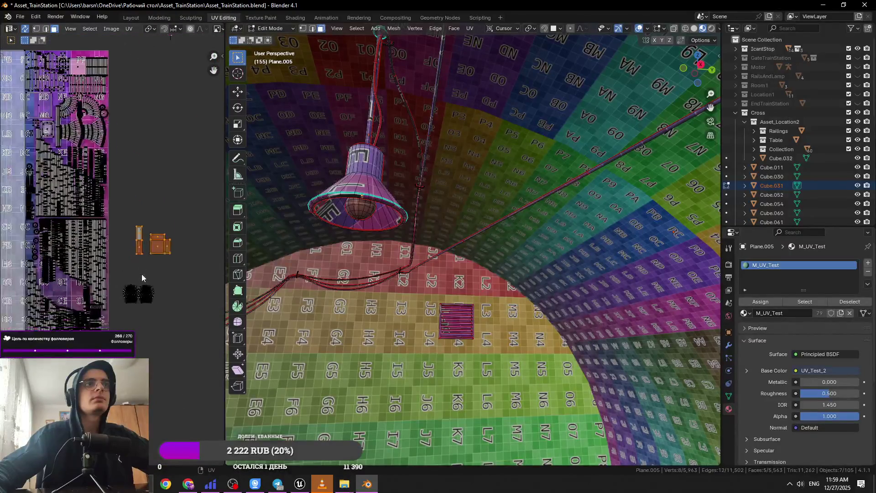
drag(123, 325, 128, 321)
scroll(130, 319, up, 4)
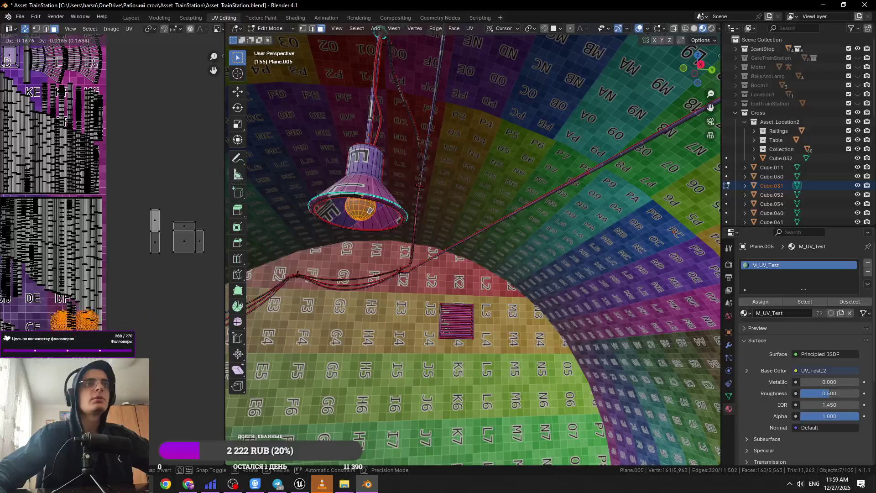
key(g)
mouse_move(187, 178)
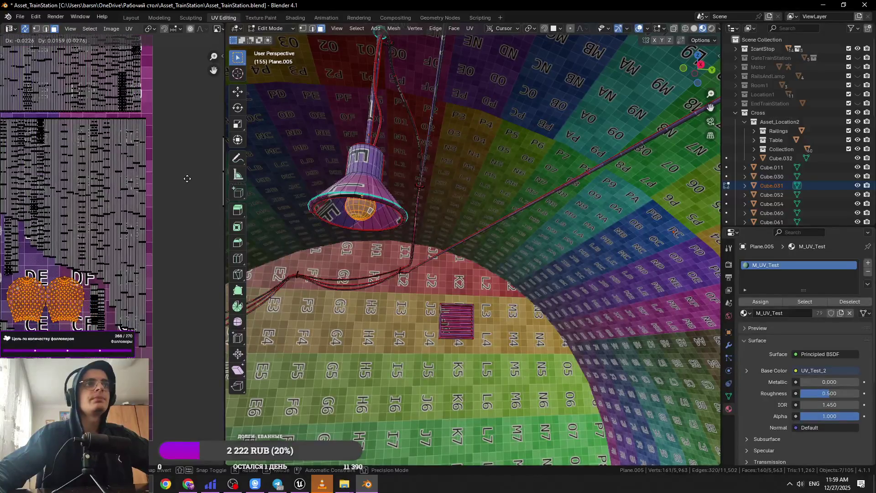
scroll(178, 219, down, 5)
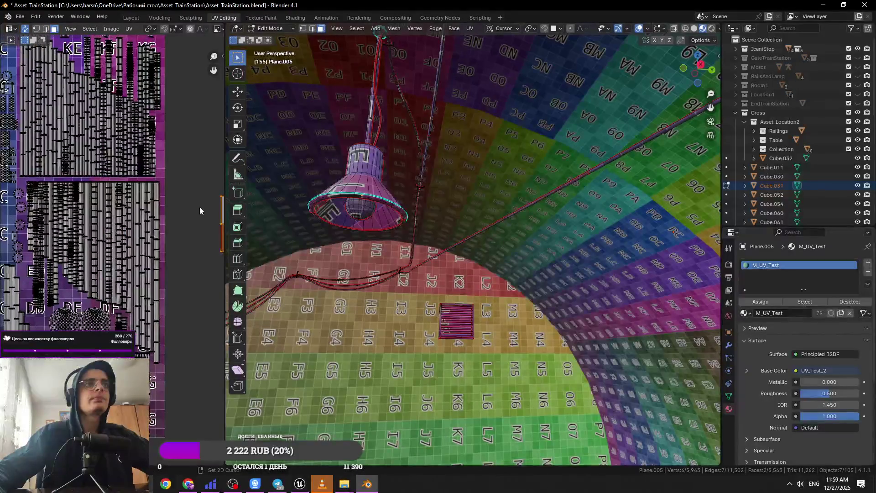
drag(204, 216, 213, 286)
scroll(172, 291, up, 5)
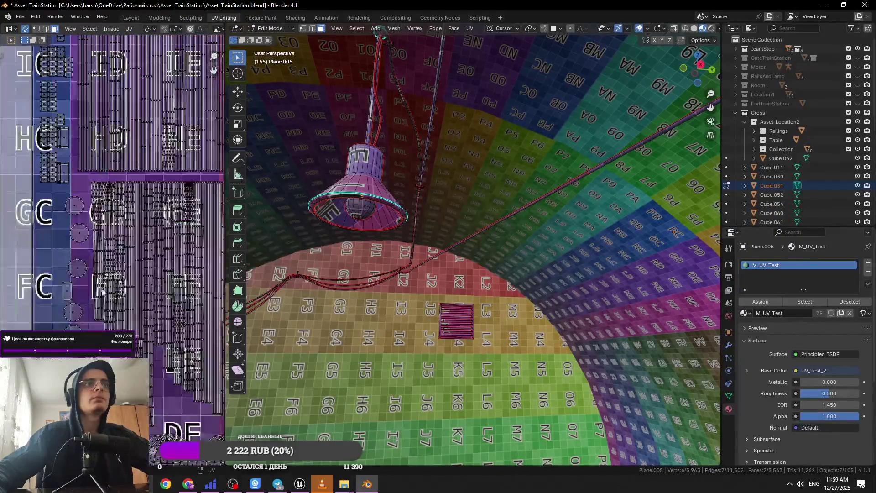
Place the two small circle islands side by side beside tile GC.
click(79, 231)
key(g)
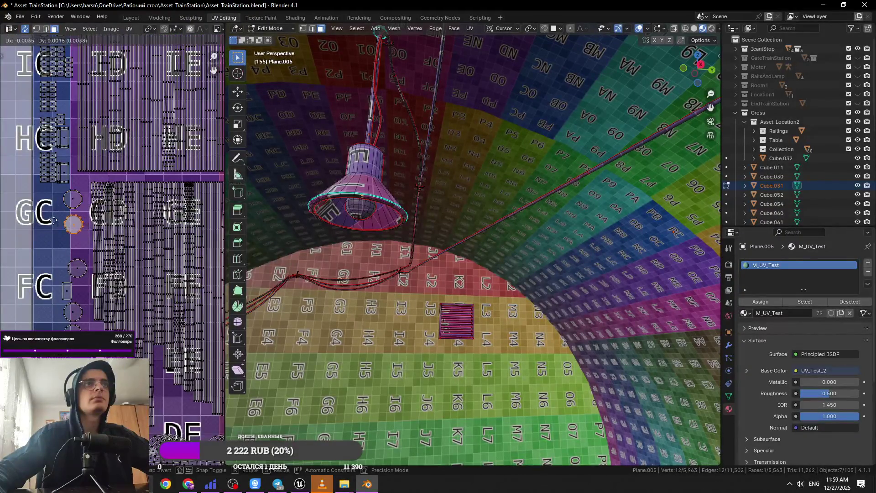
key(Escape)
key(g)
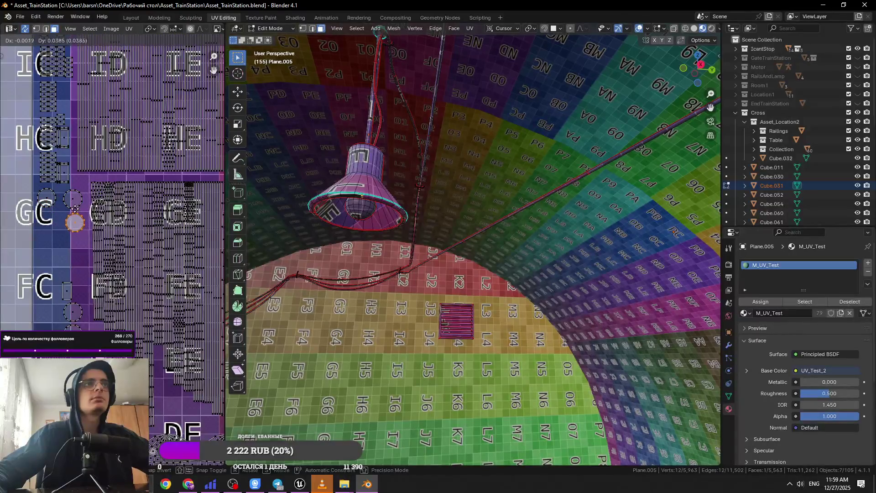
click(79, 211)
key(g)
key(Escape)
click(73, 308)
key(g)
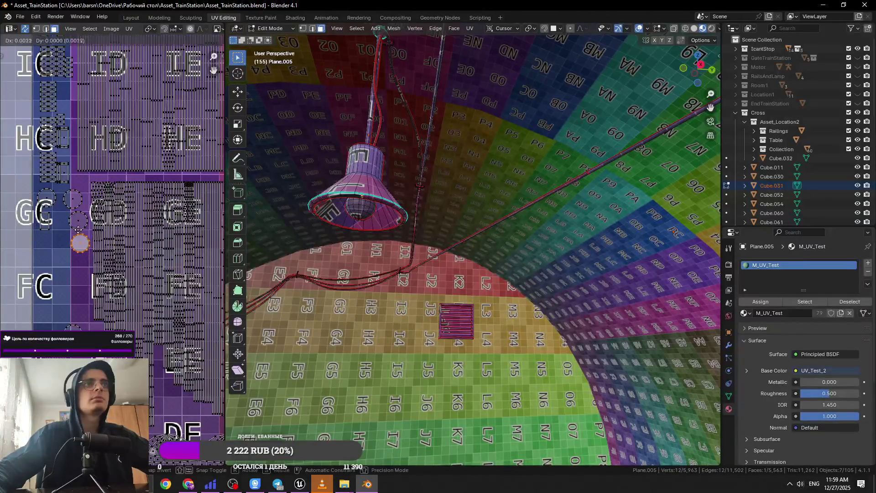
click(61, 254)
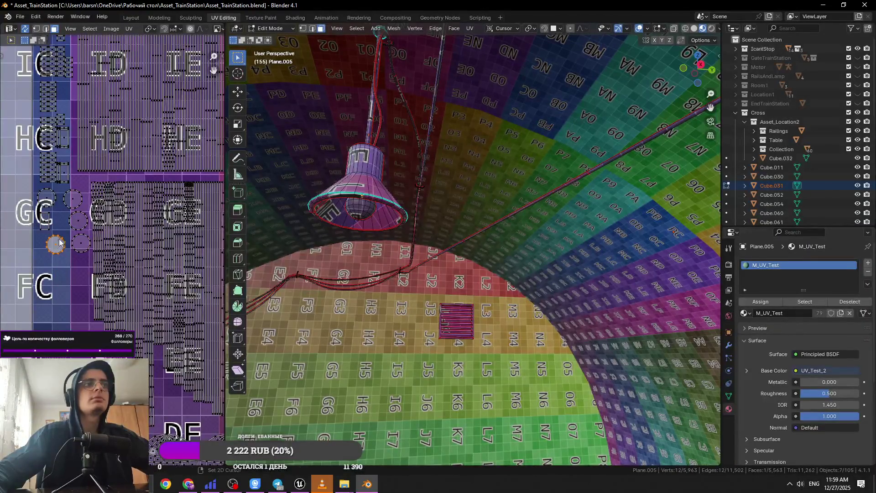
Move the stray island near tile FC onto tile FC.
scroll(155, 252, down, 6)
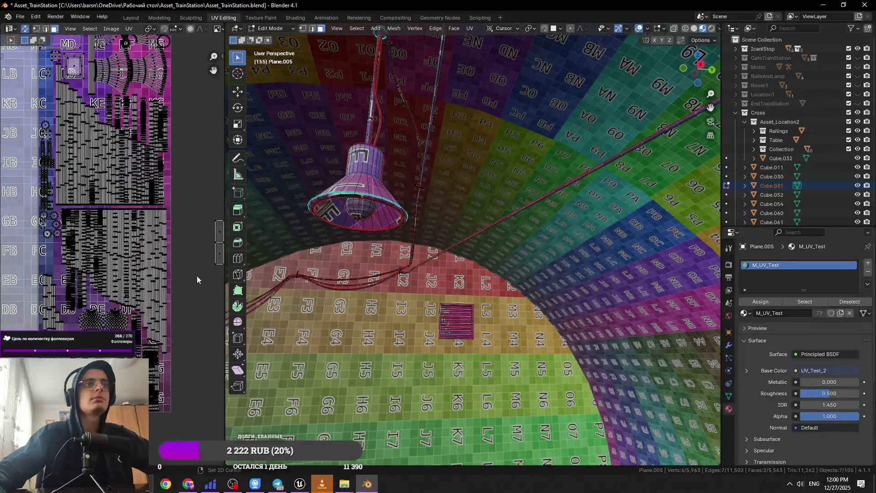
drag(213, 70, 214, 68)
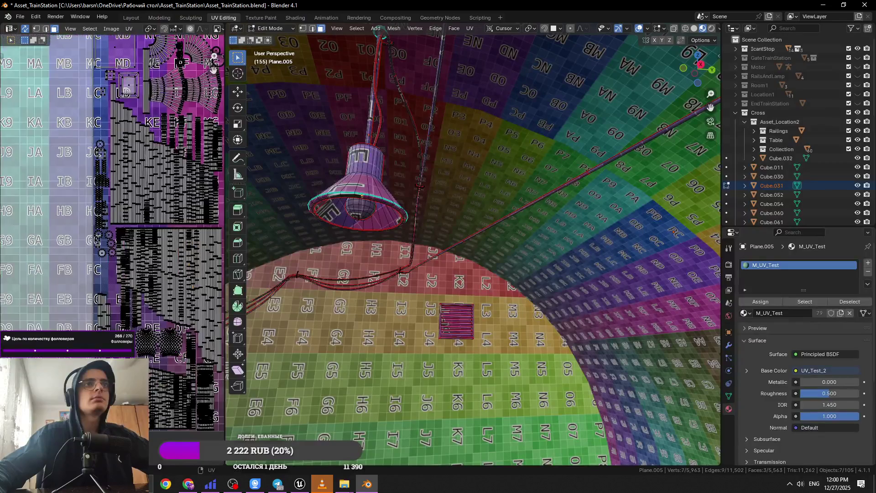
click(110, 316)
scroll(117, 319, up, 5)
key(g)
click(123, 262)
Move and resize the thin face island into a gap near the atlas's top-right corner.
scroll(130, 255, down, 6)
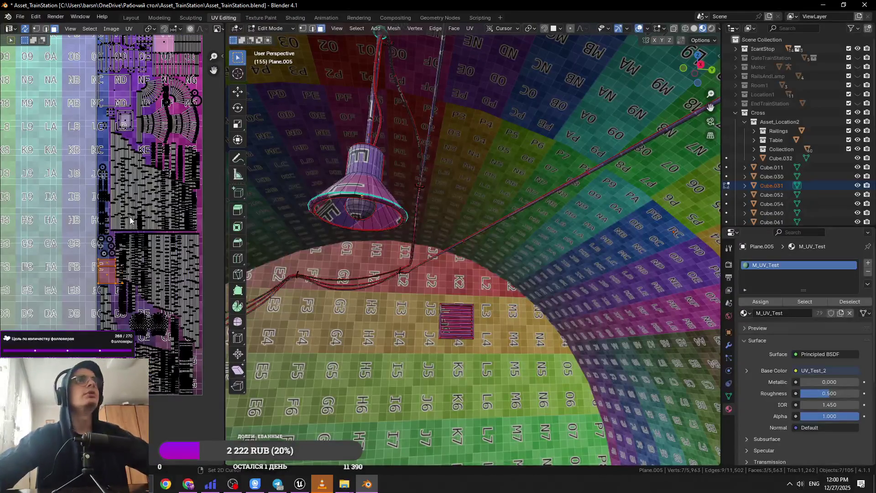
drag(130, 220, 97, 314)
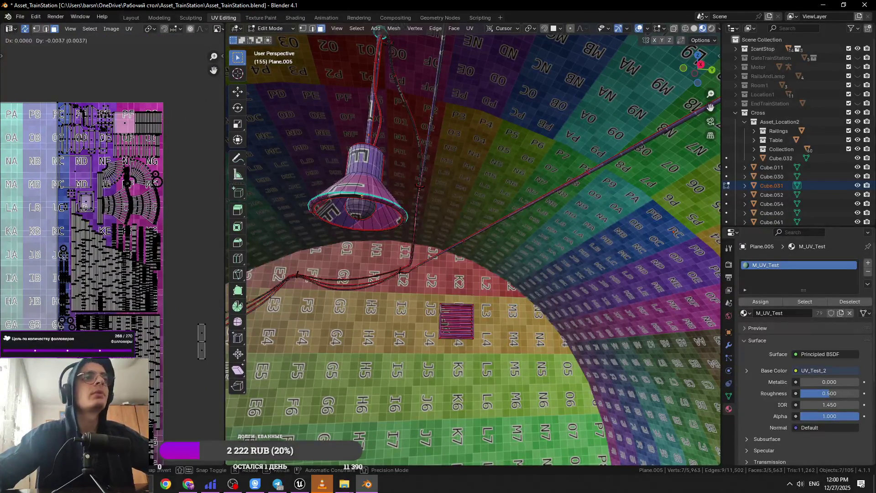
scroll(141, 307, up, 2)
click(144, 297)
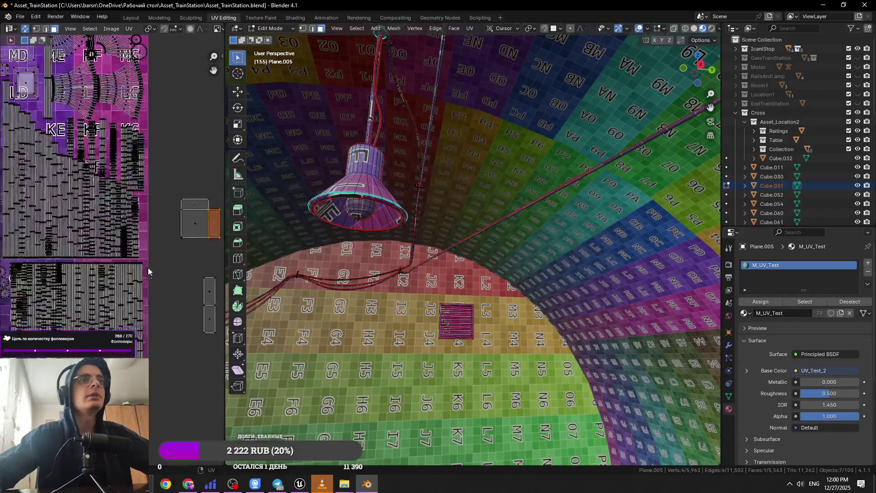
scroll(147, 258, up, 2)
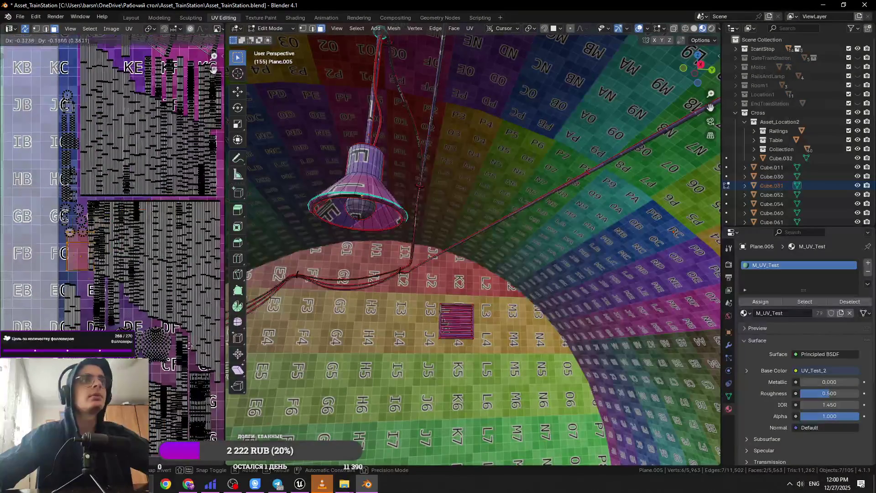
scroll(57, 286, up, 2)
drag(57, 286, 174, 265)
key(g)
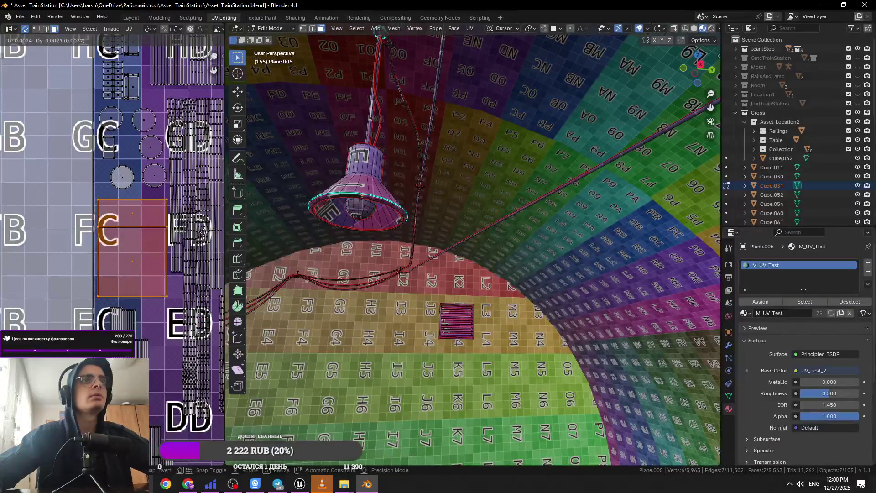
click(208, 280)
scroll(209, 282, down, 3)
click(203, 275)
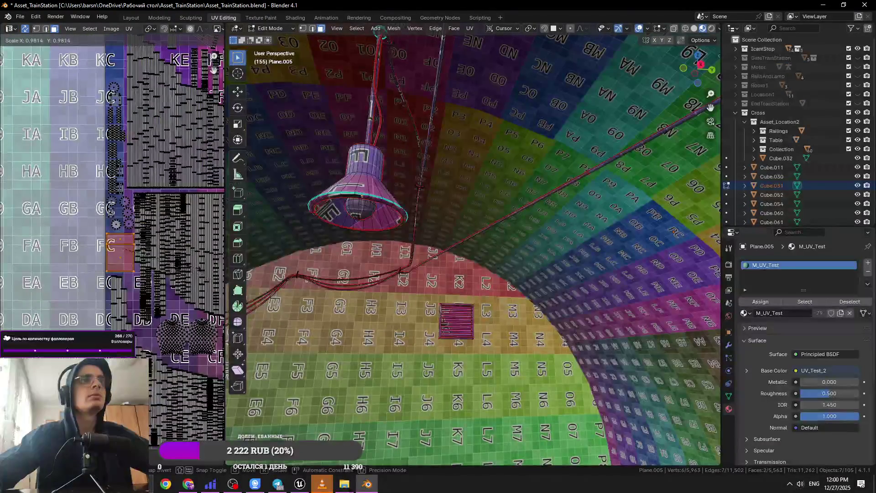
Move the island lying outside the texture onto column C, rows K–L.
scroll(106, 281, down, 3)
drag(190, 241, 157, 302)
key(g)
click(80, 218)
Move the square and two strip islands beside LC near tile ND, then return to Object Mode.
scroll(37, 225, up, 5)
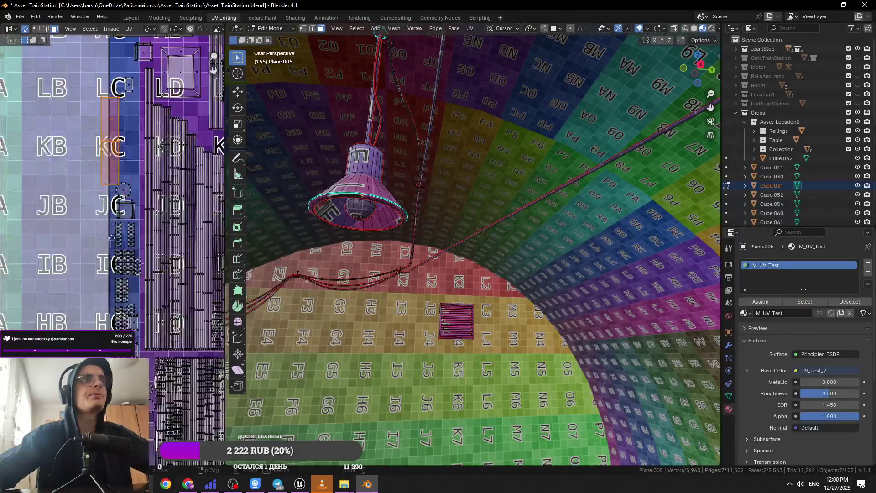
scroll(114, 182, up, 2)
click(114, 181)
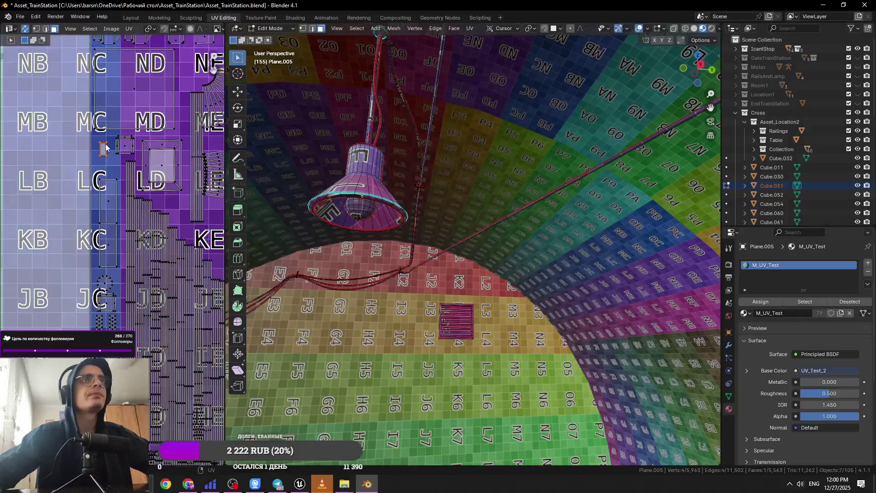
click(108, 202)
shift+click(108, 257)
scroll(111, 255, down, 3)
scroll(122, 237, right, 5)
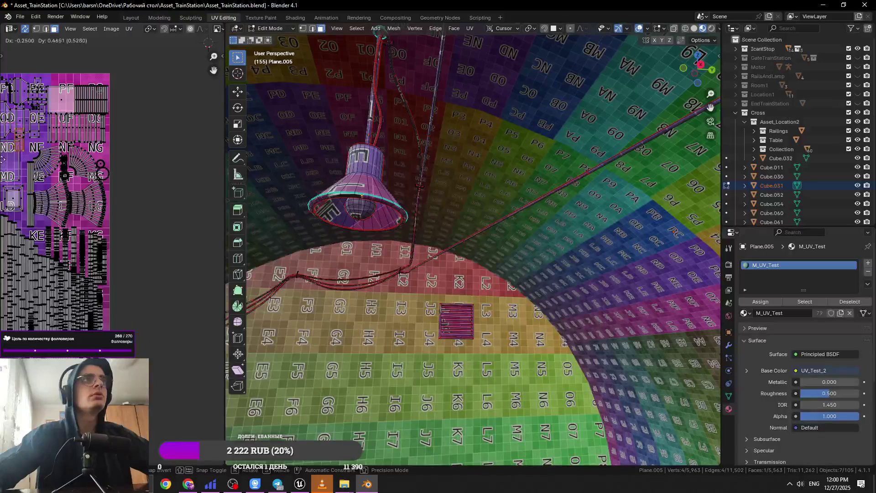
scroll(9, 177, up, 5)
key(g)
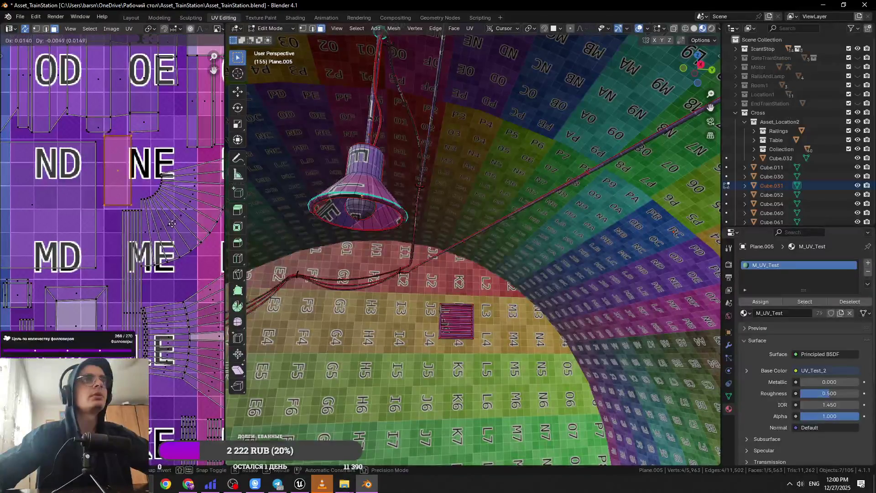
click(172, 224)
scroll(173, 224, down, 5)
key(Tab)
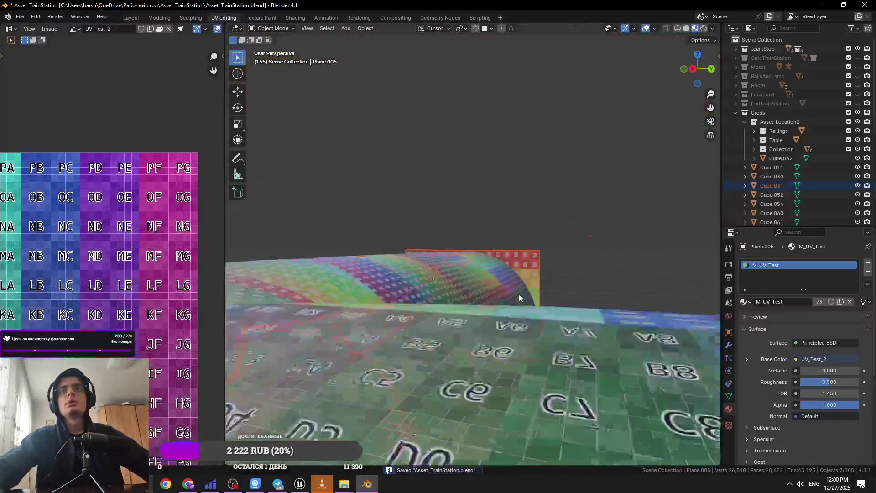
Save the file, select the purple wall box Cube.044 and frame it.
key(ctrl+s)
click(407, 350)
key(KP_Decimal)
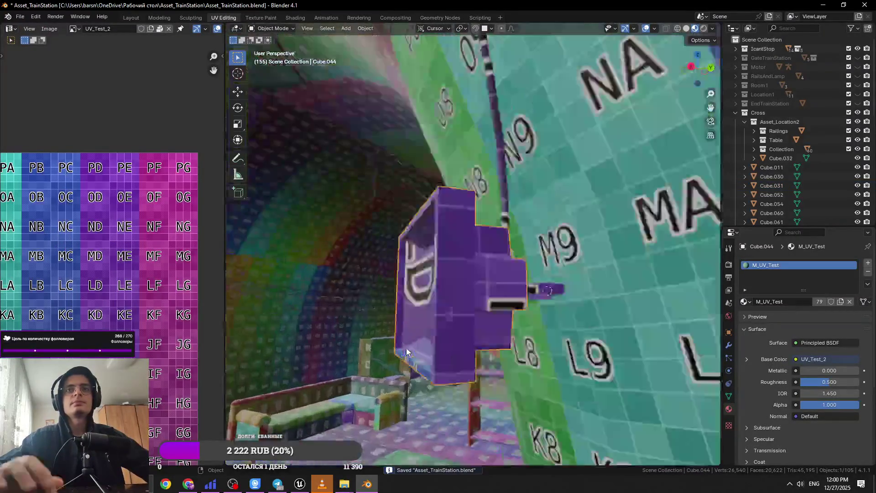
scroll(428, 313, up, 2)
scroll(429, 313, down, 2)
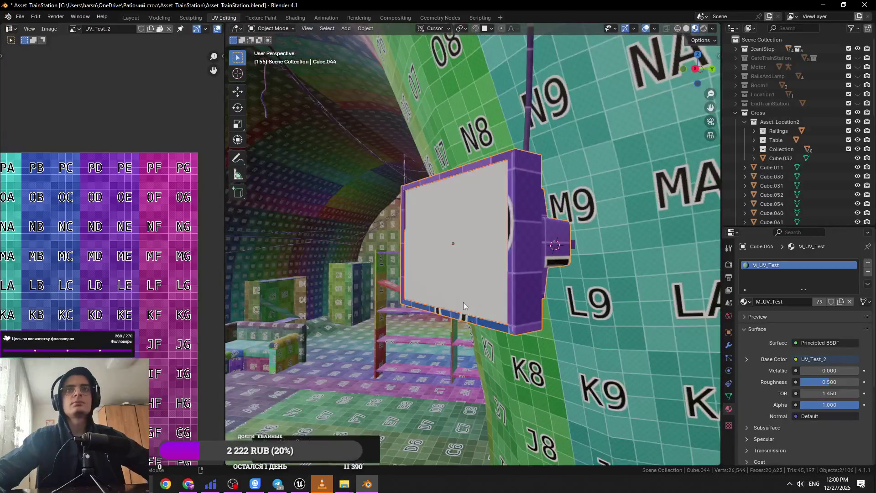
key(shift+r)
scroll(485, 262, down, 3)
scroll(491, 244, up, 3)
key(ctrl+s)
Add the NurbsPath wires, Cylinder.028, Cube.031 and Cylinder.033 to the wall box selection.
click(483, 240)
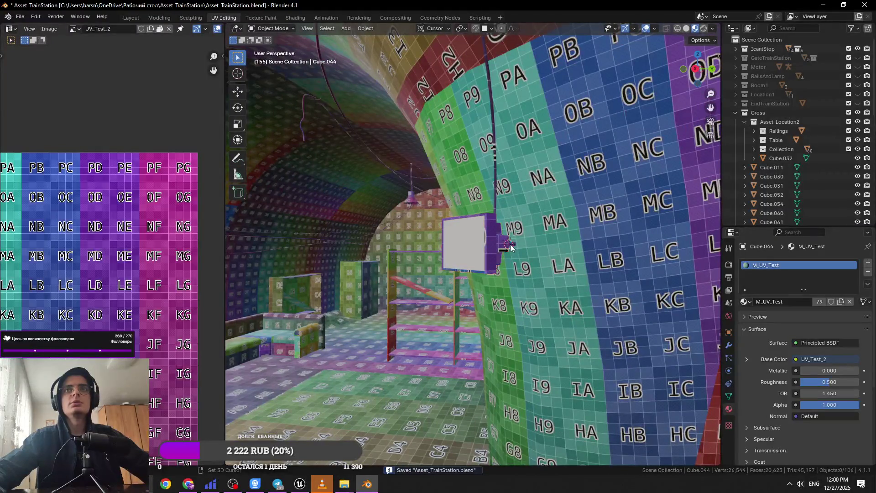
shift+click(496, 185)
shift+click(495, 184)
scroll(496, 187, up, 2)
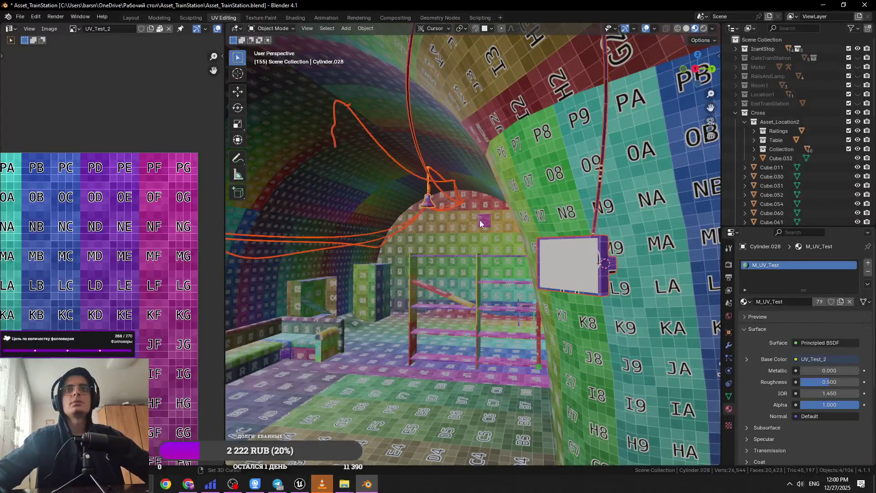
shift+click(479, 220)
scroll(544, 312, down, 3)
scroll(502, 310, up, 8)
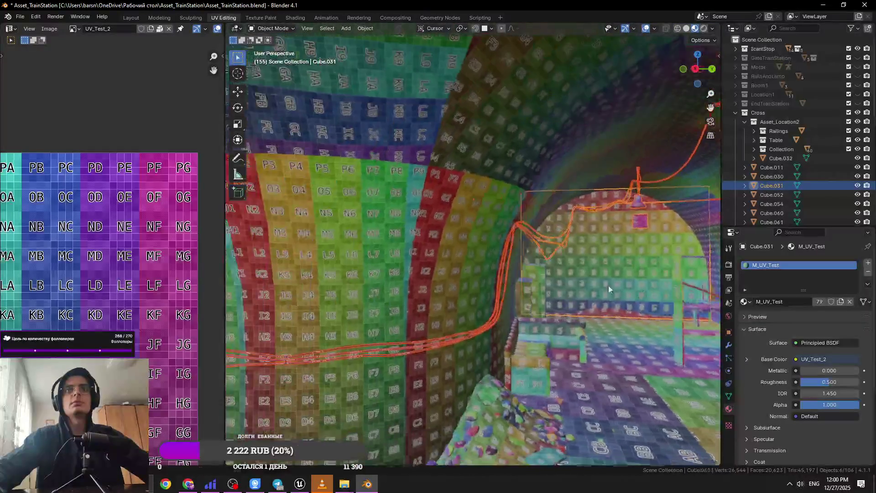
shift+click(434, 299)
Fly under the hanging lamp, add lamp shade Plane.005 to the selection, and save.
key(shift+grave)
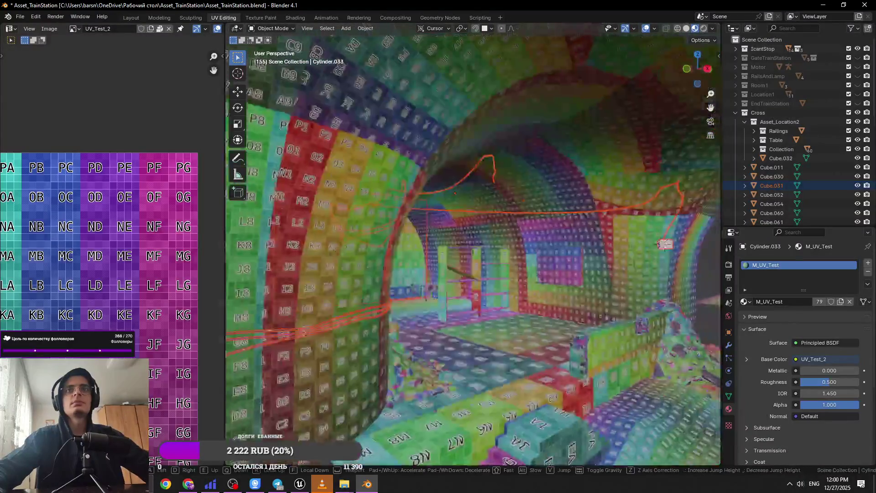
key(w)
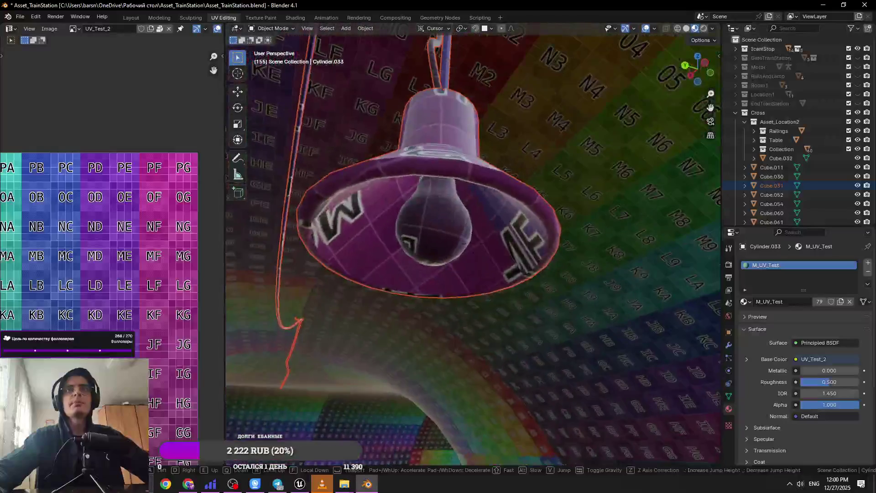
click(438, 242)
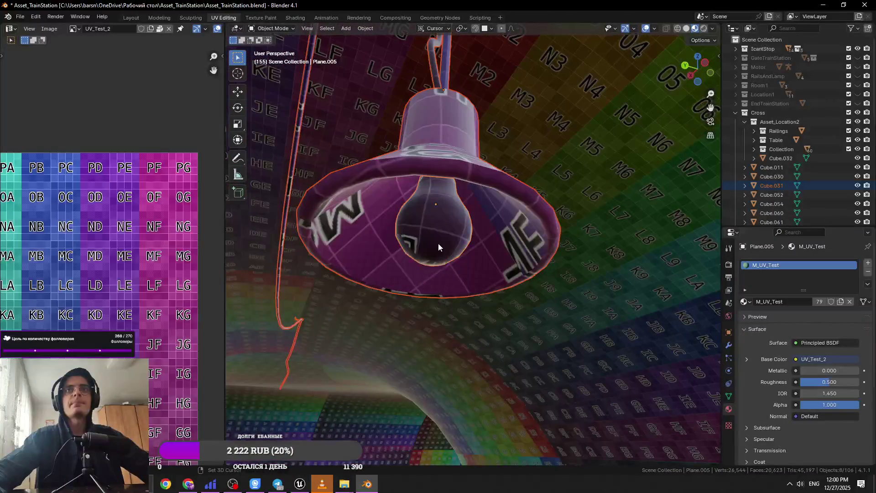
click(465, 272)
key(Tab)
key(Tab)
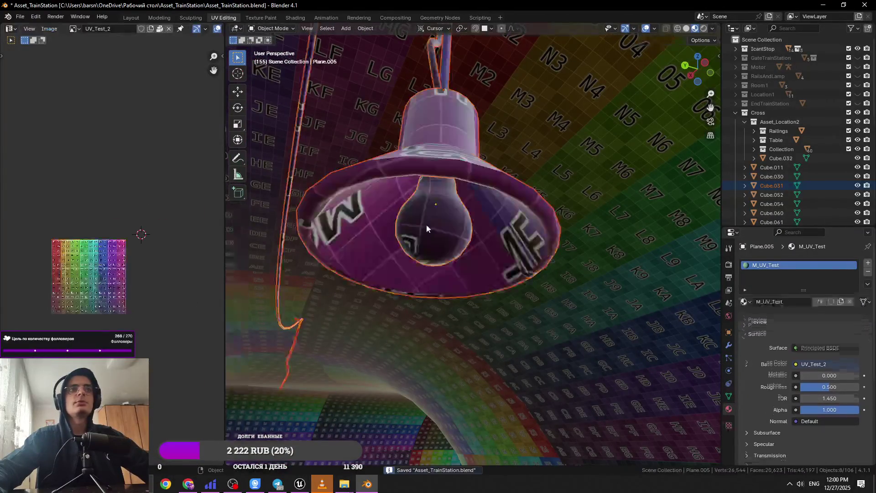
key(ctrl+s)
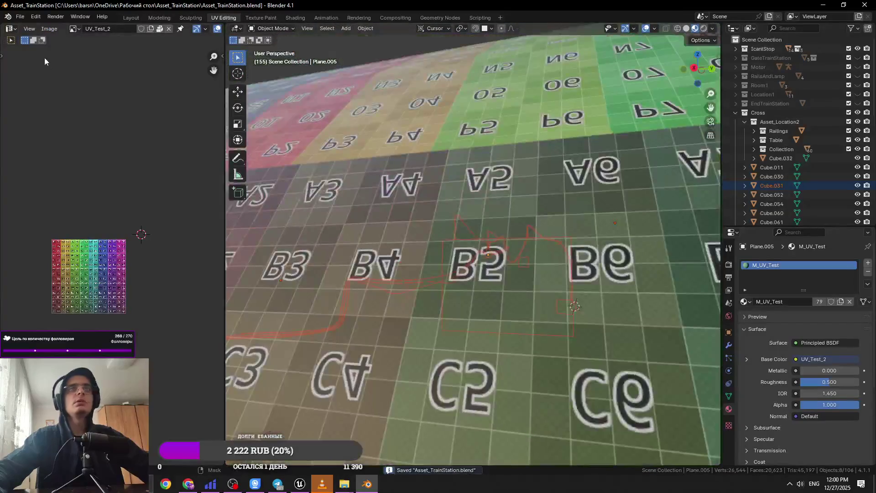
click(20, 16)
Start an FBX export and create a new folder inside Desktop's TrainStation_Location2.
mouse_move(54, 156)
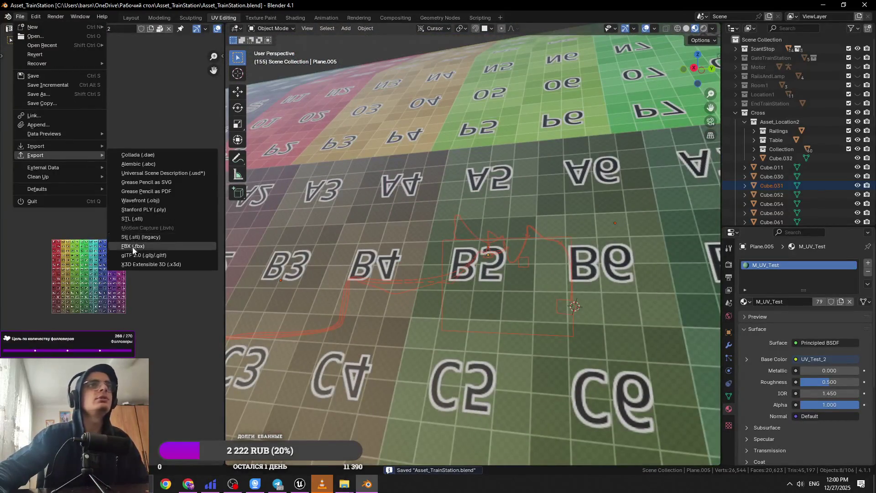
click(133, 246)
click(255, 164)
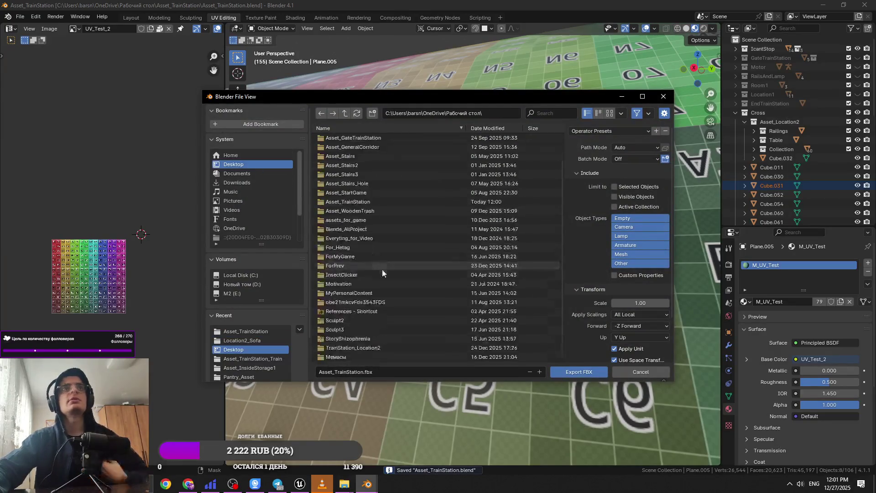
double_click(365, 349)
right_click(379, 295)
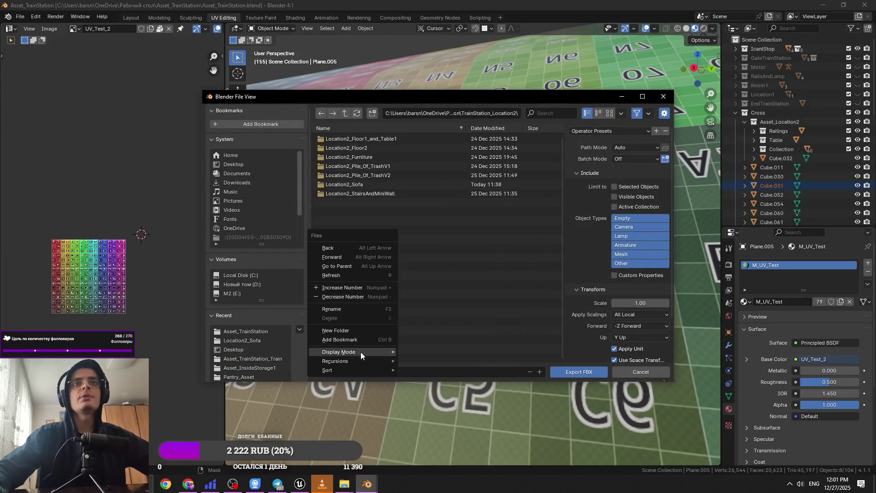
right_click(390, 299)
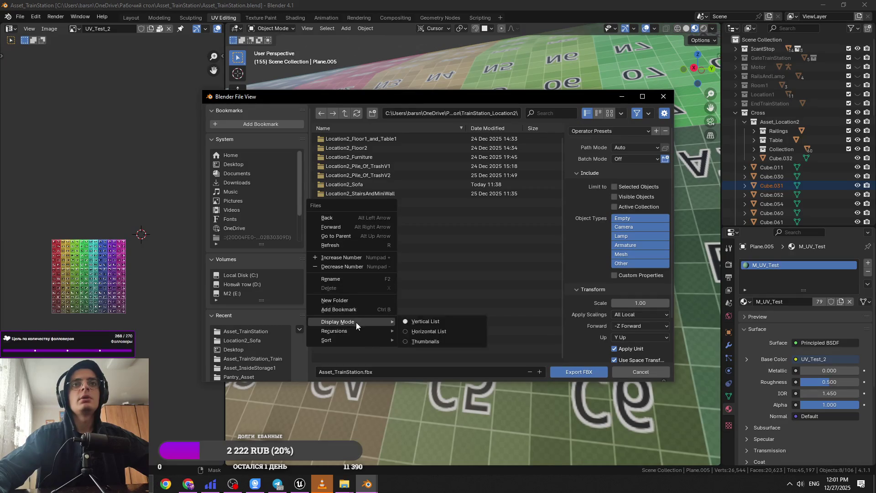
click(353, 300)
Name the new folder Location2_Wall_Wires_and_Other and open it.
text(L)
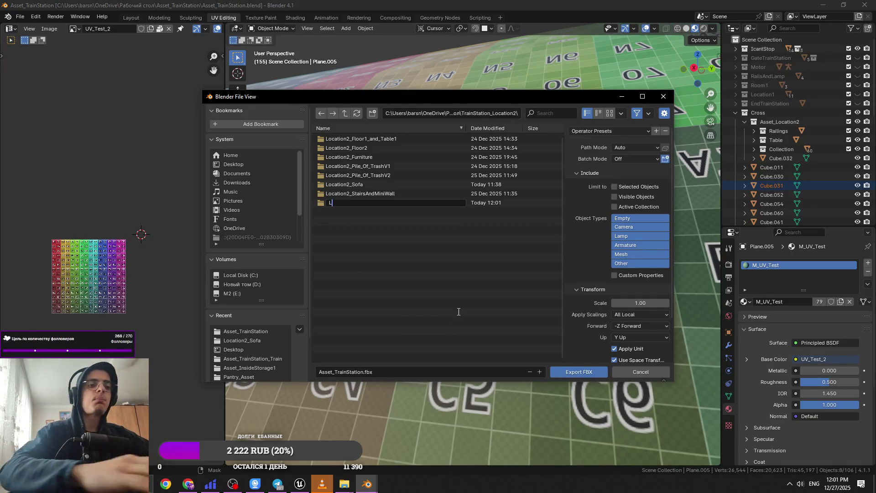
text(ocation2_)
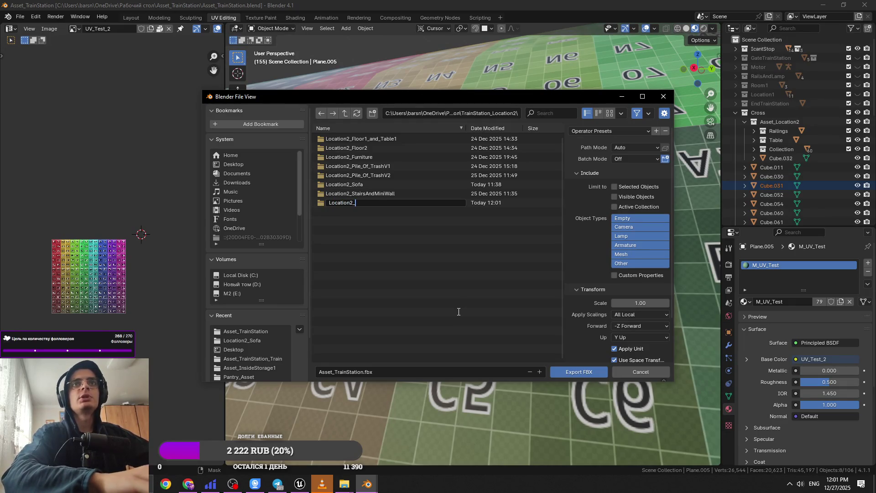
text(Wall)
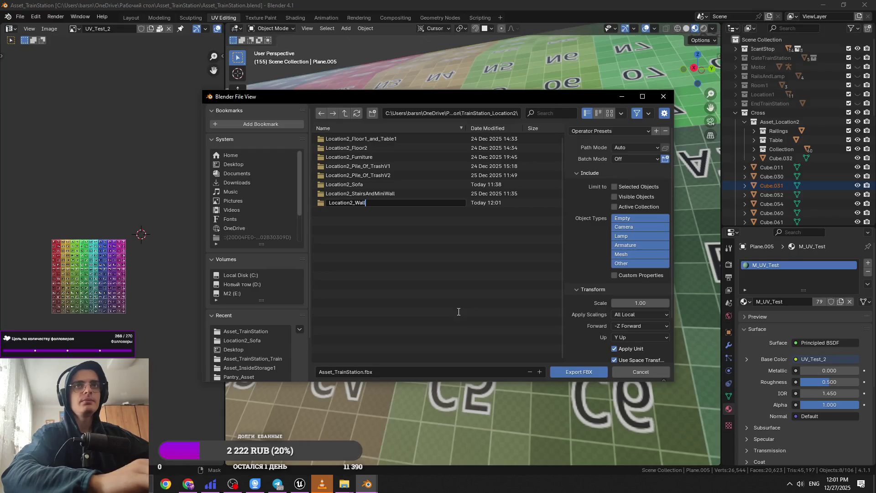
text(_Wir)
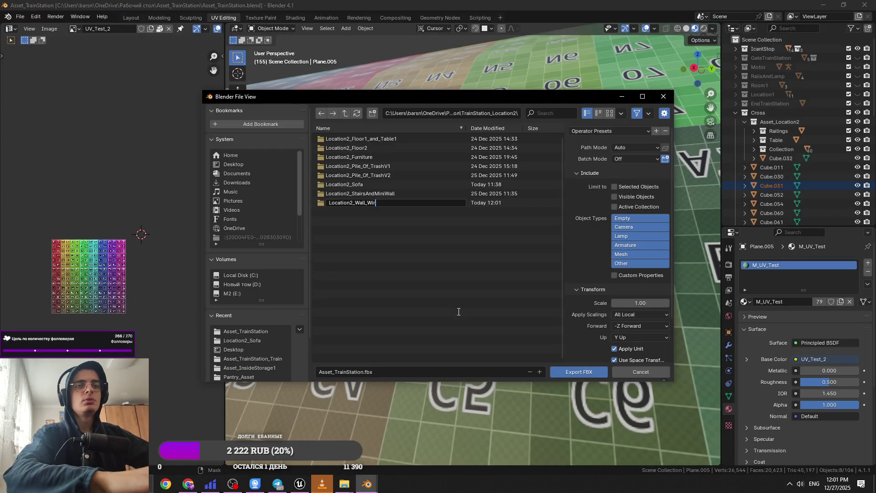
text(es_ad)
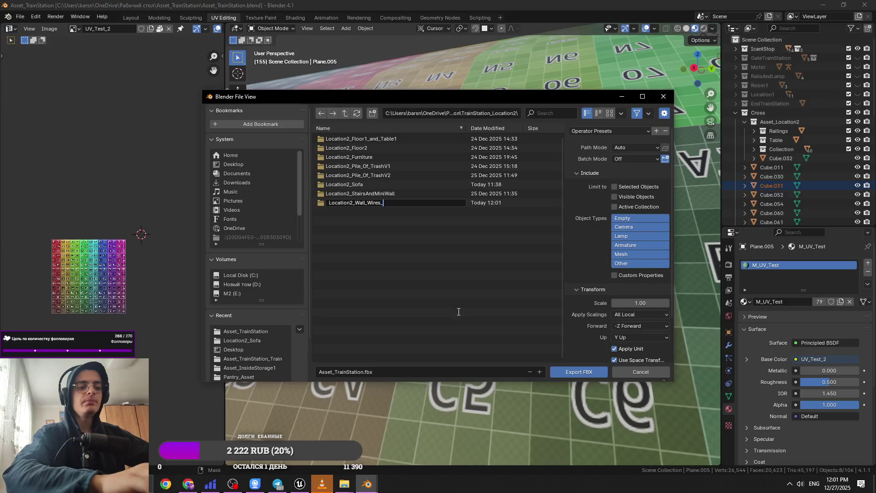
key(BackSpace)
text(nd)
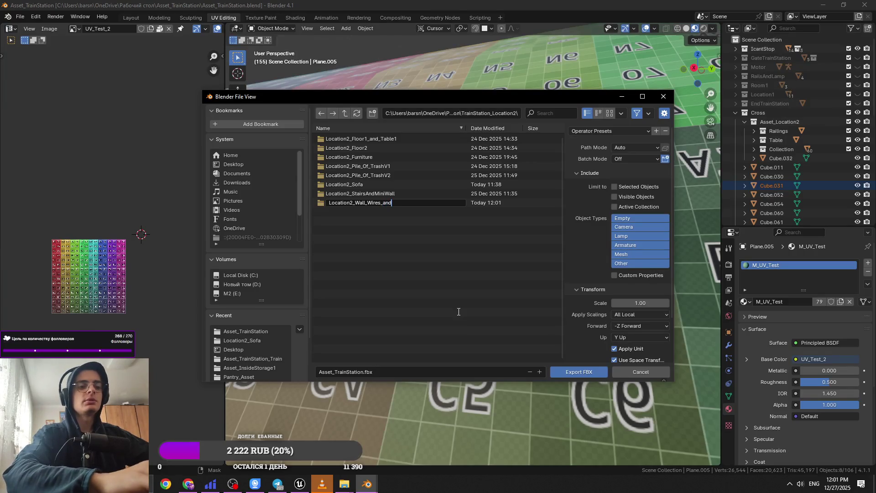
text(_Other)
key(Return)
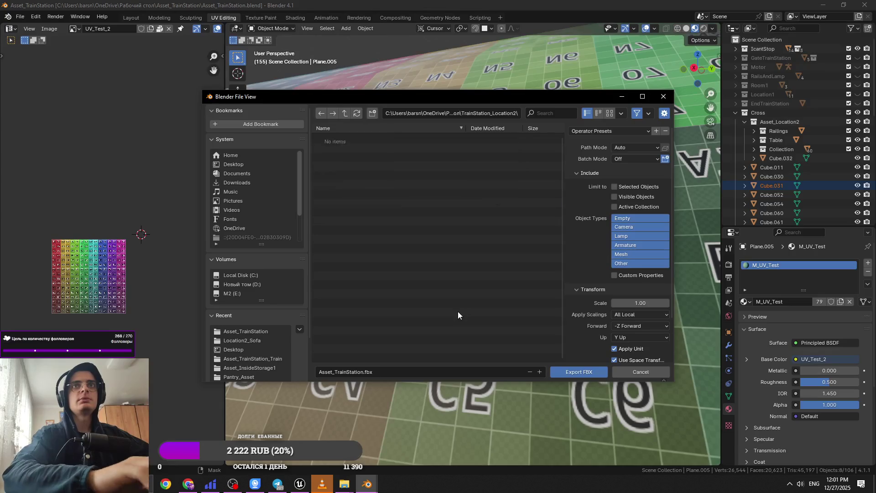
double_click(450, 204)
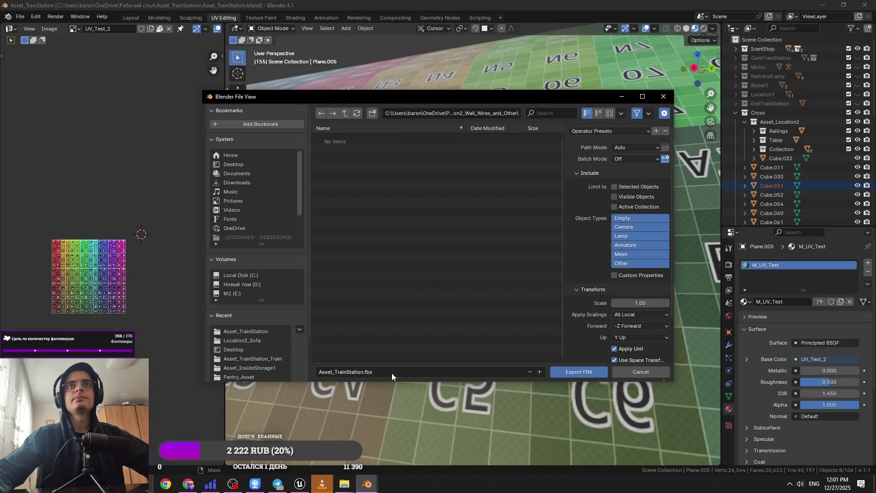
Export Selected Objects only as Location2_Wall_Wires_and_Other.fbx.
click(515, 114)
drag(516, 117, 439, 127)
key(ctrl+c)
key(Escape)
key(ctrl+v)
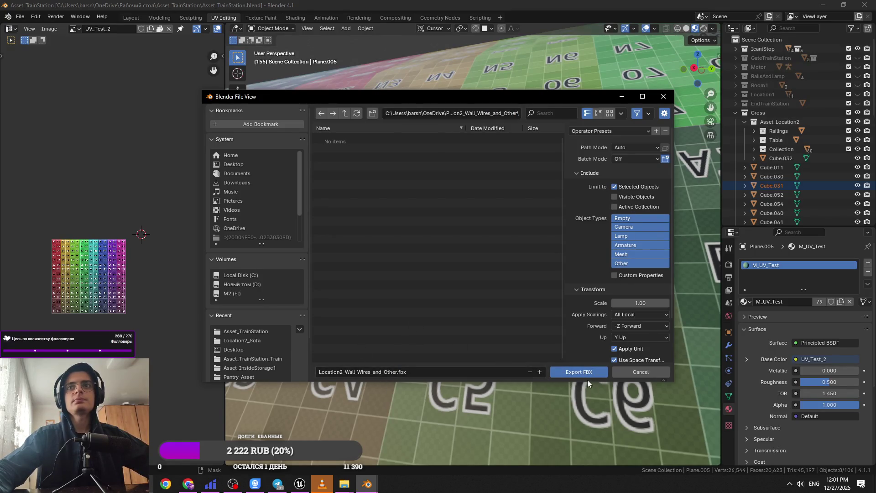
click(584, 372)
scroll(504, 304, down, 5)
key(ctrl+s)
click(510, 199)
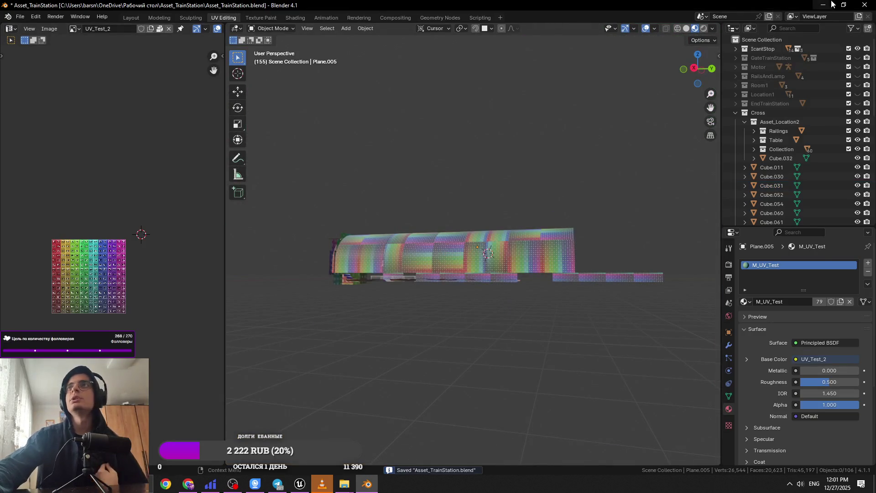
Minimize Blender, open the TrainStation_Location2 folder, and bring Unreal Engine forward.
click(823, 5)
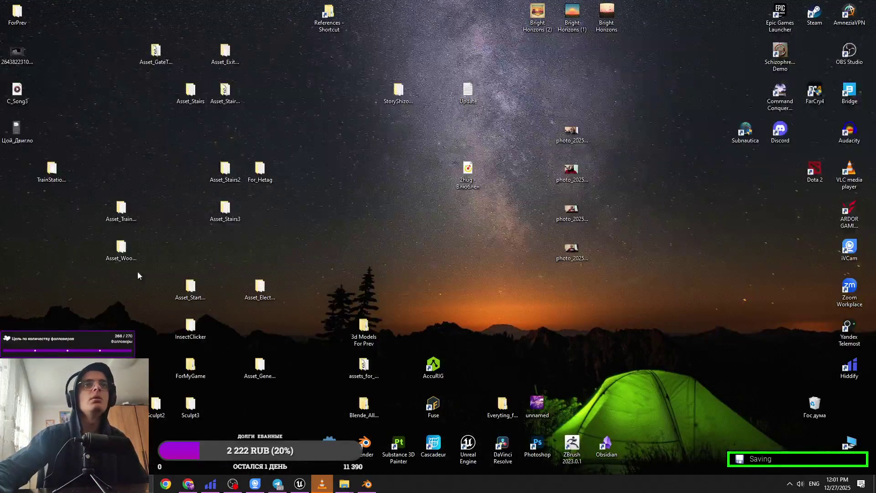
double_click(52, 171)
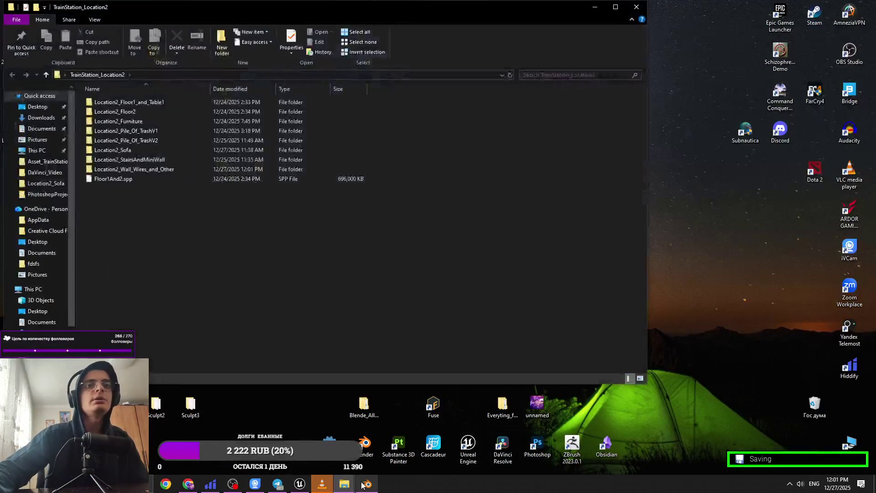
click(297, 484)
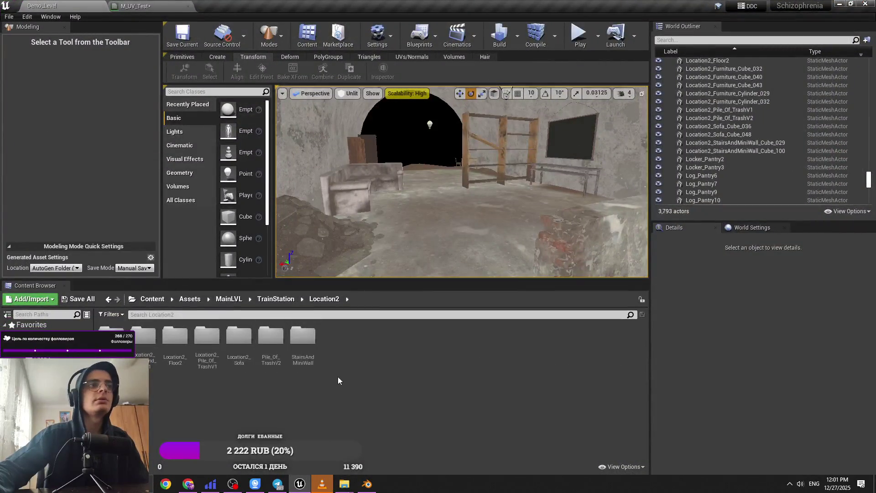
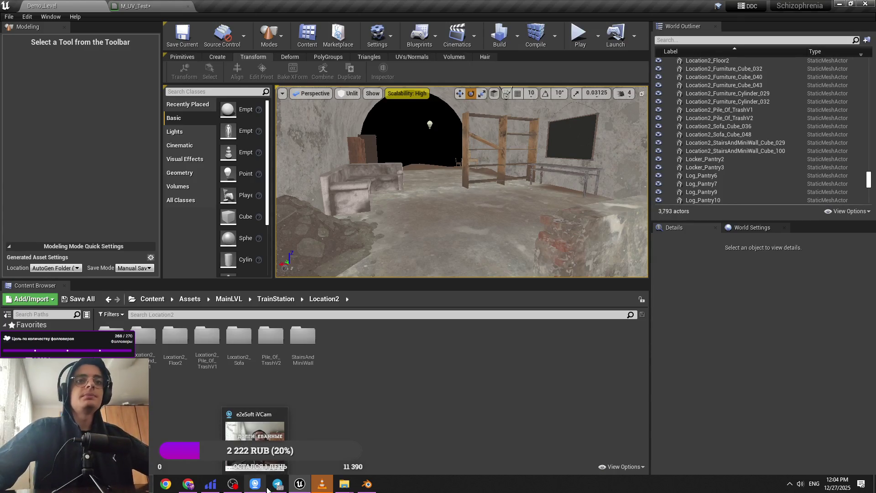
Close the VLC media player window playing C_Song3.mp4.
click(233, 486)
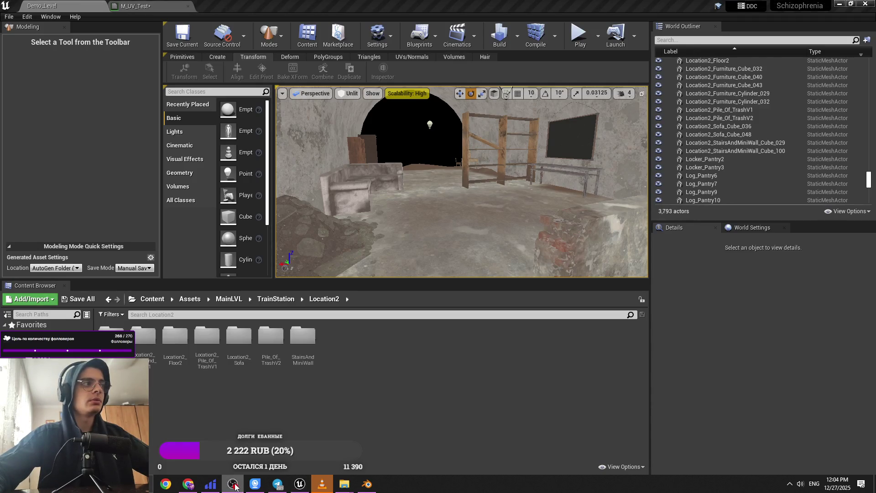
click(235, 486)
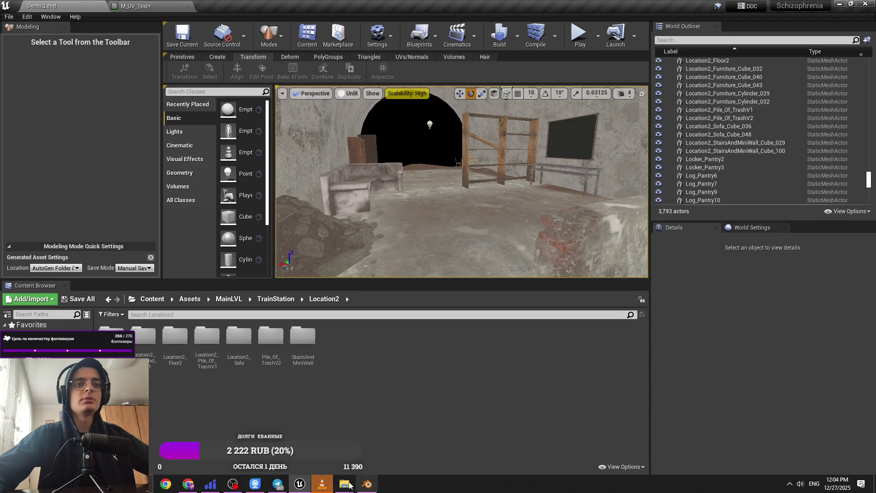
click(322, 484)
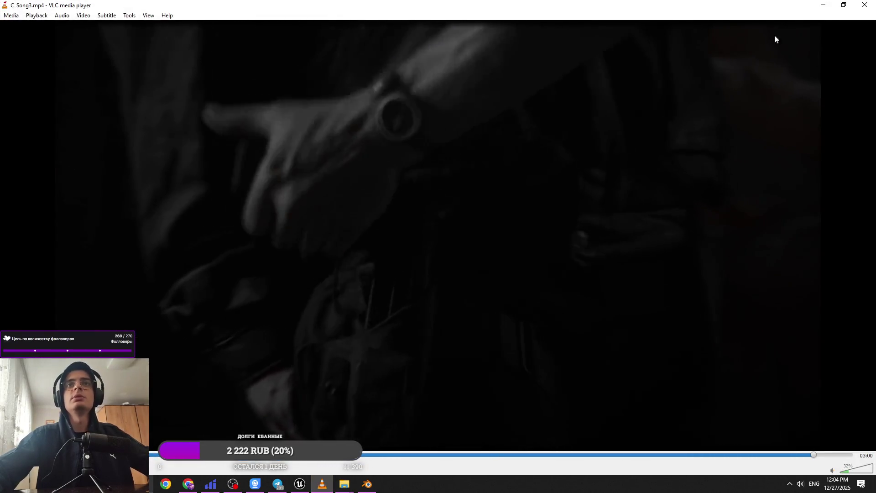
click(864, 4)
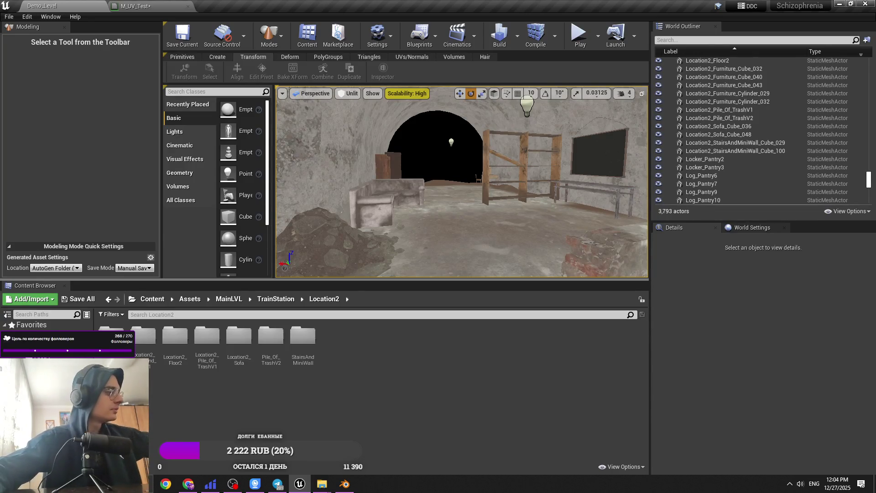
Save the Demo_Level map with Ctrl+S.
drag(475, 248, 403, 275)
key(ctrl+s)
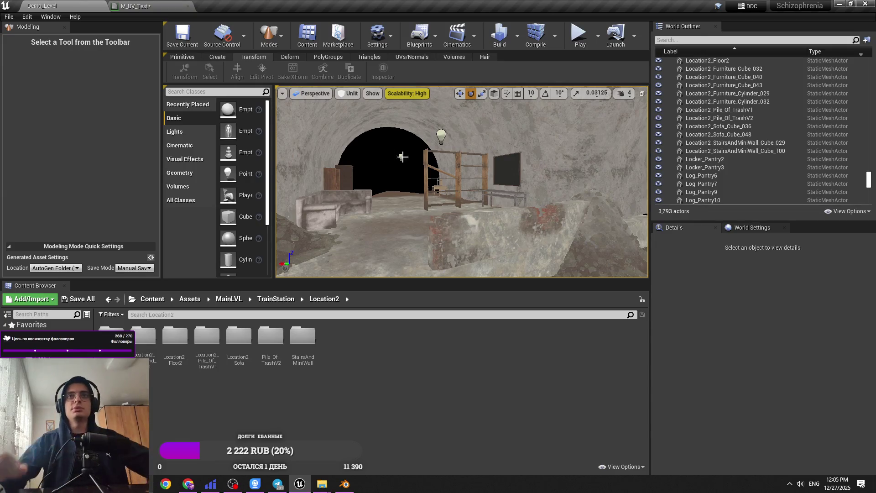
drag(443, 228, 443, 228)
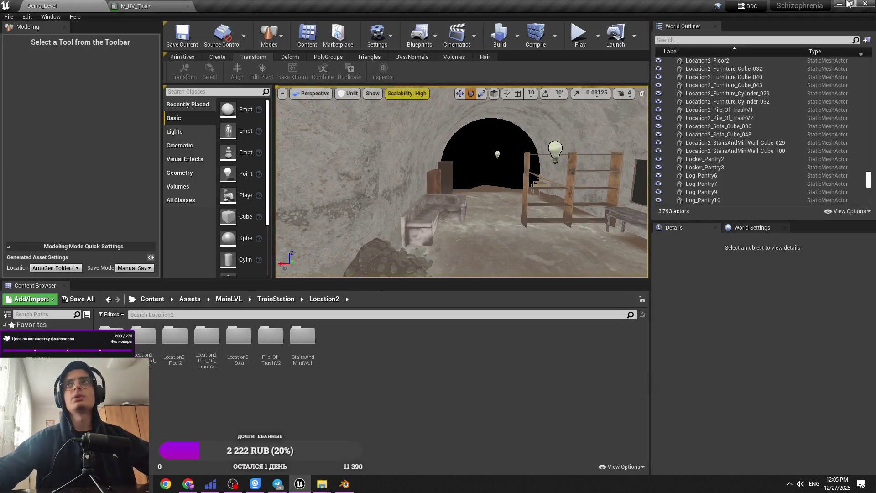
Open the Location2_Wall_Wires_and_Other export folder in Explorer, then return to Unreal.
key(super+Down)
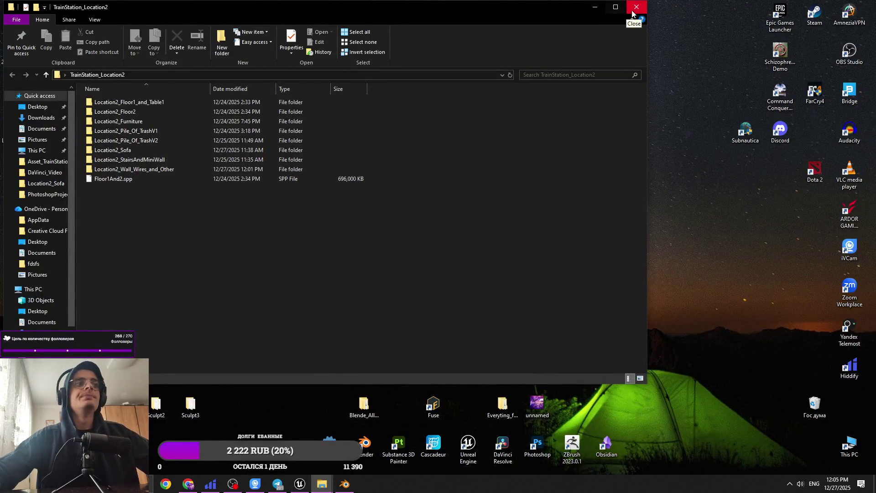
double_click(239, 169)
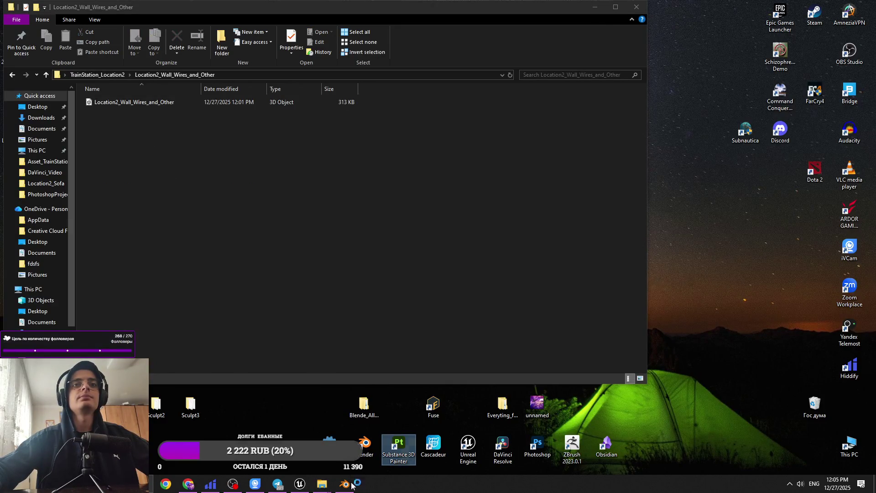
click(300, 483)
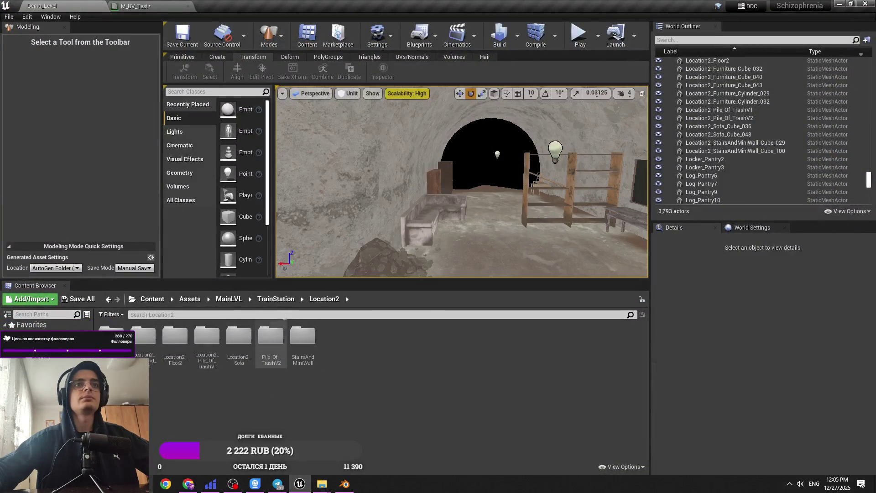
Add a folder named Wall_ inside the Location2 content folder.
right_click(425, 343)
click(329, 379)
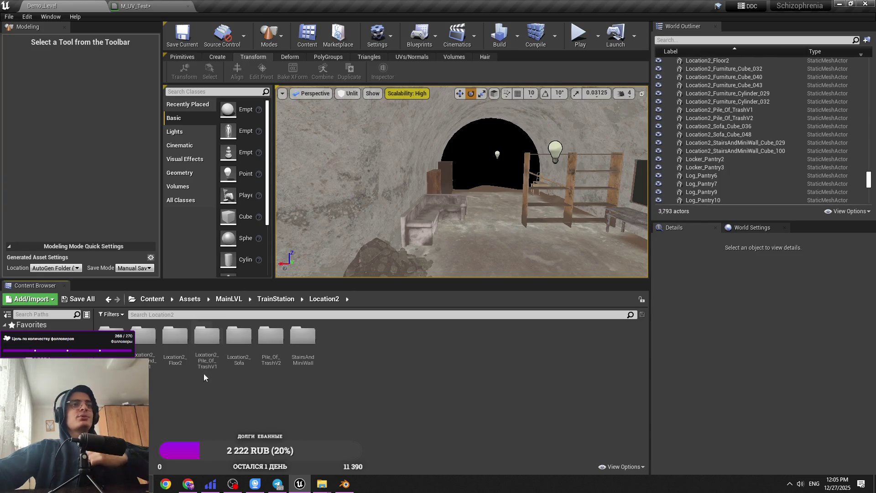
right_click(322, 376)
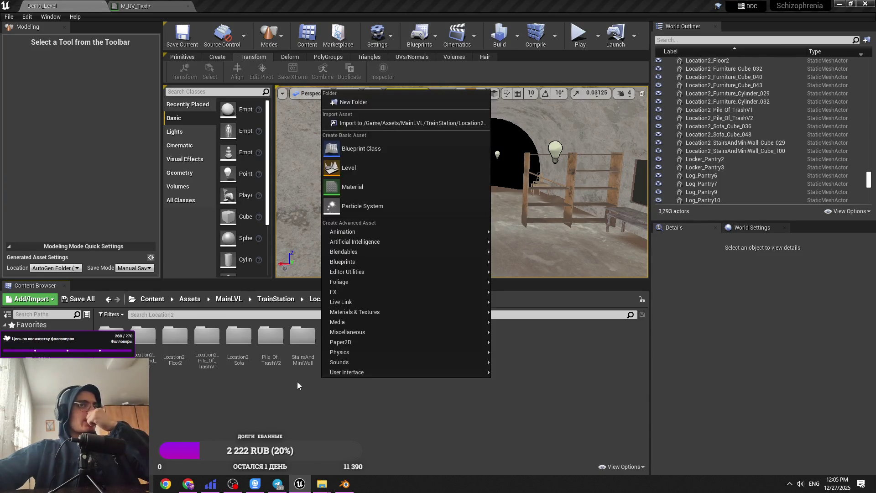
click(351, 102)
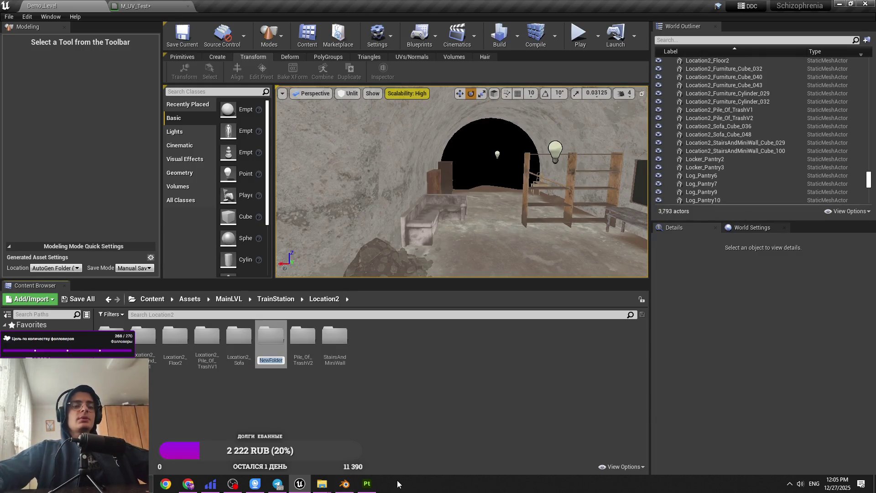
text(Wall_)
key(Return)
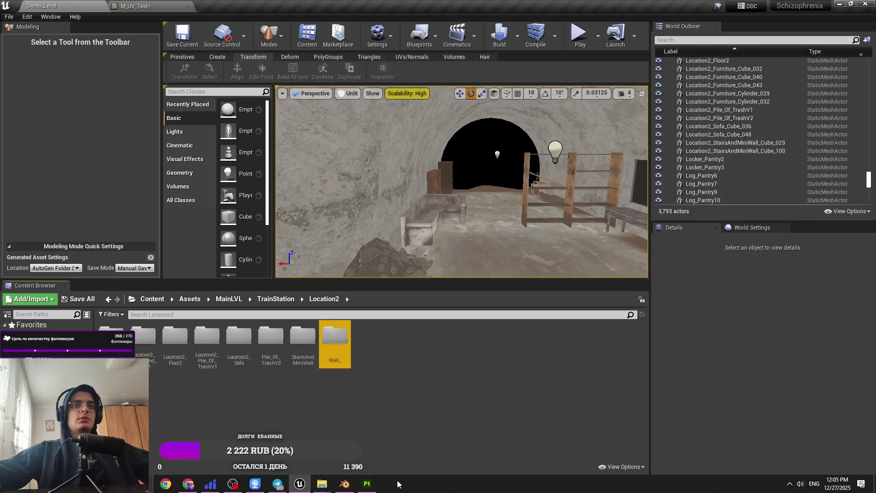
Copy the Wires_and_Other ending of the exported FBX file name in Explorer.
mouse_move(322, 484)
click(385, 433)
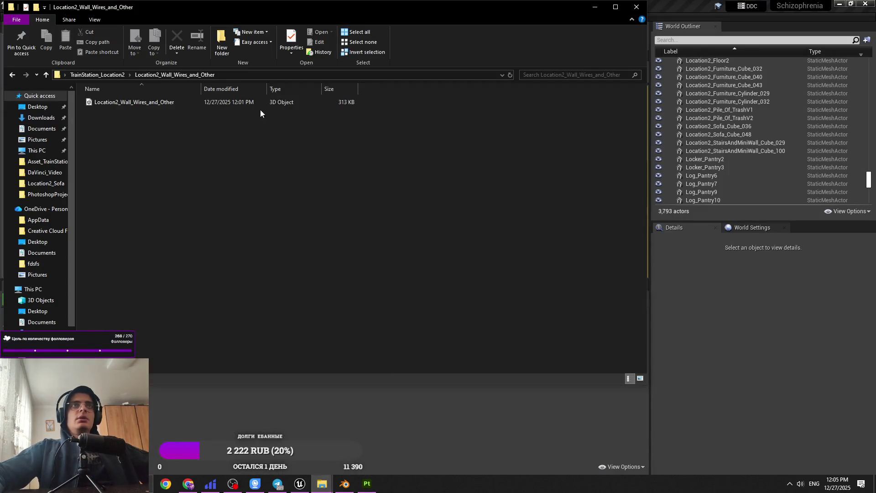
right_click(223, 101)
click(263, 279)
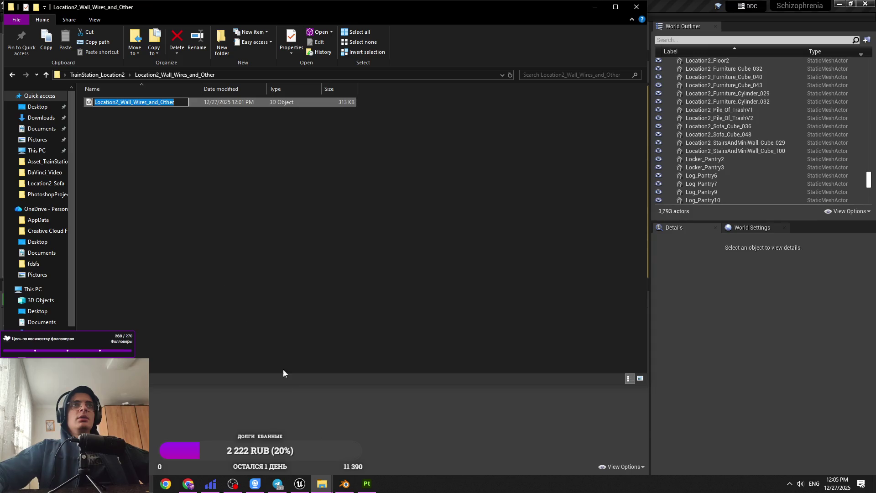
drag(119, 102, 192, 102)
key(ctrl+c)
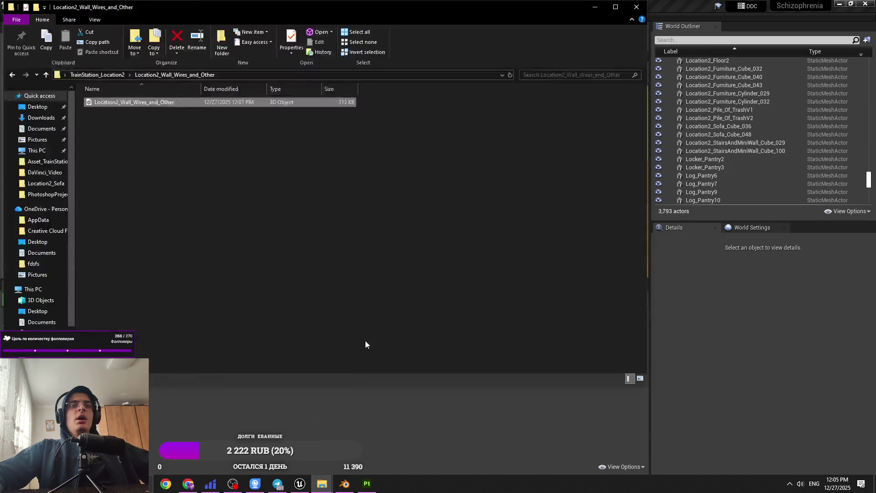
key(alt+Tab)
right_click(343, 359)
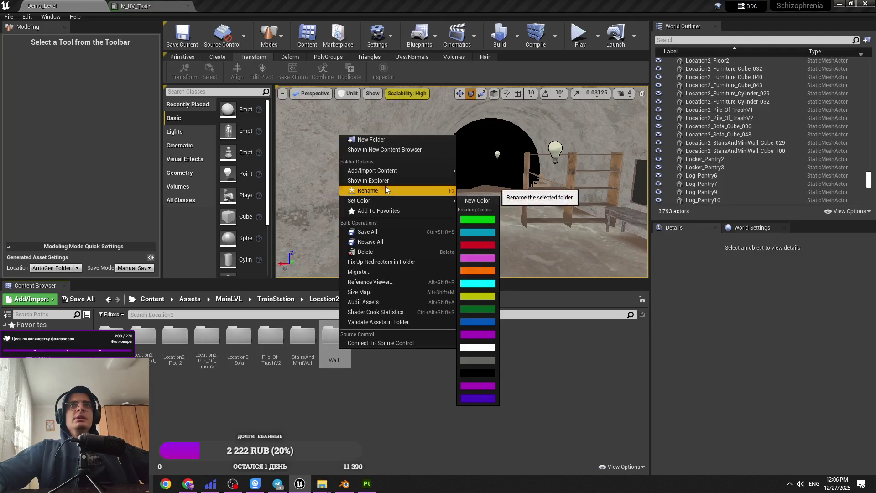
Rename the Wall_ folder to Wall_Wires_and_Other and open it.
click(385, 185)
key(ctrl+v)
key(Return)
double_click(347, 342)
Import the wires FBX from Explorer into Wall_Wires_and_Other with default settings.
mouse_move(322, 483)
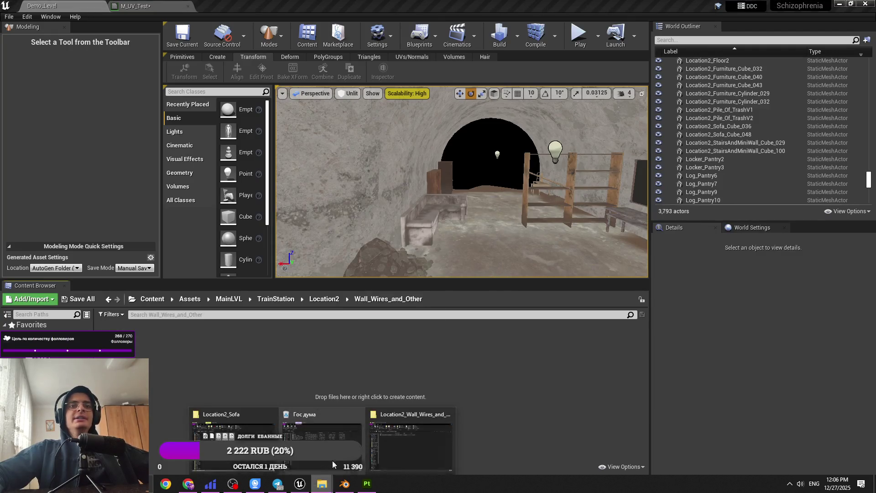
click(417, 425)
mouse_move(199, 102)
mouse_down()
mouse_move(242, 391)
mouse_move(236, 407)
mouse_up()
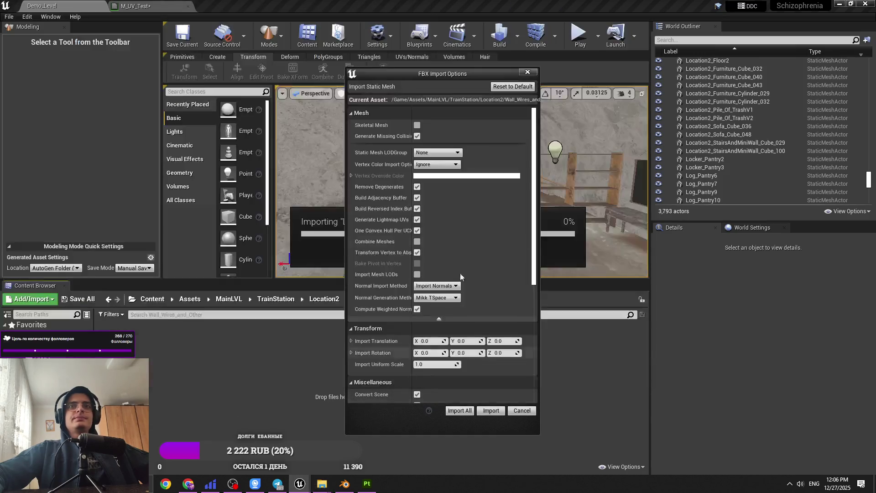
click(490, 410)
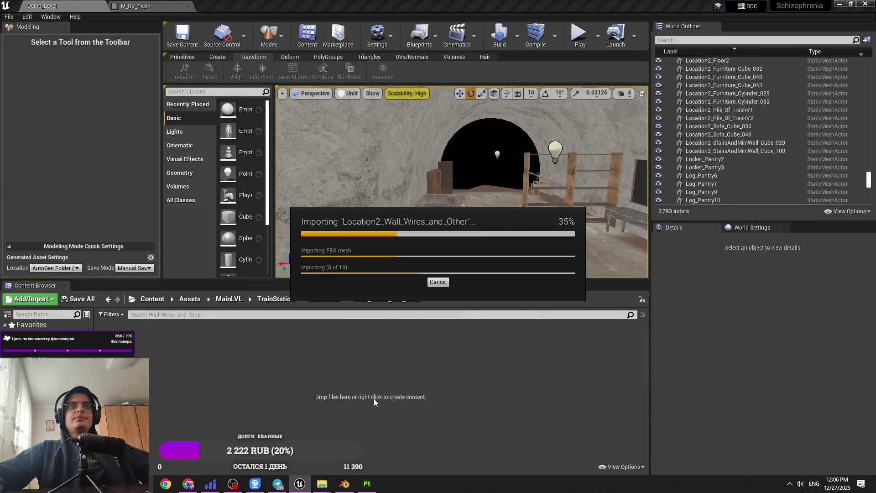
click(371, 247)
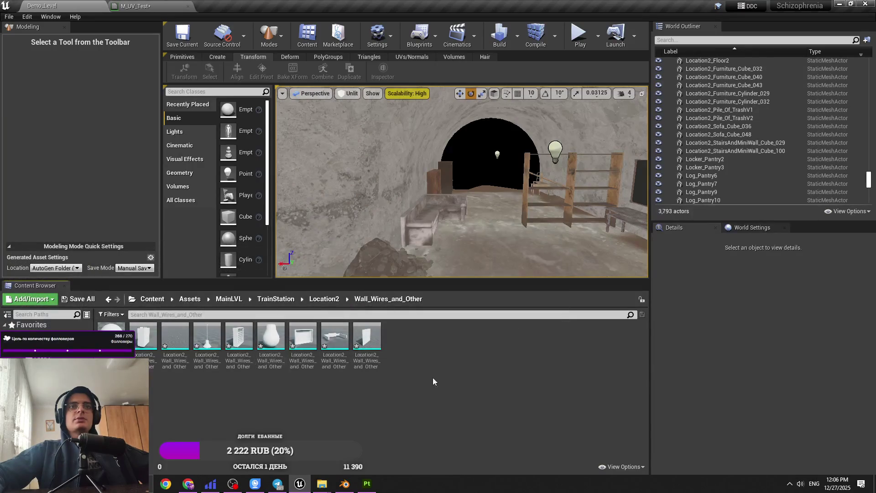
Place the imported NurbsPath wires mesh into the tunnel.
key(Right)
mouse_move(190, 339)
drag(191, 339, 383, 214)
Edit the NurbsPath pivot and try a 0.5 scale, undoing it.
click(262, 72)
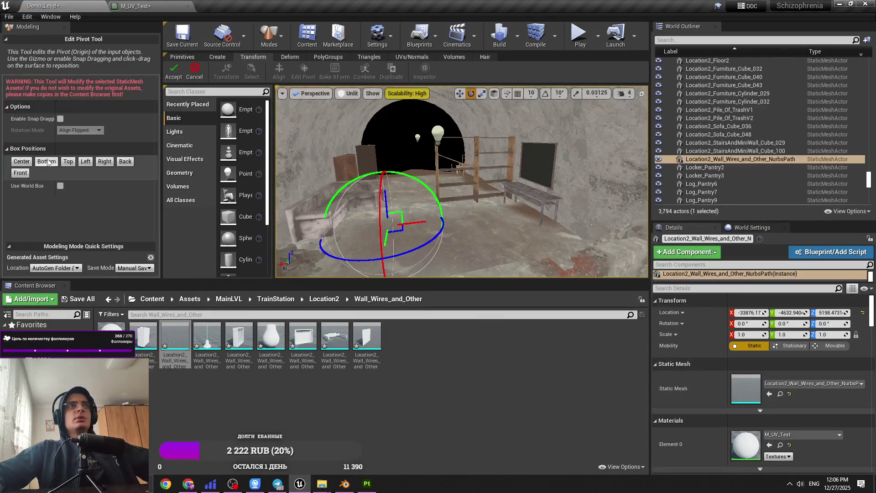
click(173, 72)
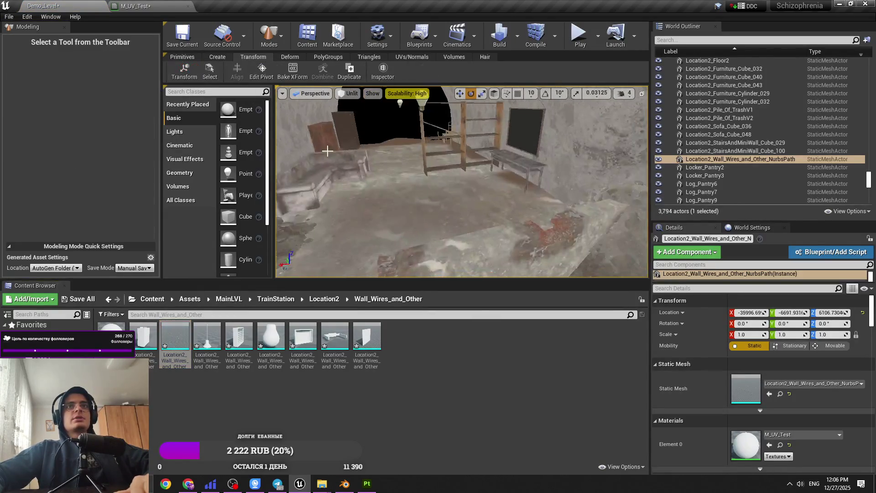
key(Delete)
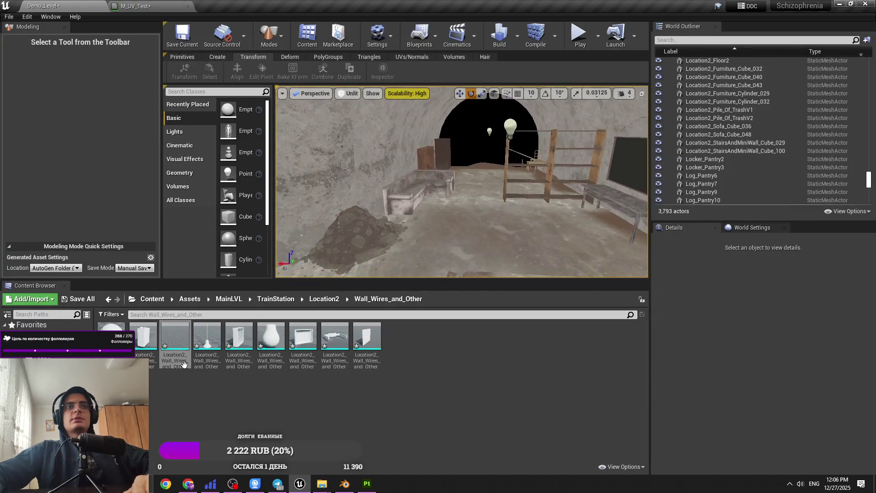
key(ctrl+z)
click(757, 336)
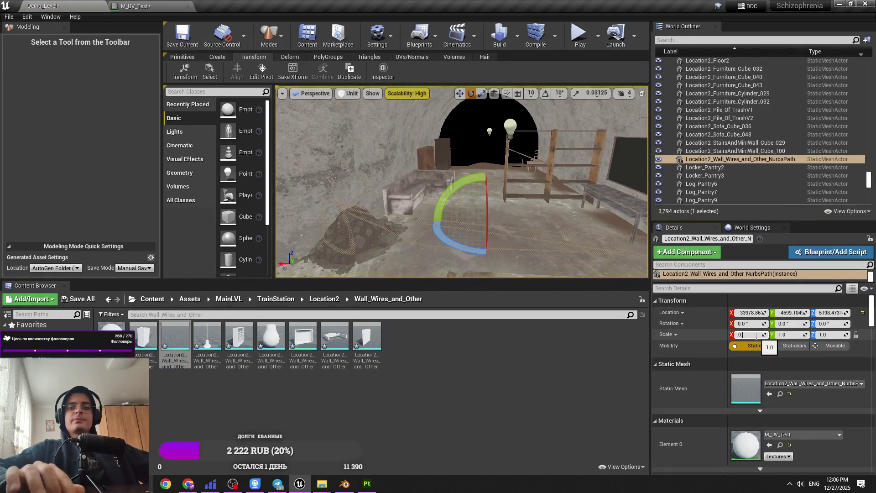
text(0.5)
key(Return)
key(ctrl+z)
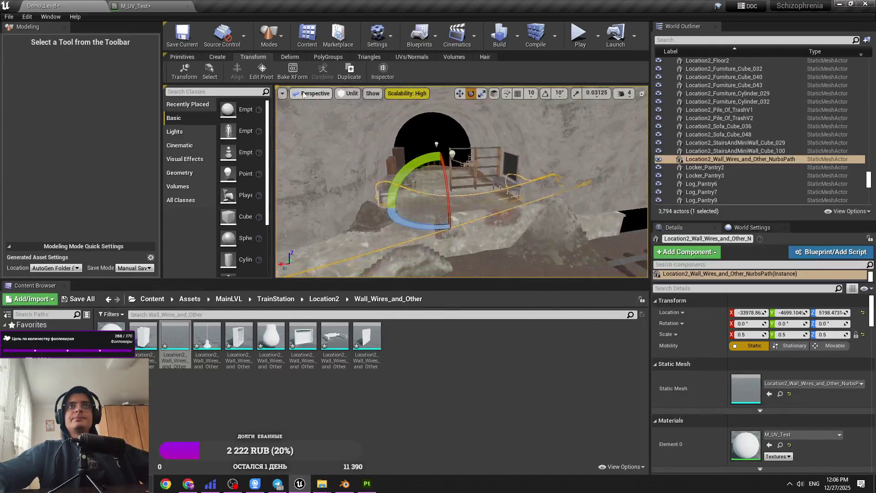
click(262, 71)
key(Return)
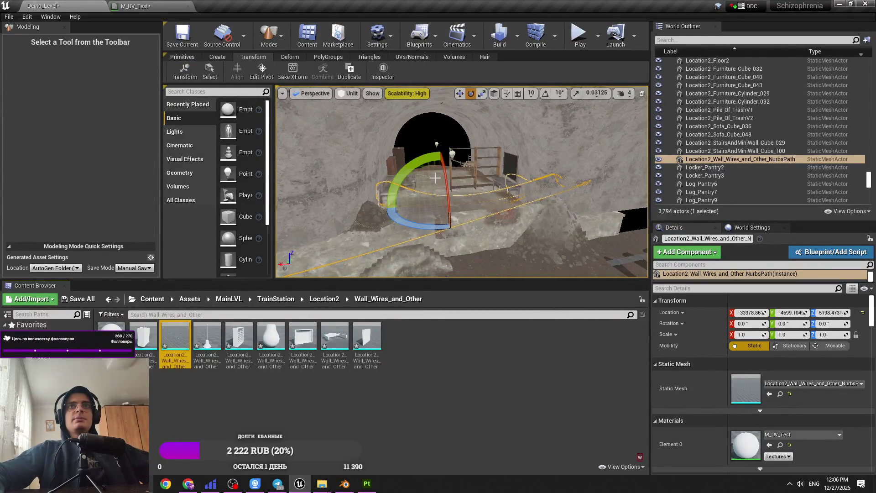
Raise the wires toward the ceiling and, with rotation snap on, rotate them to 250° on Z.
key(w)
drag(456, 178, 458, 112)
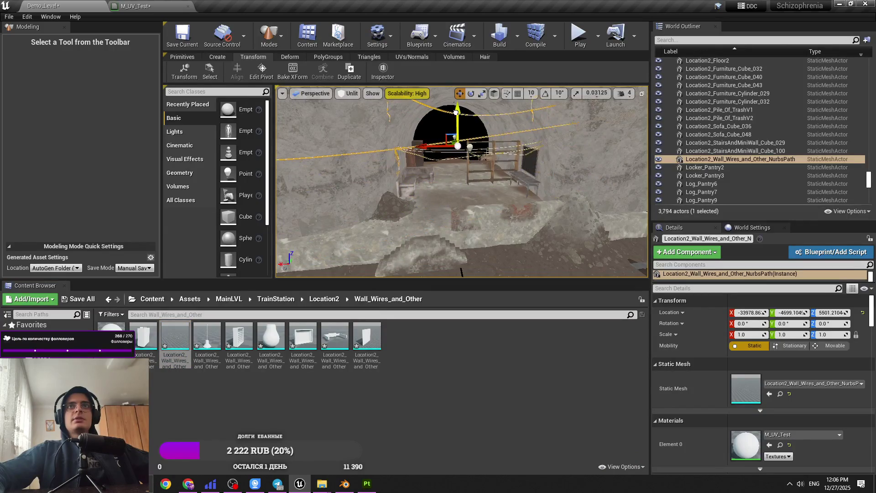
drag(460, 183, 379, 187)
key(e)
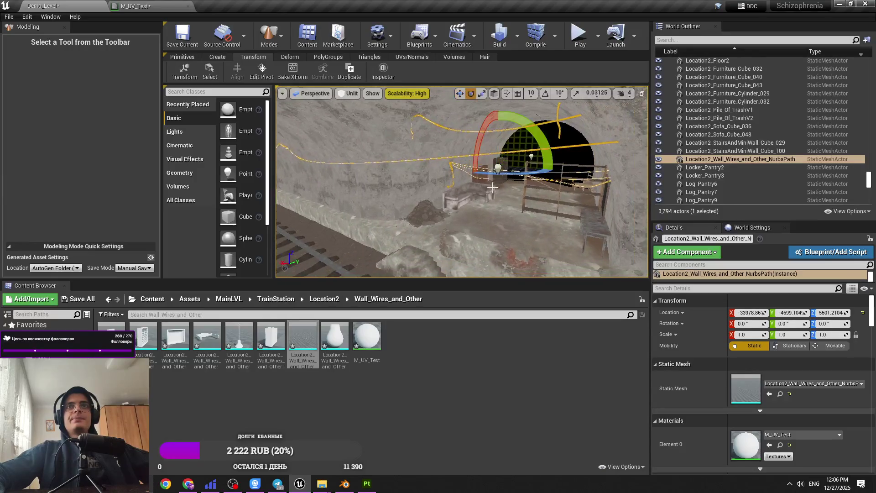
drag(514, 176, 538, 118)
key(ctrl+z)
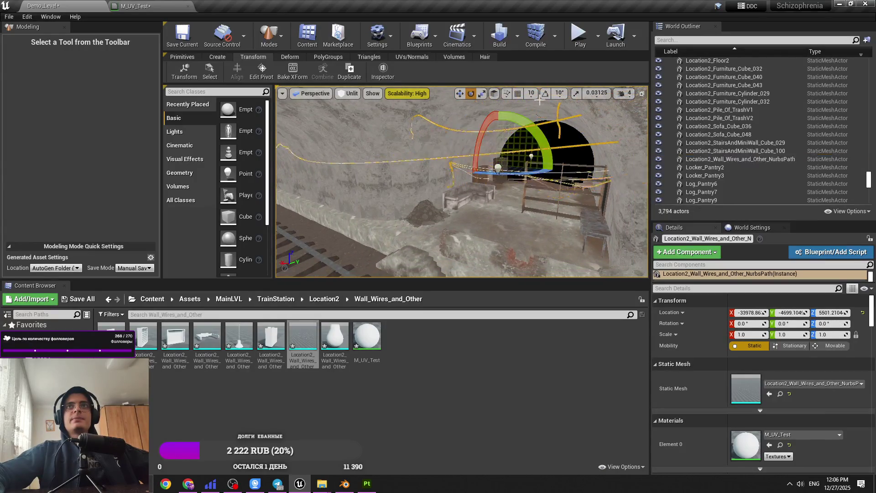
click(546, 93)
drag(524, 172, 456, 175)
mouse_move(570, 173)
mouse_down()
mouse_move(427, 165)
mouse_move(442, 163)
mouse_up()
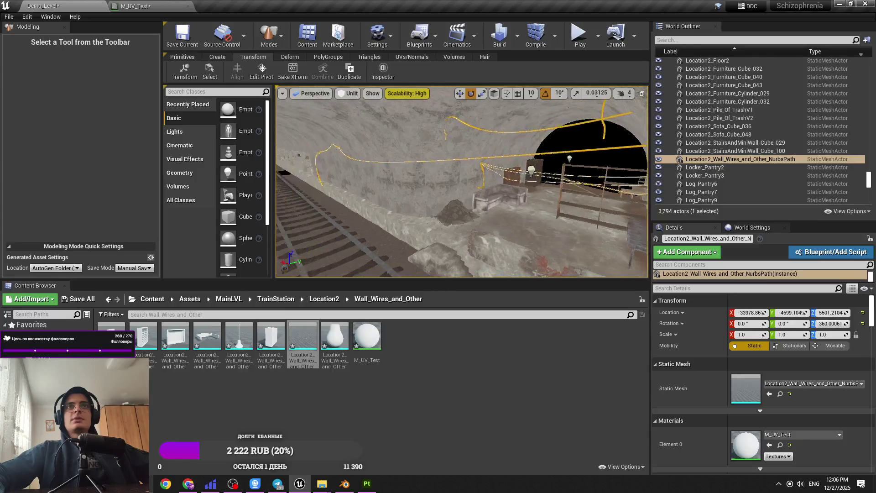
Rotate the wires to 270° on Z, shift them along X, and set camera speed to 1.
mouse_move(507, 175)
mouse_down()
mouse_move(474, 178)
mouse_move(496, 189)
mouse_up()
key(w)
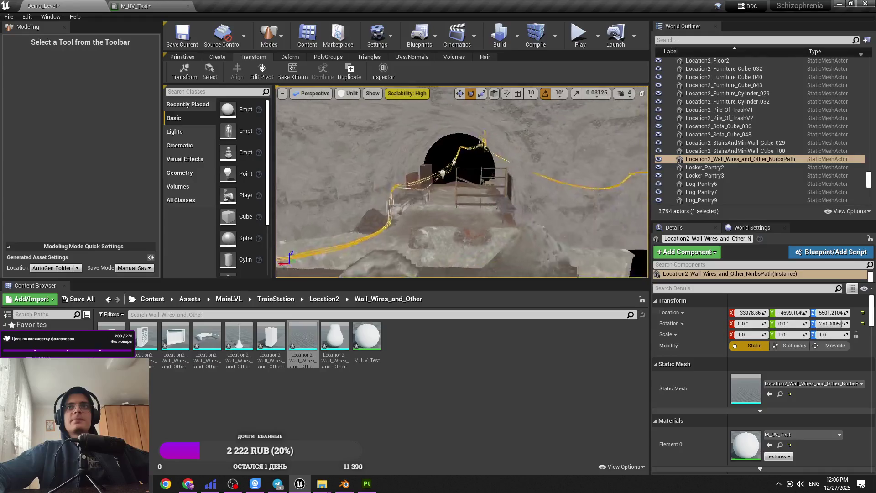
mouse_move(392, 157)
mouse_down()
mouse_move(332, 164)
mouse_move(305, 146)
mouse_move(277, 144)
mouse_up()
mouse_move(275, 149)
mouse_down()
mouse_move(329, 142)
mouse_move(347, 178)
mouse_up()
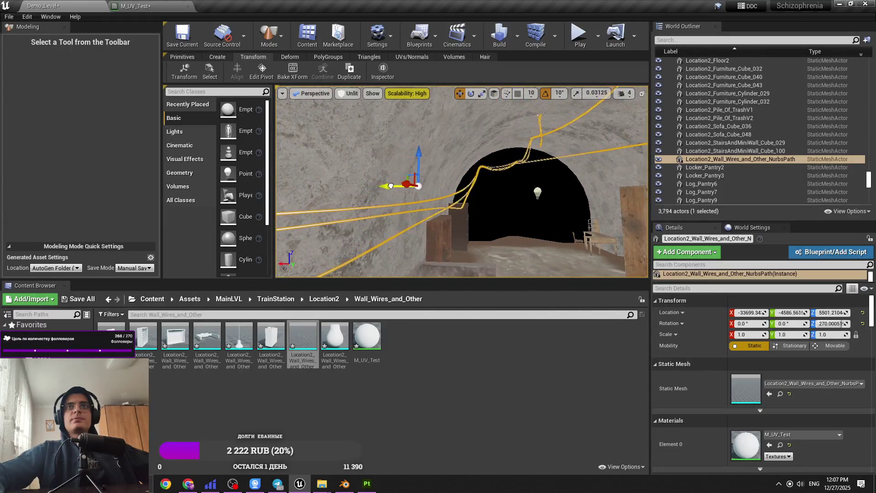
mouse_move(410, 182)
mouse_down()
mouse_move(438, 178)
mouse_move(438, 205)
mouse_up()
click(622, 93)
drag(638, 116, 616, 116)
drag(457, 182, 456, 210)
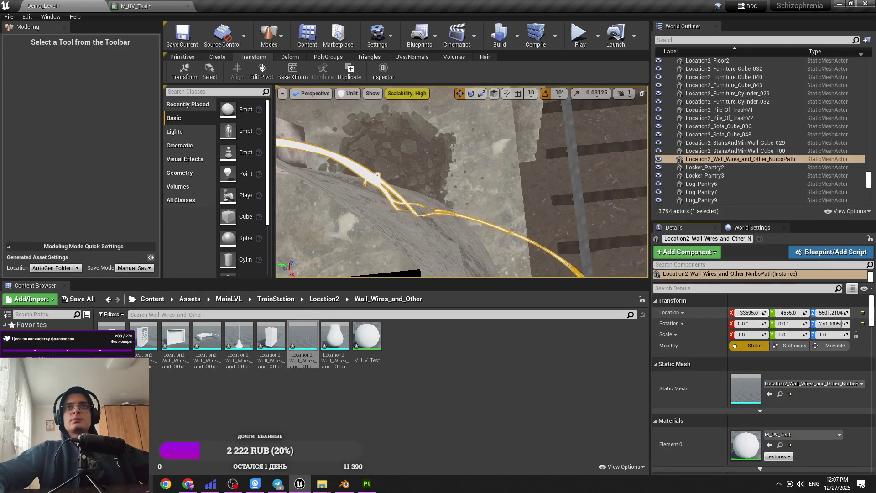
mouse_move(456, 183)
mouse_down()
mouse_move(474, 192)
mouse_move(438, 192)
mouse_up()
Nudge the wires' Location Y and X in Details, undoing an overshoot.
drag(787, 312, 802, 312)
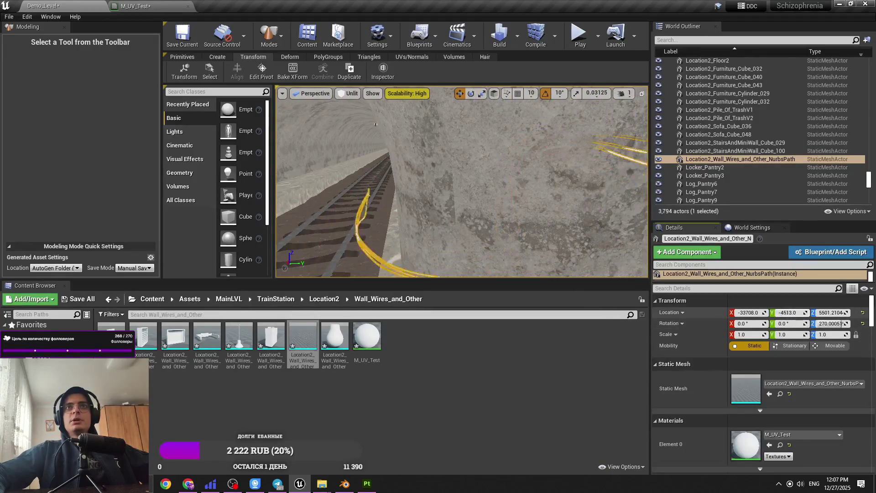
drag(748, 312, 741, 312)
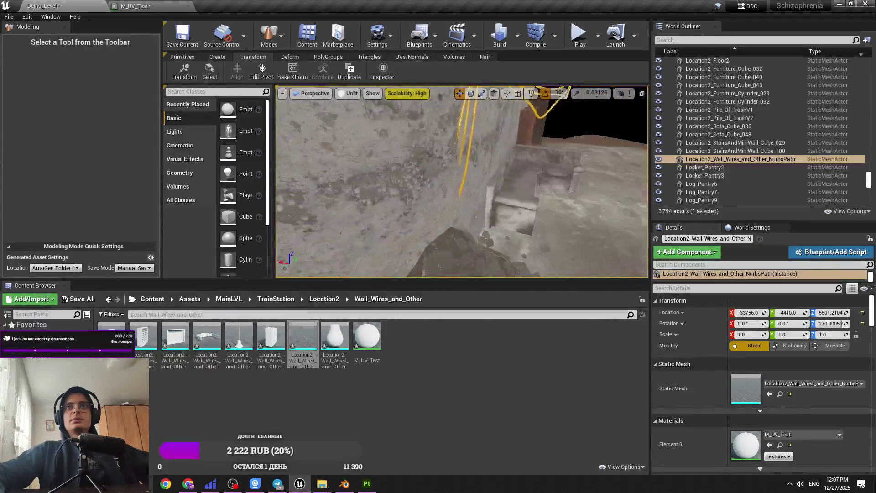
key(f)
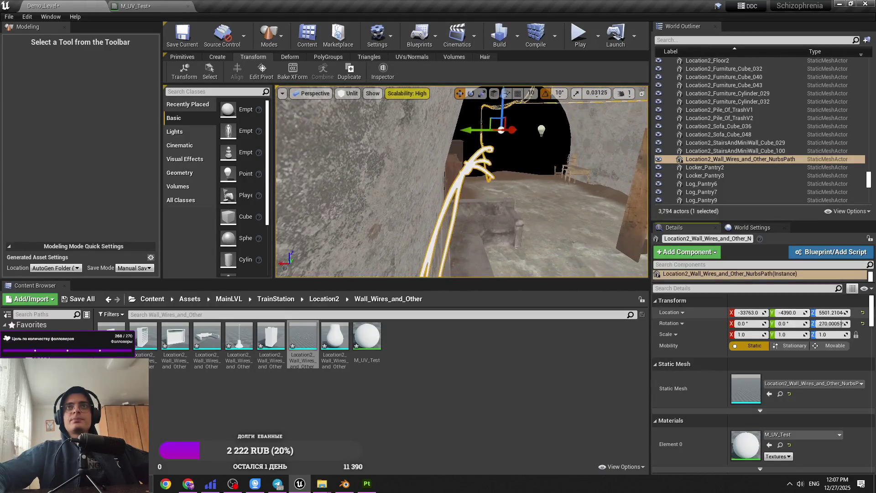
drag(789, 312, 795, 313)
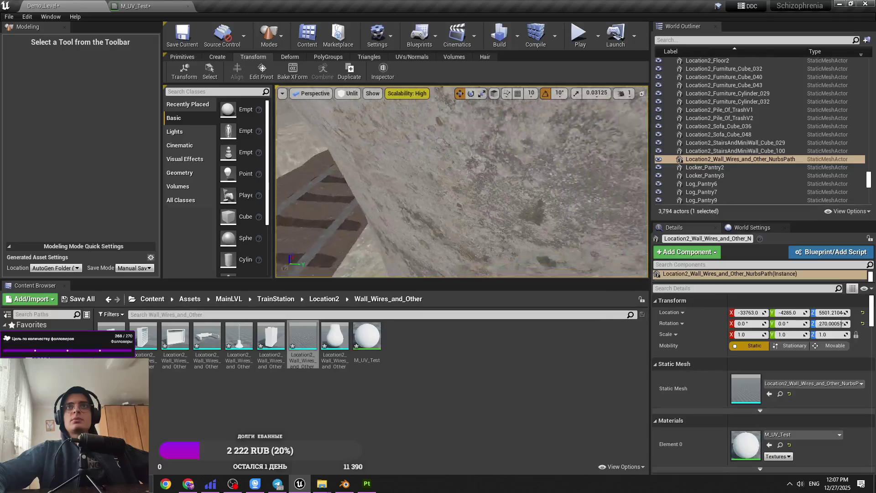
click(623, 93)
drag(514, 167, 493, 170)
drag(789, 312, 750, 312)
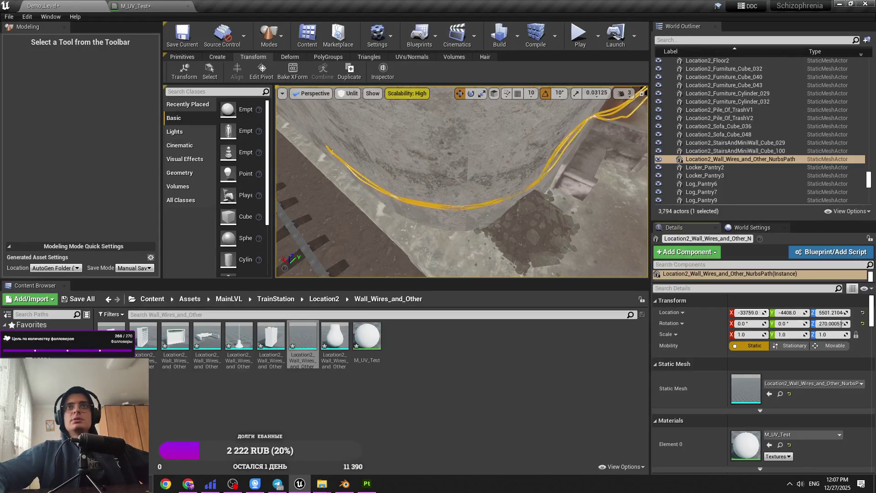
key(ctrl+z)
key(f)
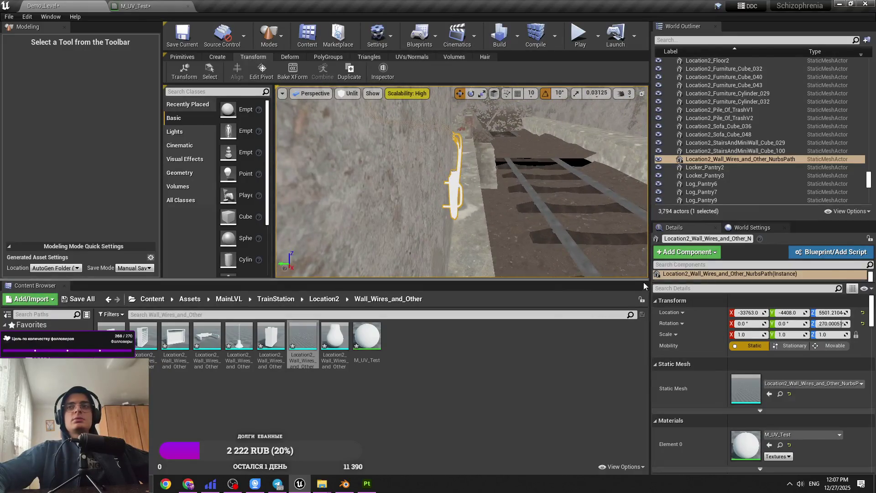
Keep fine-tuning the wires' X and Y location, trying Y -4401 before undoing it.
key(ctrl+z)
drag(781, 313, 791, 313)
key(f)
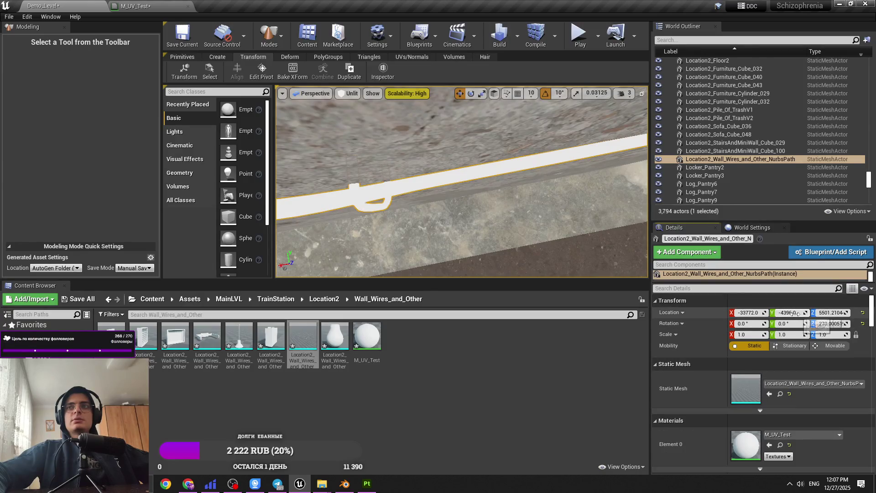
drag(791, 313, 769, 313)
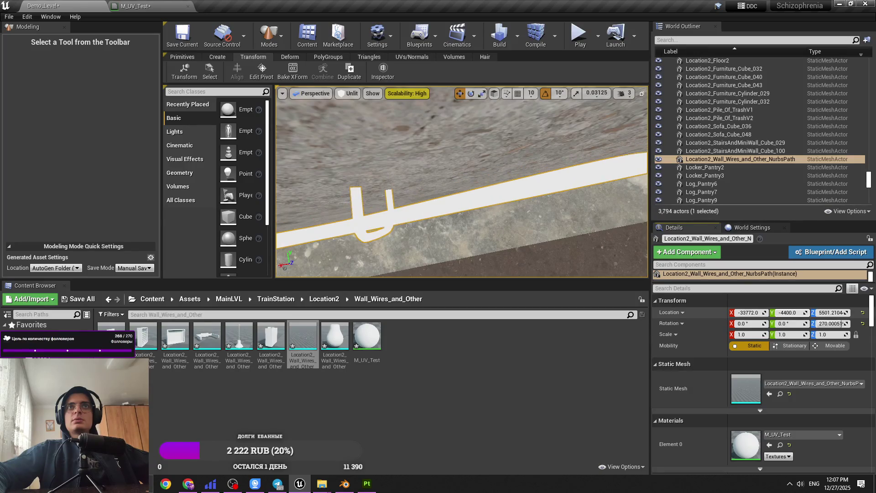
key(f)
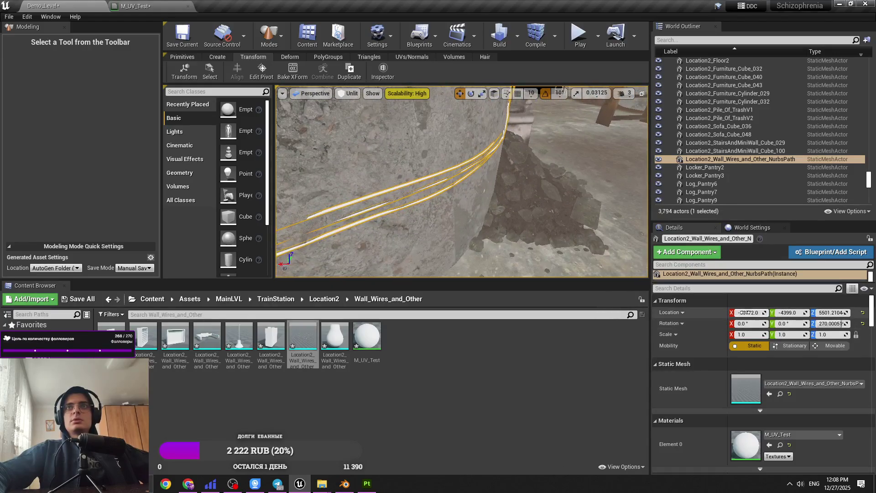
drag(746, 312, 749, 313)
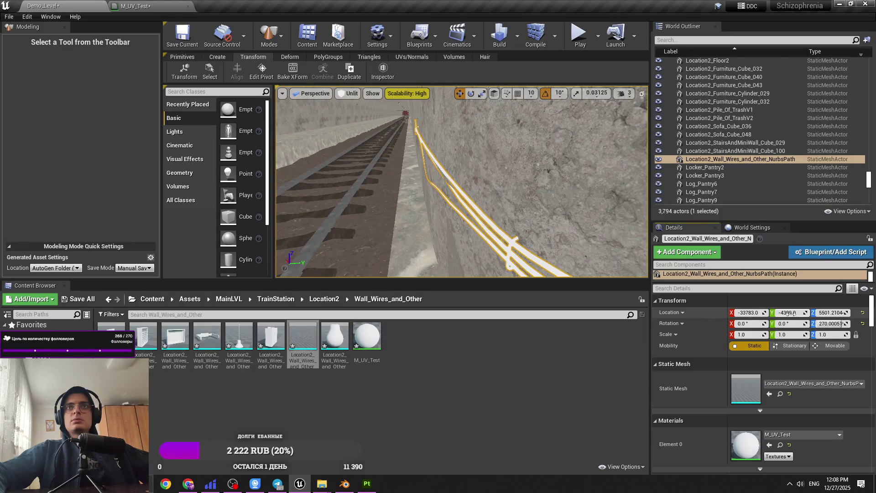
drag(788, 312, 786, 312)
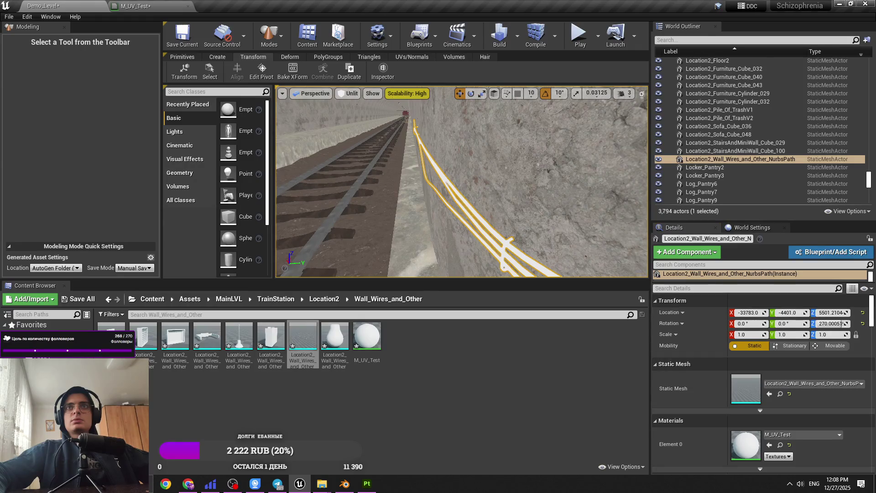
key(f)
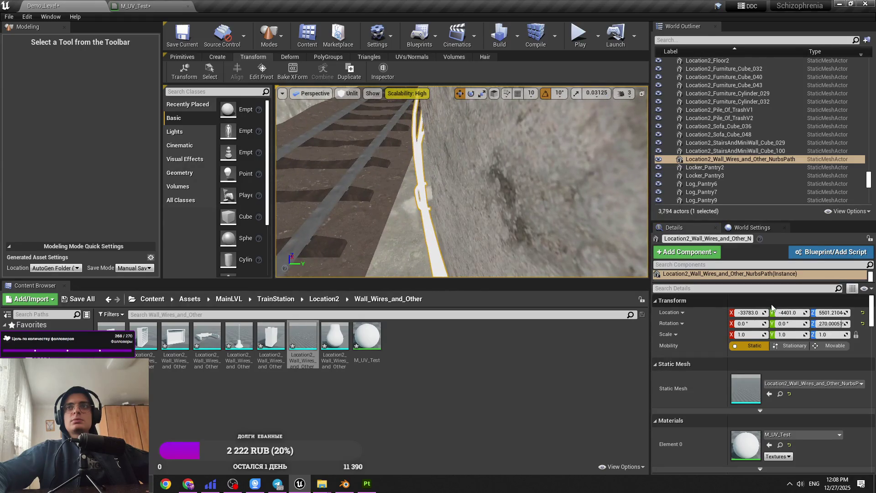
key(ctrl+z)
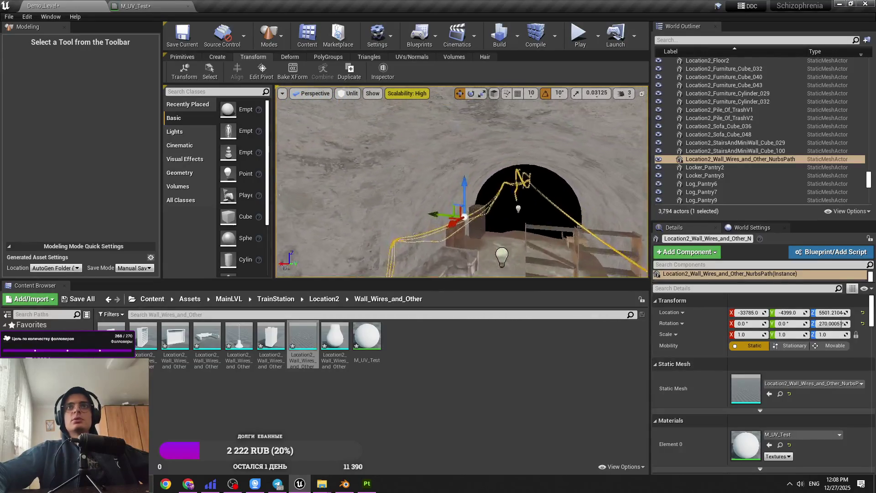
Set the wires' height to Z 5576, test an X shift and undo it, then deselect them.
drag(449, 184, 451, 167)
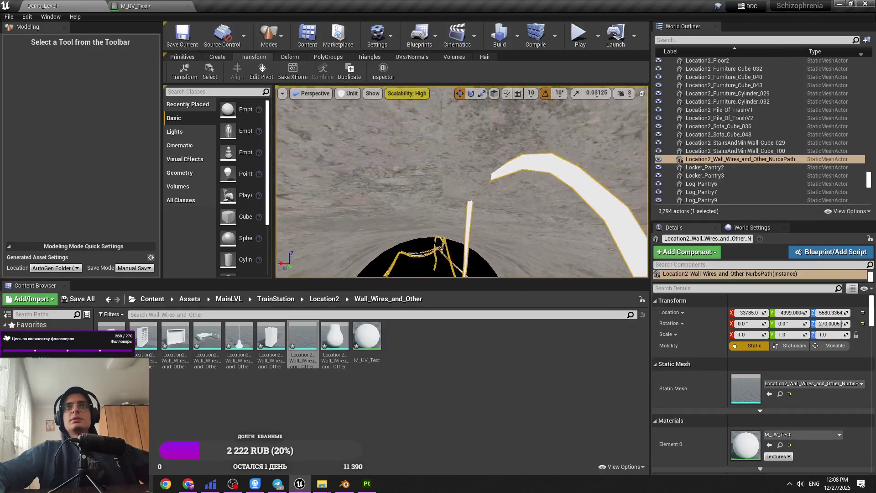
mouse_move(830, 313)
mouse_down()
mouse_move(822, 313)
mouse_move(842, 313)
mouse_up()
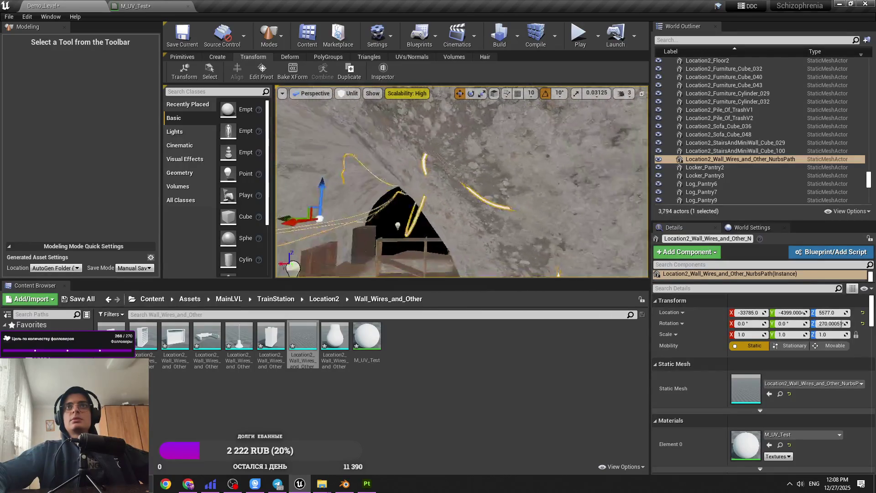
drag(748, 312, 755, 312)
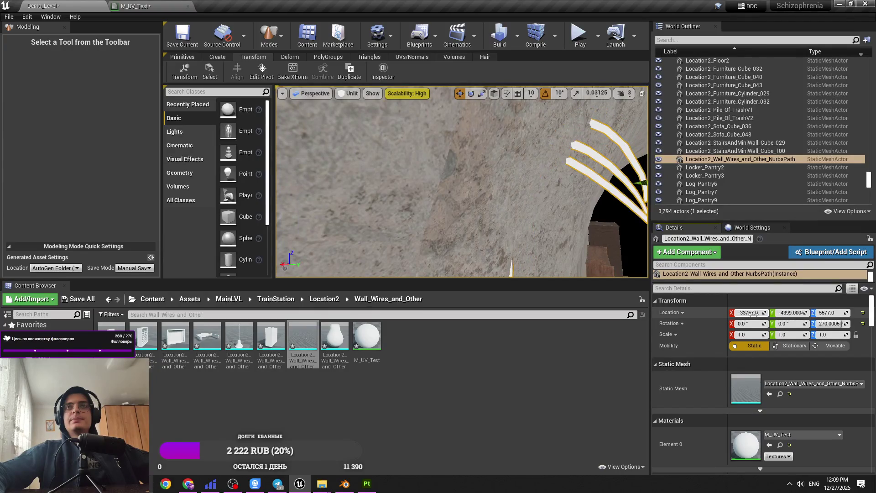
key(ctrl+z)
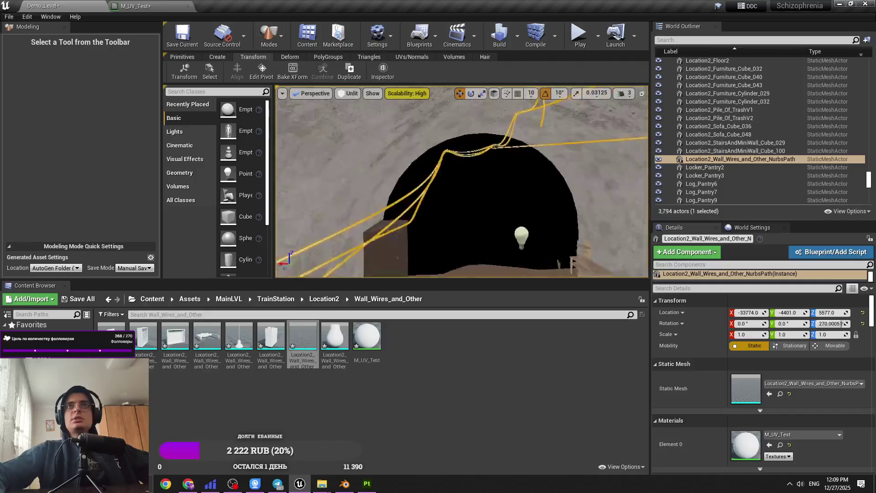
key(Escape)
drag(460, 183, 447, 183)
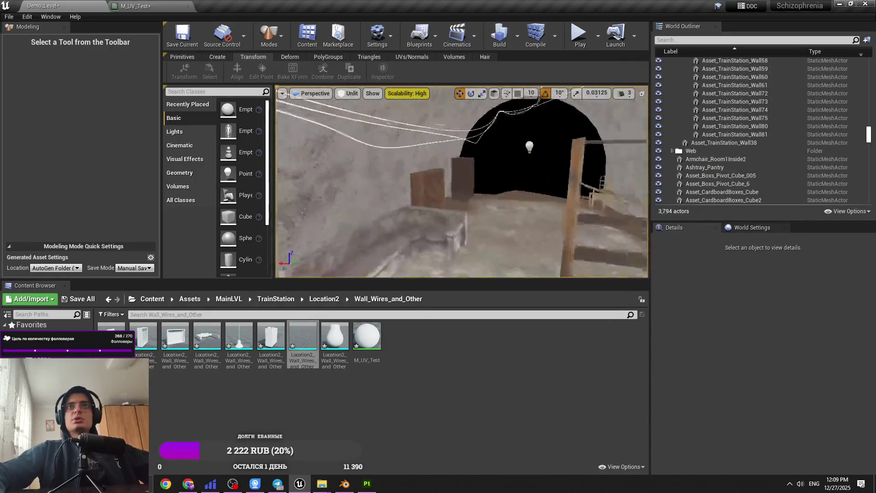
click(348, 93)
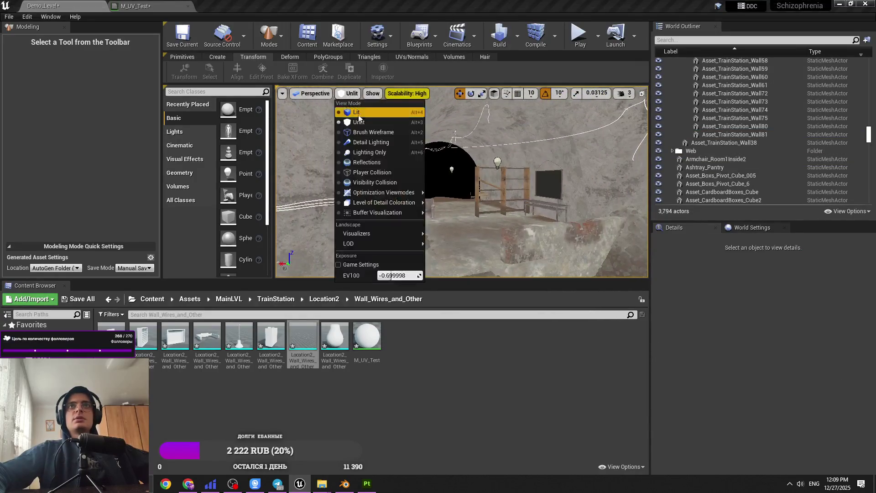
Switch to Lit view and place Cylinder_028 in the tunnel with its pivot at the top.
click(361, 117)
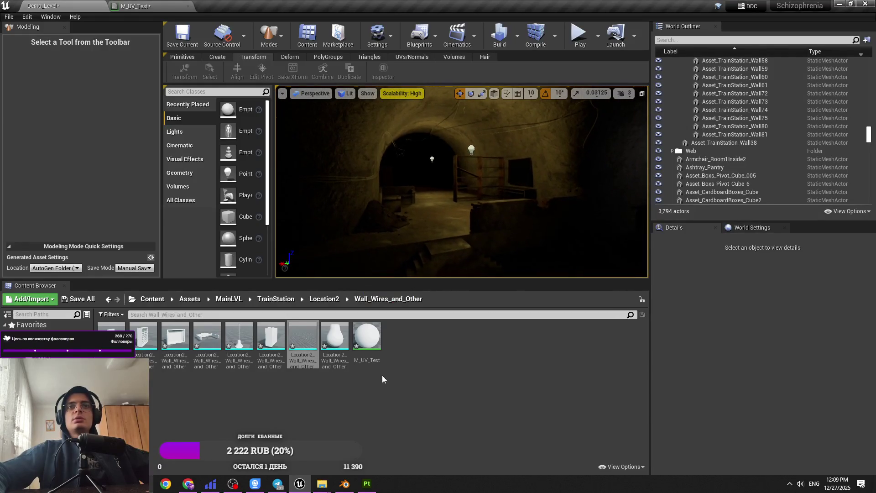
mouse_move(461, 192)
mouse_down()
mouse_move(461, 155)
mouse_move(559, 155)
mouse_move(526, 155)
mouse_move(543, 123)
mouse_move(525, 141)
mouse_up()
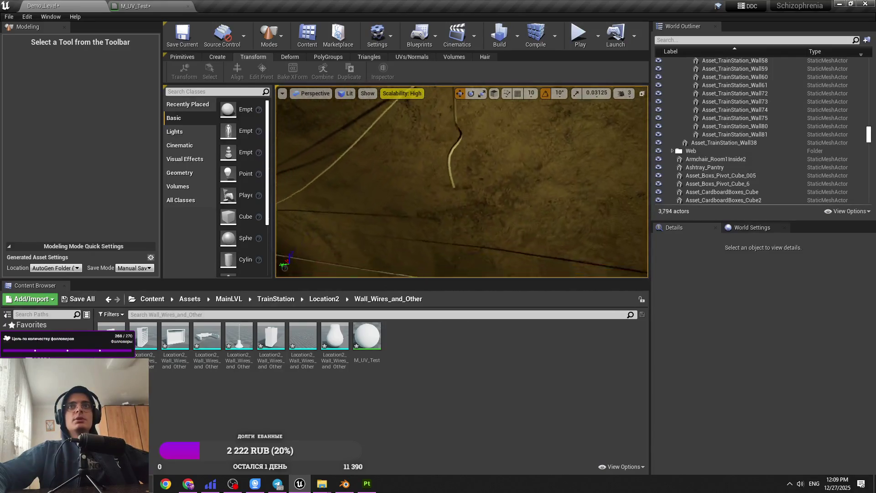
mouse_move(238, 340)
mouse_down()
mouse_move(274, 292)
mouse_move(445, 198)
mouse_up()
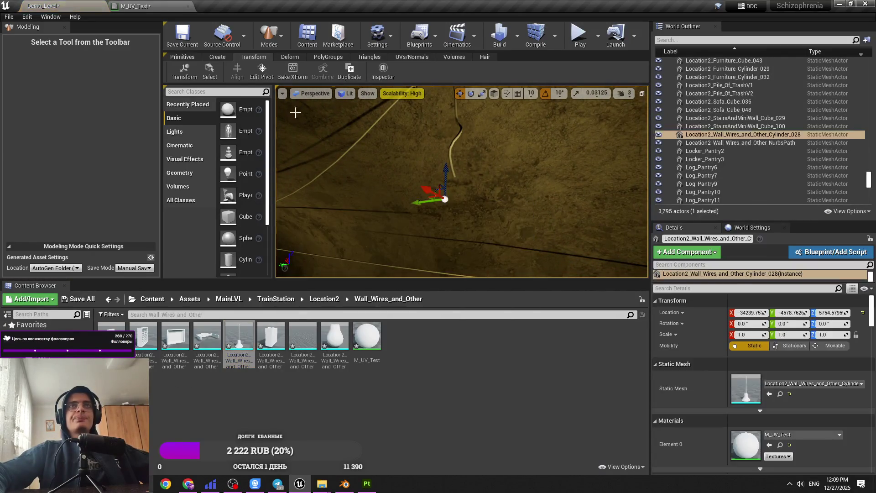
click(263, 77)
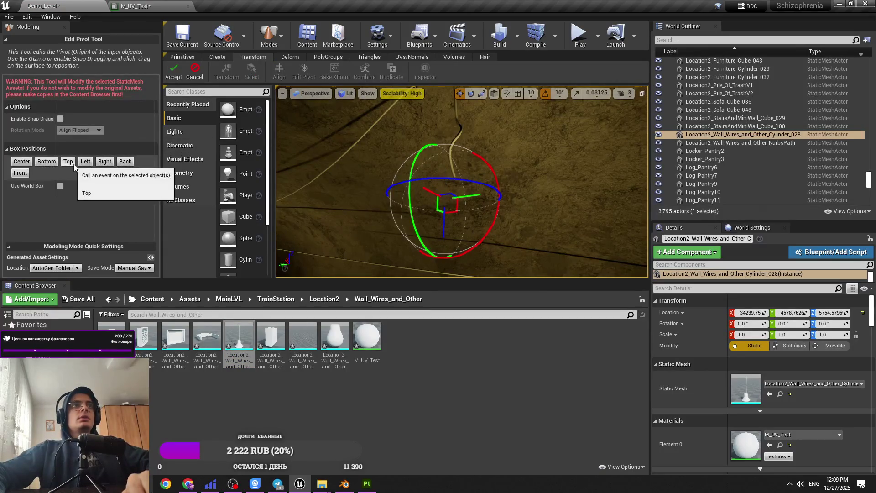
click(173, 72)
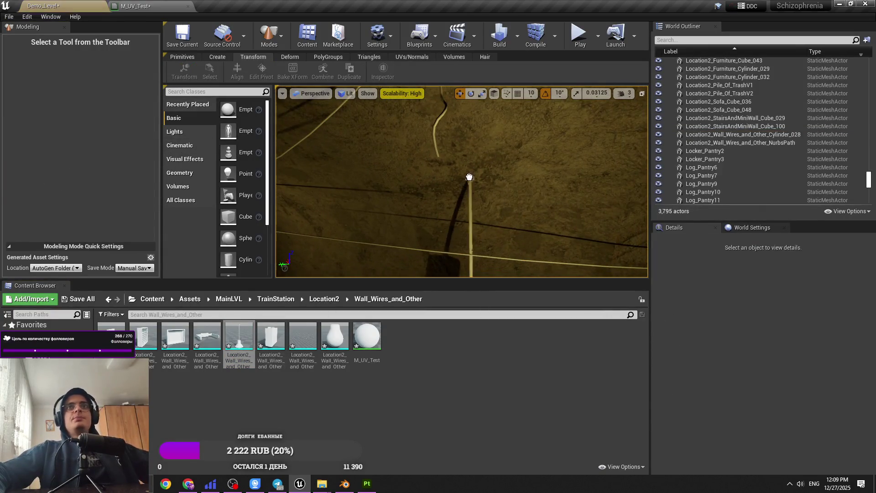
key(f)
Try scaling the pole's X to 0.5 and repositioning it, then delete the pole.
click(743, 335)
text(0.5)
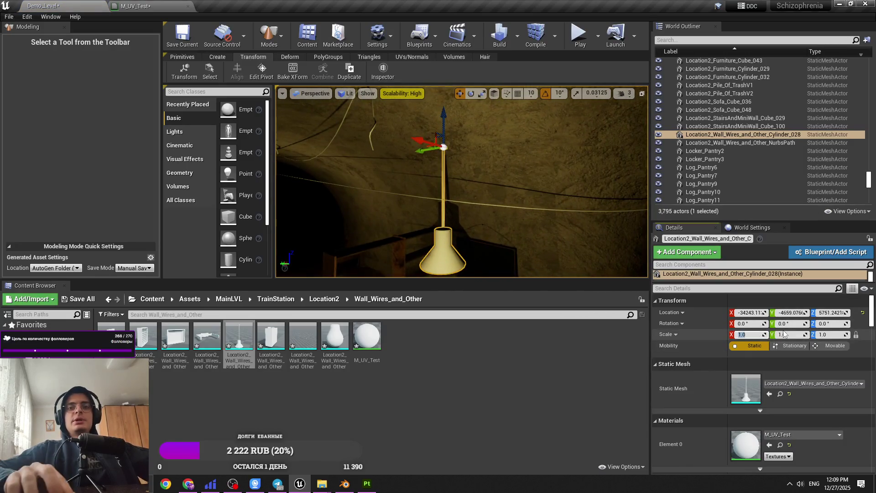
key(Return)
click(262, 73)
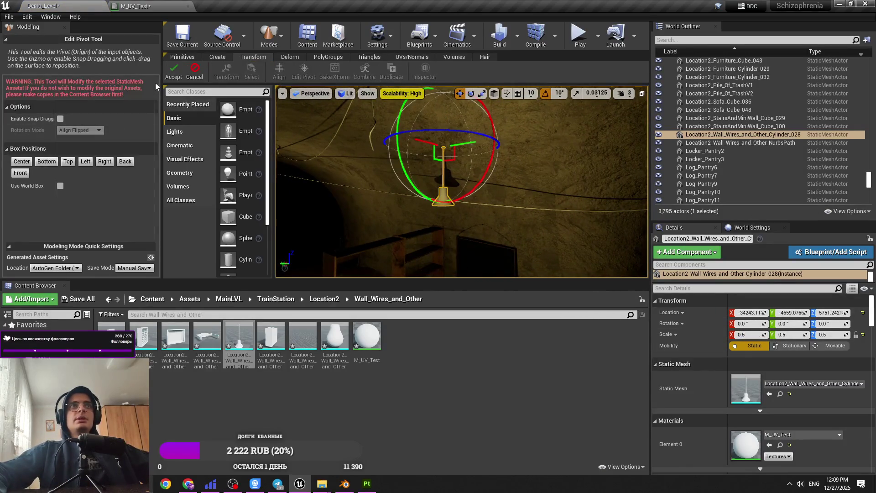
click(173, 72)
key(f)
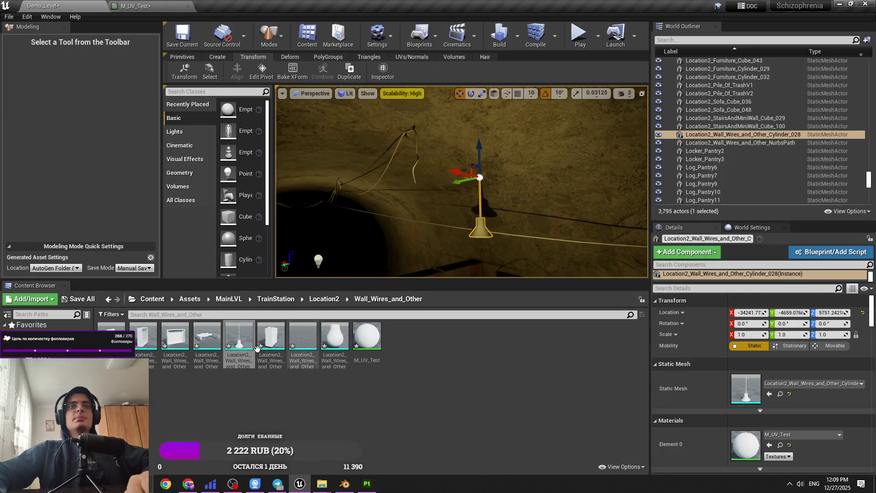
key(ctrl+z)
key(f)
mouse_move(453, 164)
mouse_down()
mouse_move(433, 174)
mouse_move(465, 168)
mouse_move(447, 159)
mouse_move(452, 164)
mouse_up()
key(Delete)
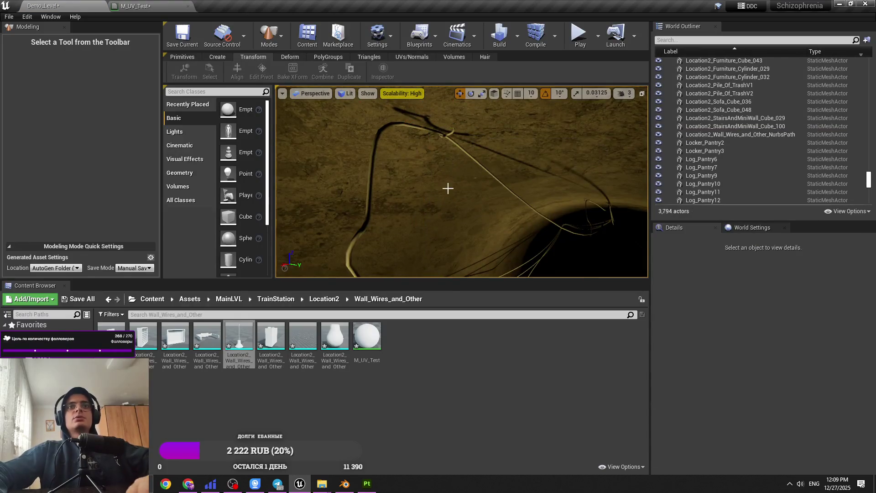
Create an Actor Blueprint class named BP_LampFloor_Location2.
right_click(429, 401)
click(450, 417)
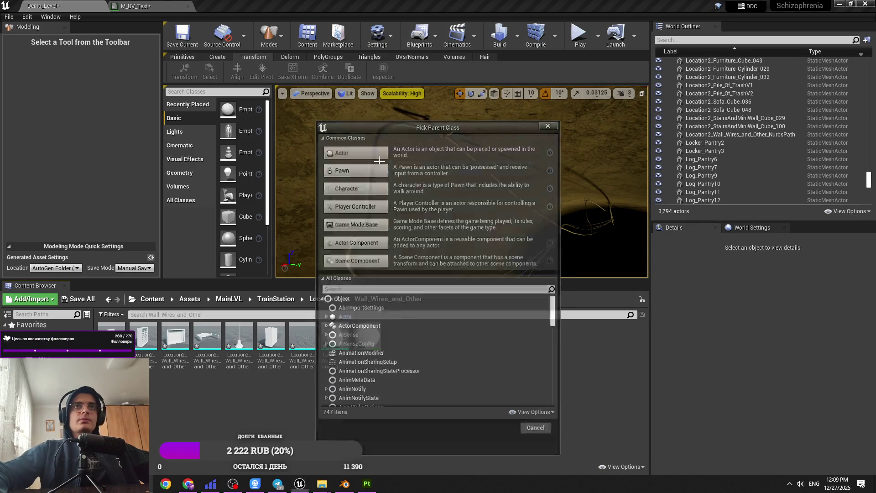
click(356, 151)
text(Lamo)
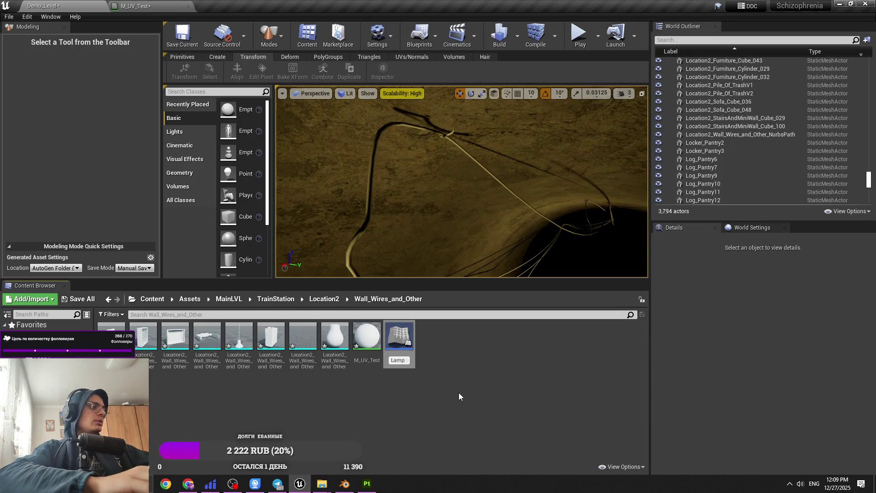
text(_)
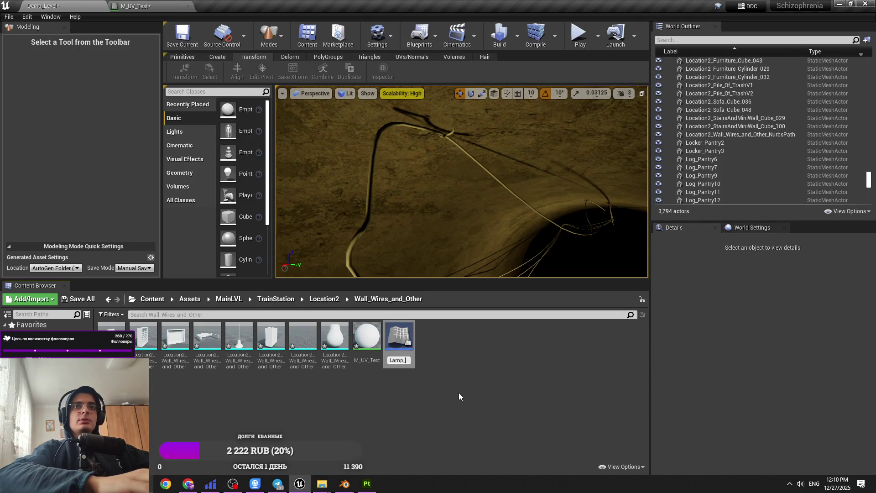
key(BackSpace)
key(BackSpace)
key(BackSpace)
text(BP_Lam)
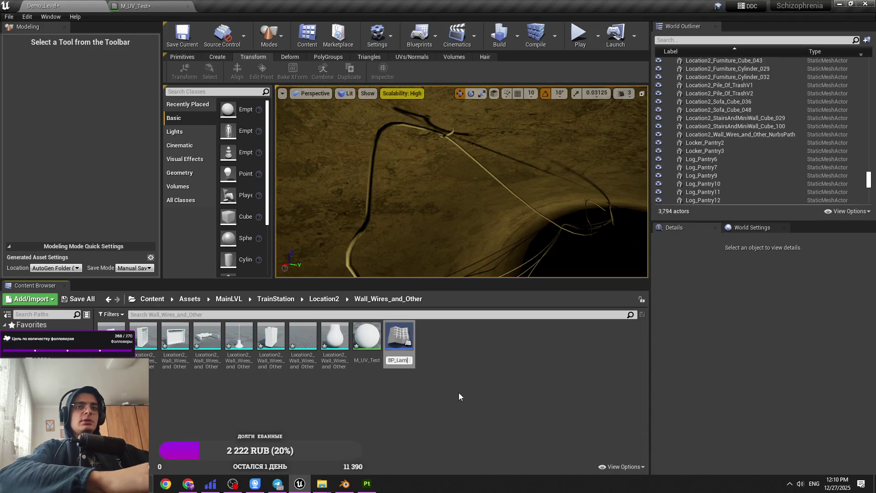
text(p_Locationb)
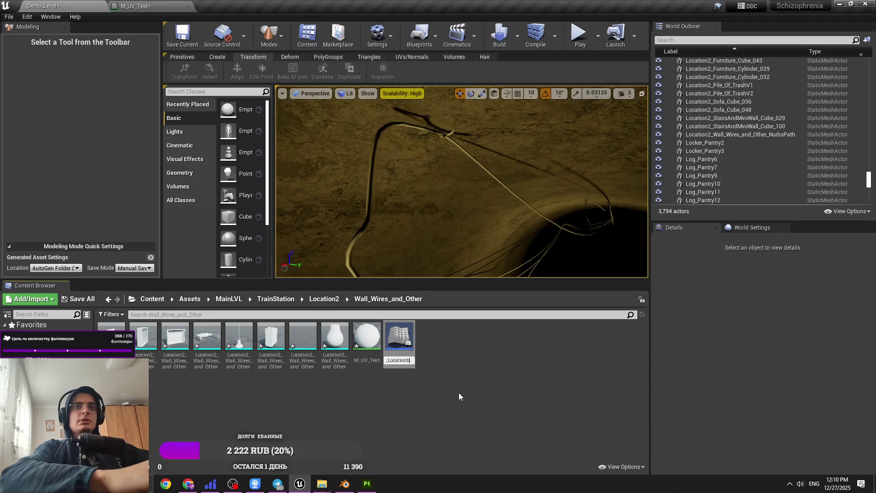
key(BackSpace)
text(2)
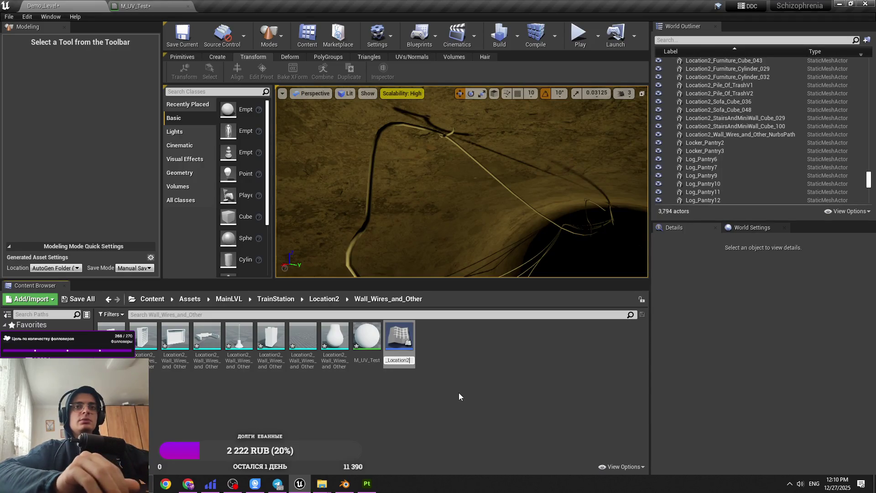
key(Home)
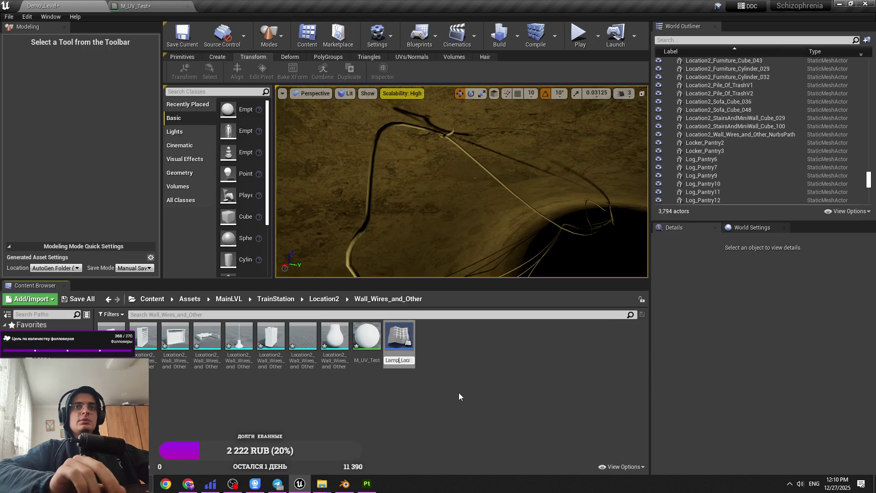
text(Floor)
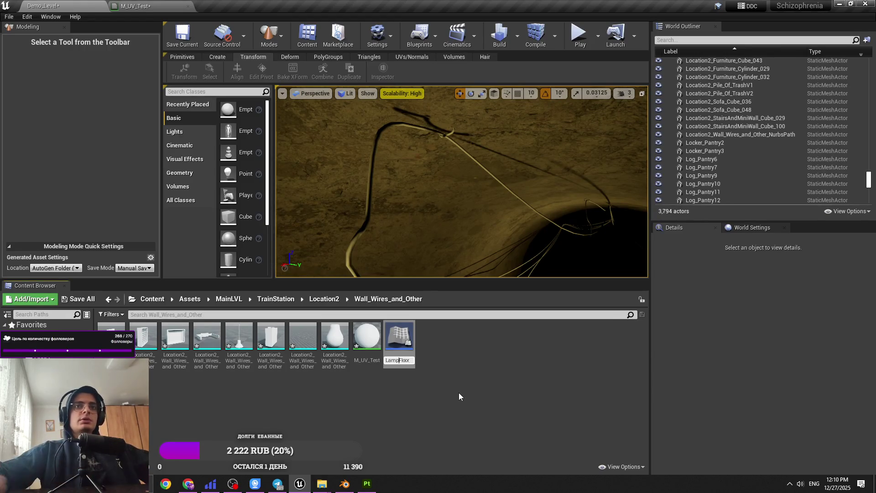
key(Return)
Delete the Blueprint's default Event Graph nodes and compile it.
double_click(111, 336)
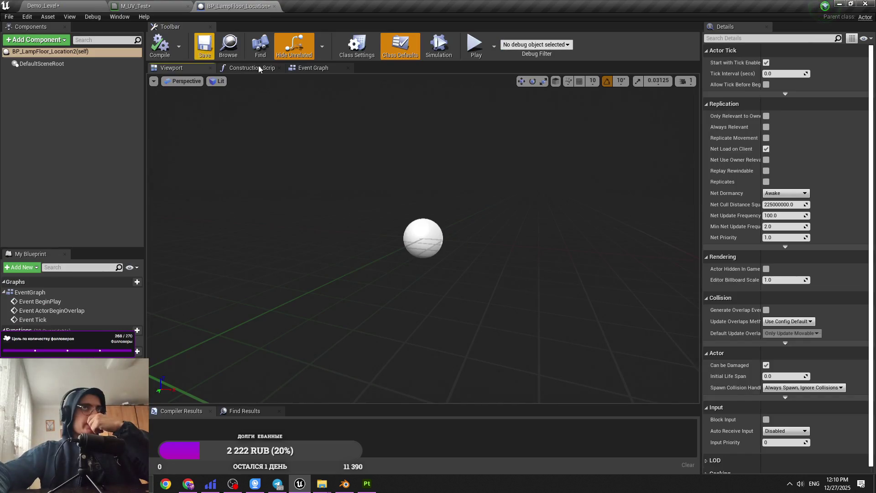
click(252, 70)
middle_click(252, 70)
drag(256, 78, 504, 335)
key(Delete)
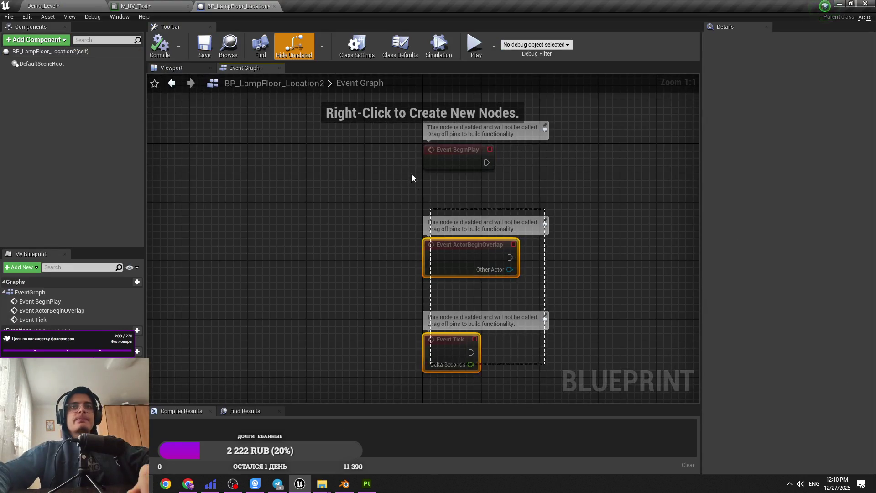
key(Delete)
click(160, 44)
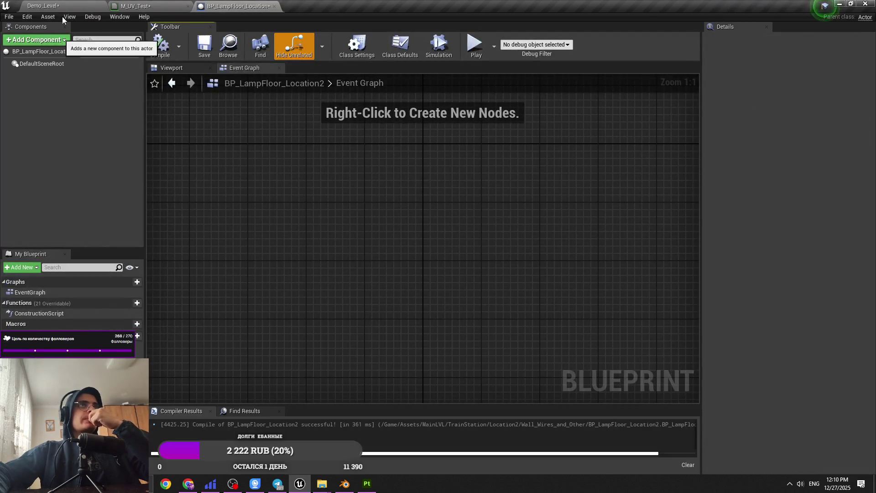
Add a Static Mesh component holding the Cylinder_028 lamp mesh to the Blueprint.
click(55, 6)
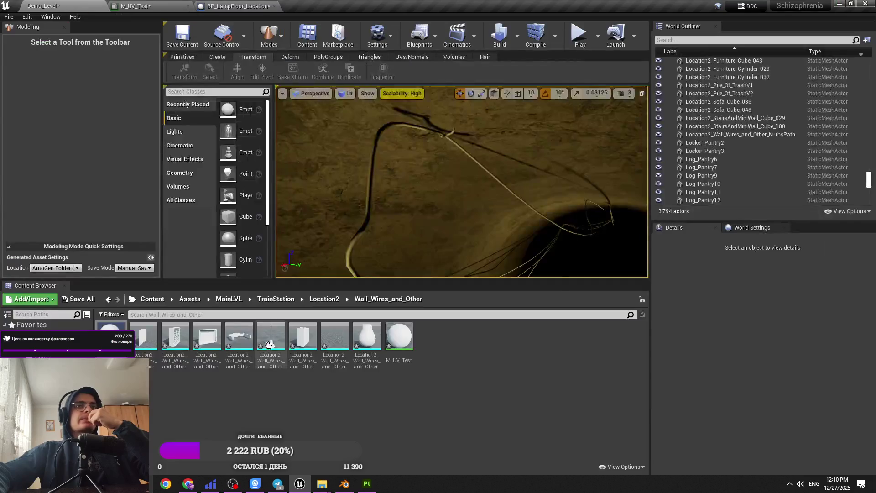
click(237, 5)
click(53, 41)
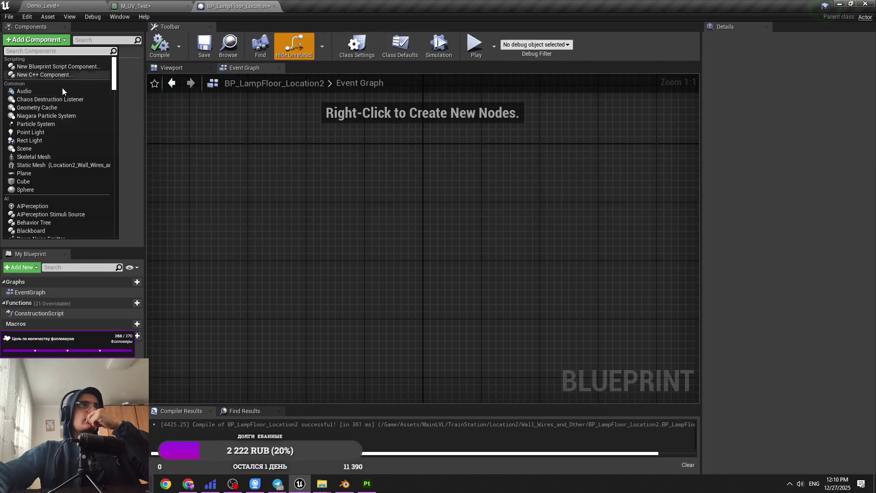
click(53, 165)
click(169, 69)
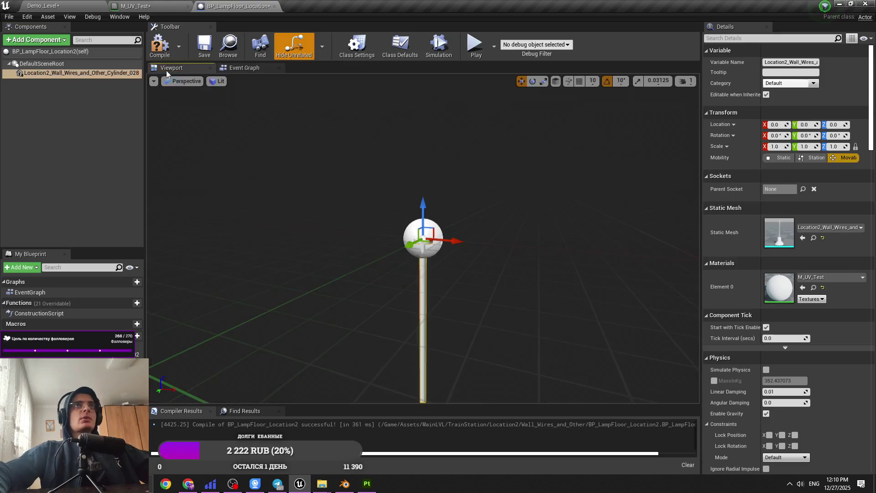
Drag BP_LampFloor_Location2 into the tunnel, bringing the level to 3,795 actors.
key(ctrl+shift+Tab)
key(ctrl+shift+Tab)
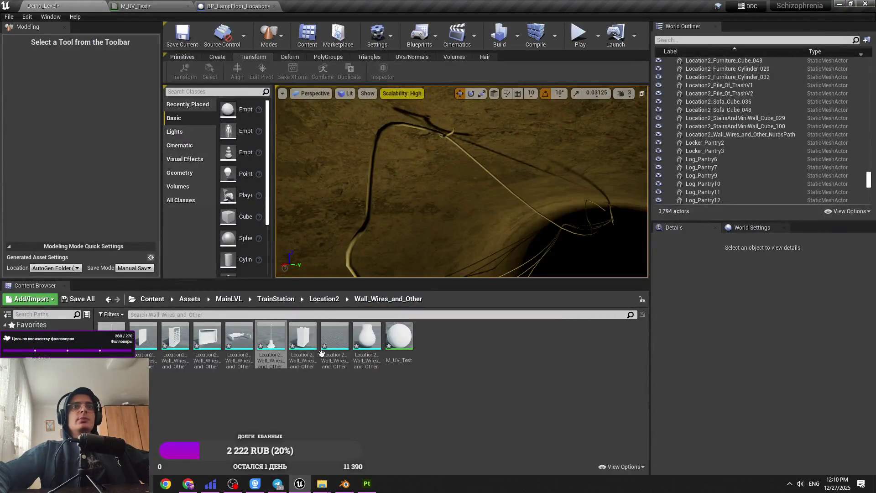
mouse_move(270, 335)
mouse_down()
mouse_move(440, 147)
mouse_move(376, 108)
mouse_up()
key(f)
scroll(392, 123, up, 5)
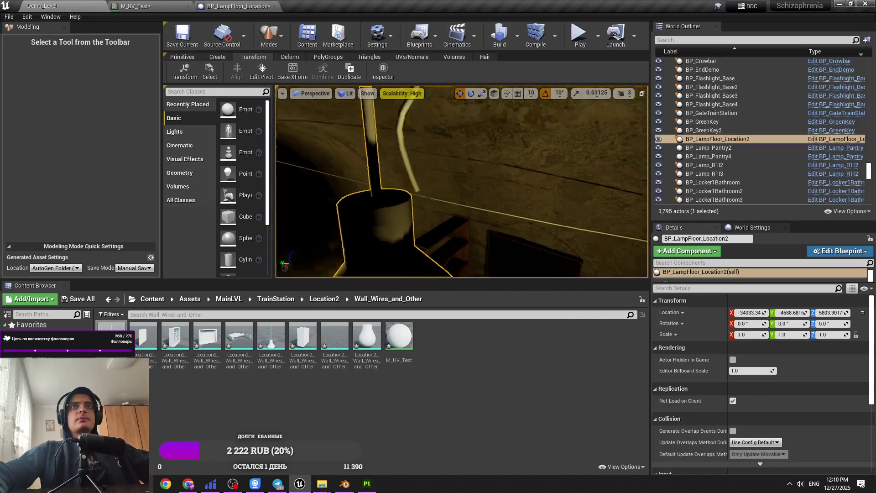
Switch the viewport to Unlit and lower the camera speed to 1.
click(345, 93)
click(361, 119)
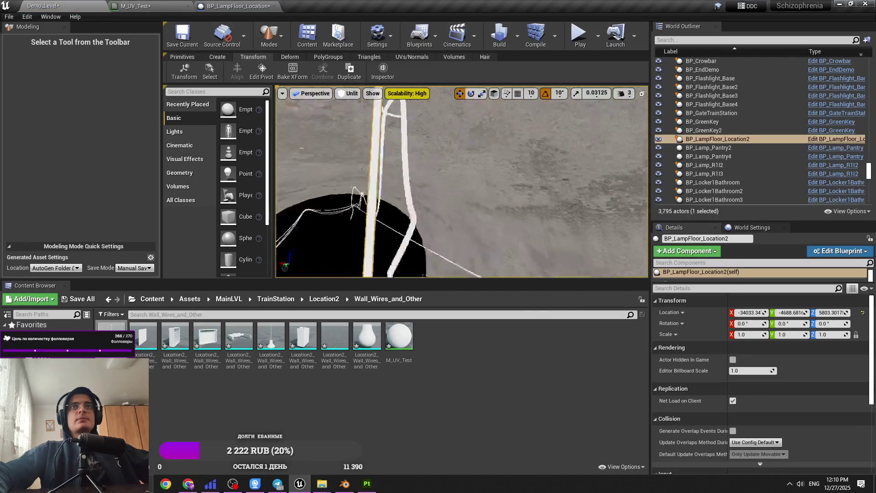
scroll(365, 102, down, 5)
click(622, 93)
drag(656, 107, 629, 107)
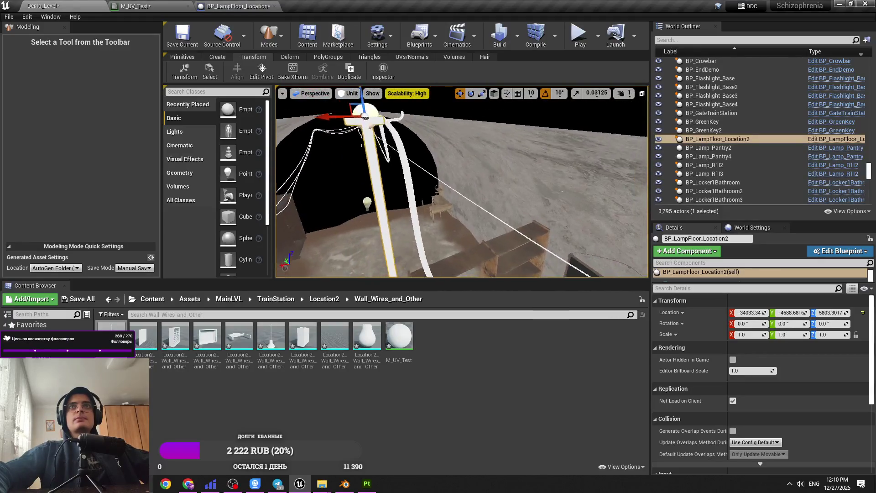
Nudge the floor lamp slightly along the Y axis after undoing an accidental move.
mouse_move(394, 141)
mouse_down()
mouse_move(436, 146)
mouse_move(430, 127)
mouse_up()
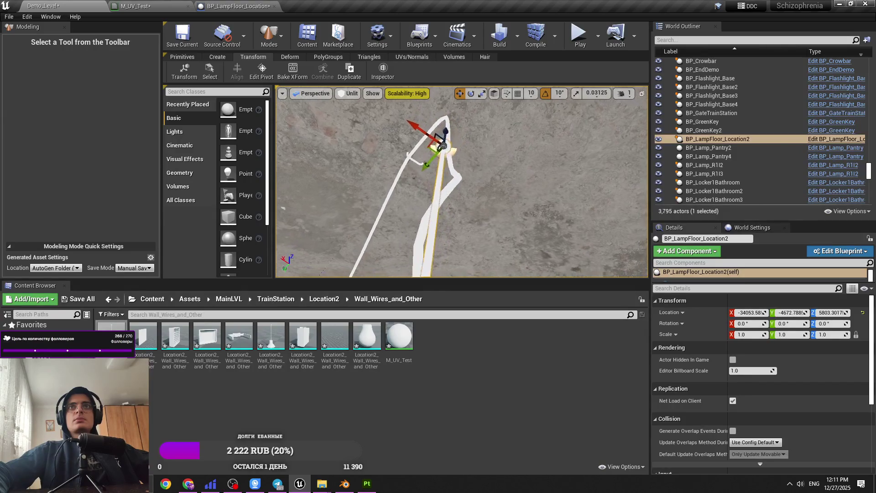
key(ctrl+z)
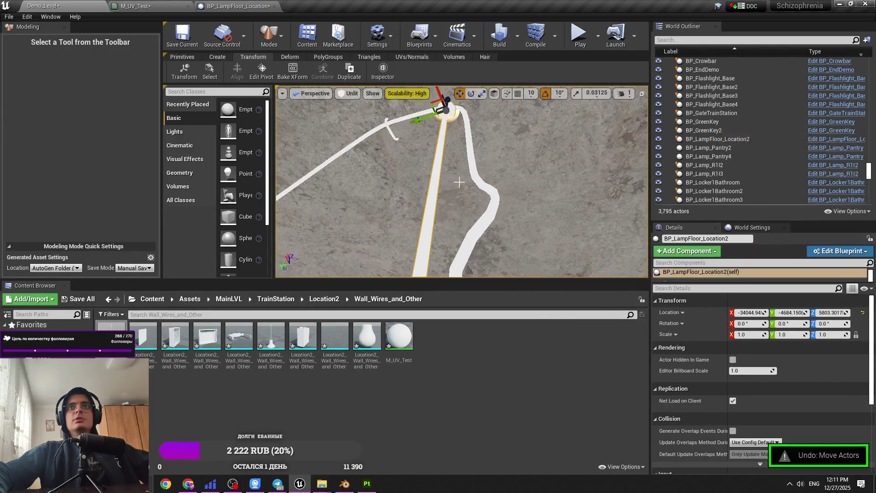
mouse_move(424, 111)
mouse_down()
mouse_move(463, 121)
mouse_move(479, 155)
mouse_move(565, 193)
mouse_move(584, 221)
mouse_up()
click(438, 136)
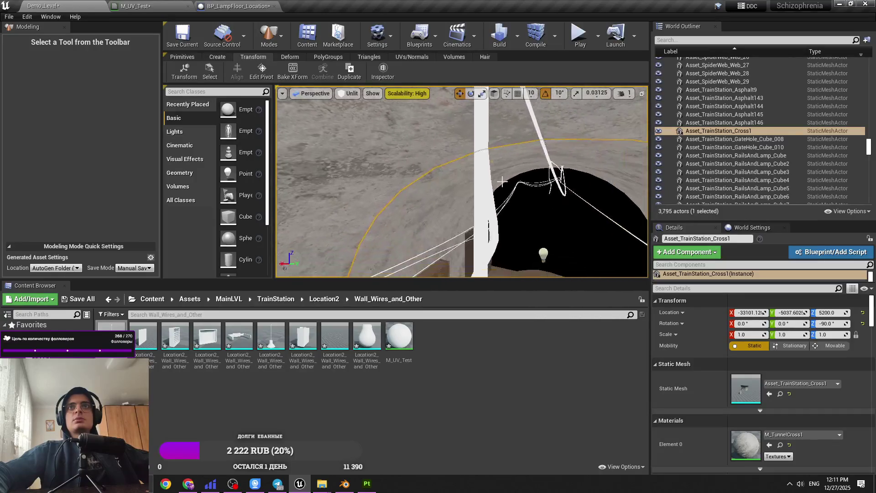
click(491, 186)
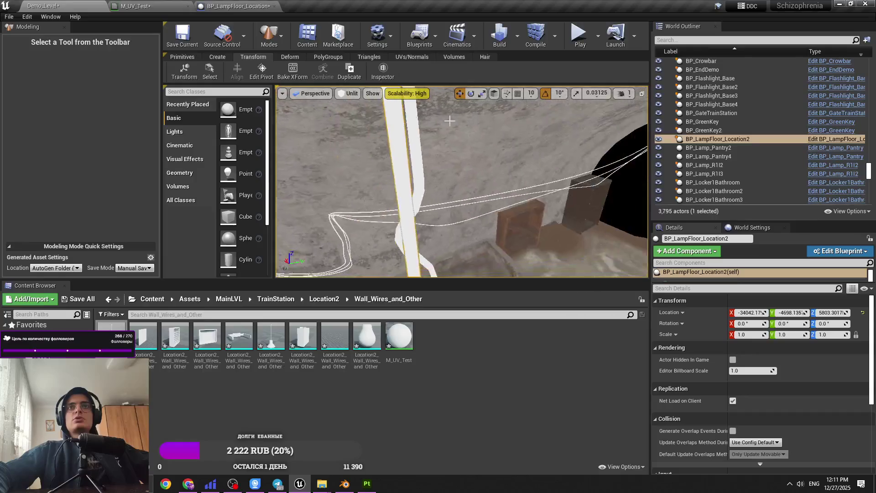
Return the viewport to Lit, reselect the floor lamp and raise camera speed to 4.
click(470, 126)
click(352, 93)
click(358, 104)
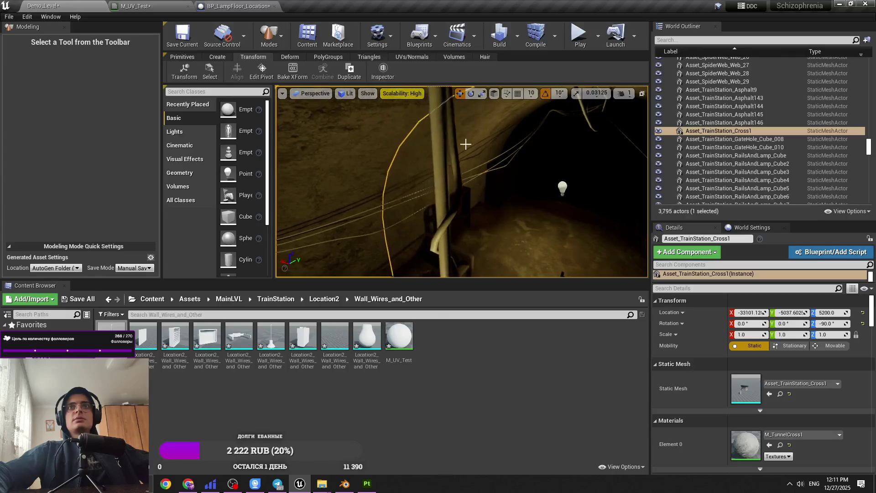
click(465, 144)
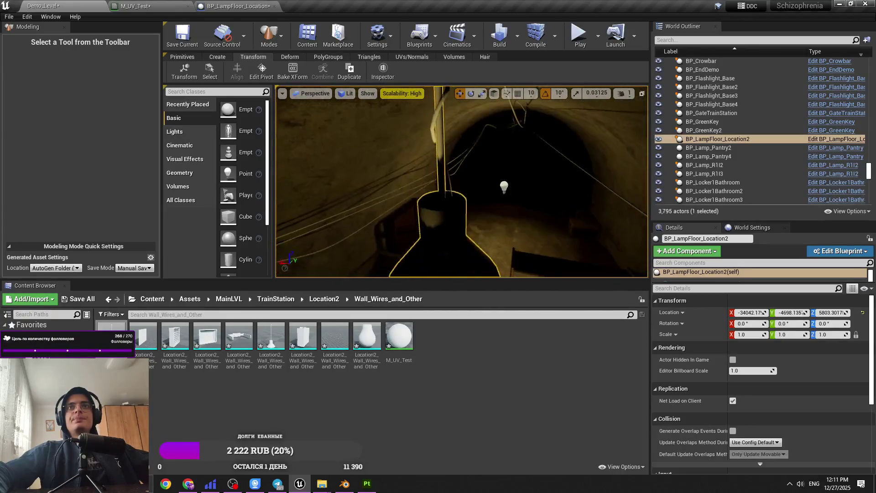
click(623, 93)
drag(620, 116, 657, 116)
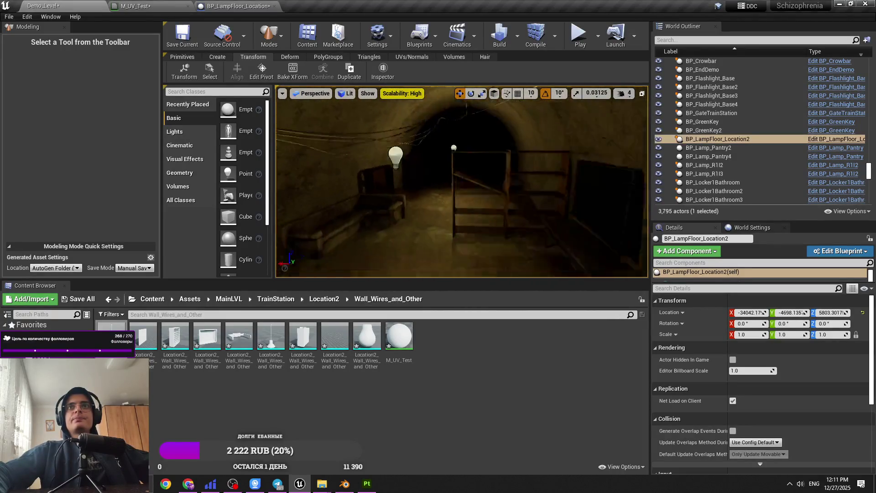
Select and frame the hanging bulb's point light in the level, checking its colour settings.
click(581, 184)
click(488, 152)
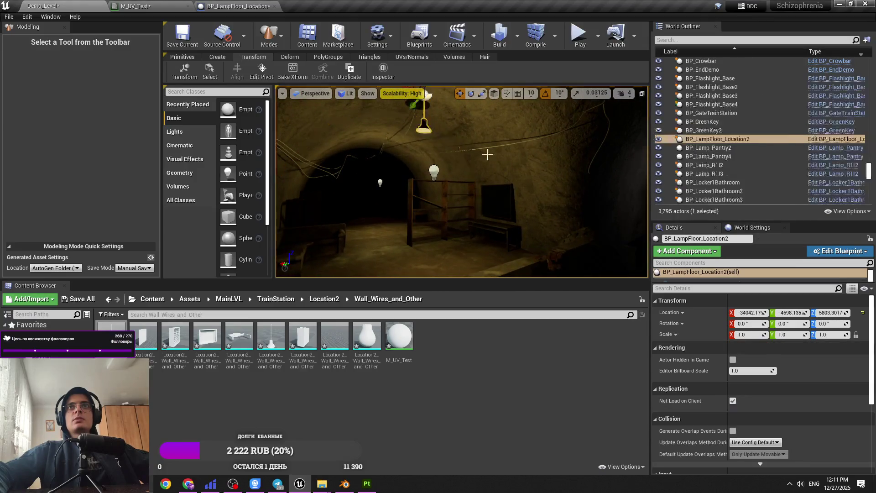
click(583, 182)
click(408, 137)
key(f)
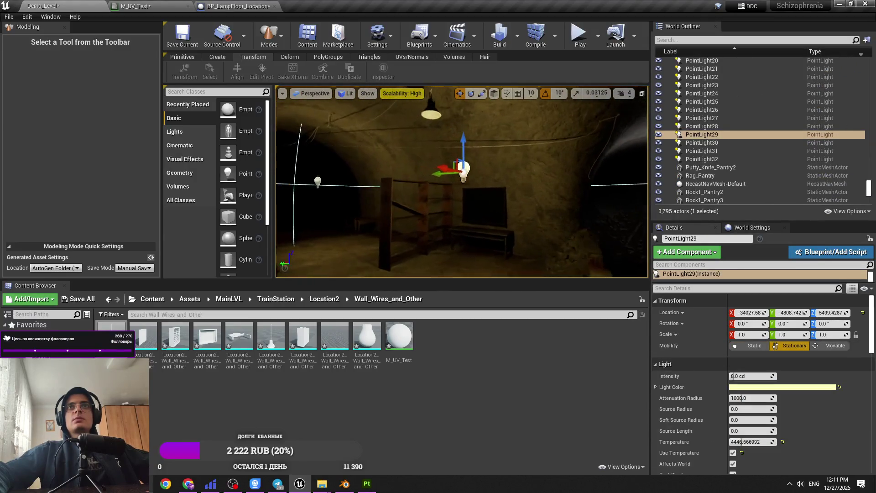
click(756, 389)
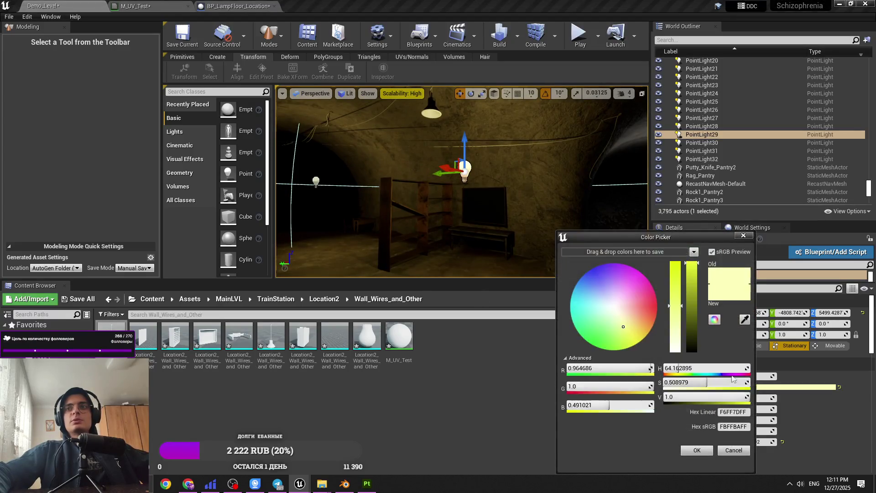
click(743, 238)
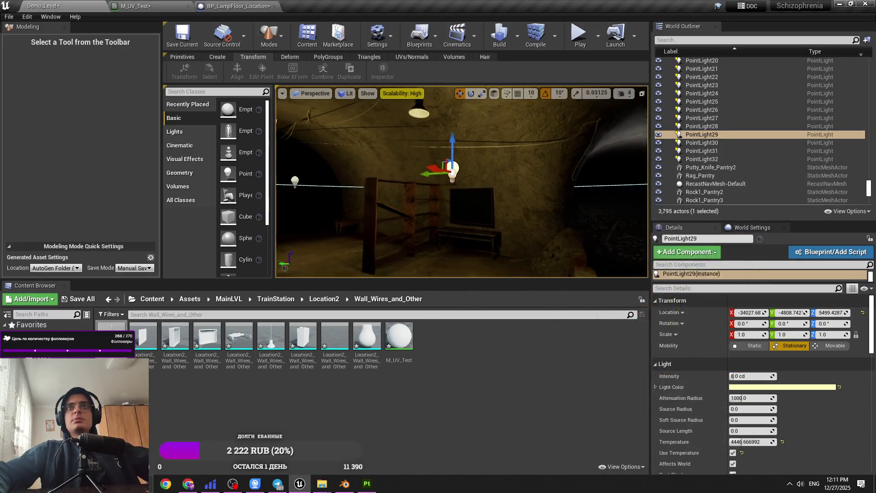
Give the PointLight in BP_LampFloor_Location2 a pale yellow light colour.
click(235, 6)
click(36, 40)
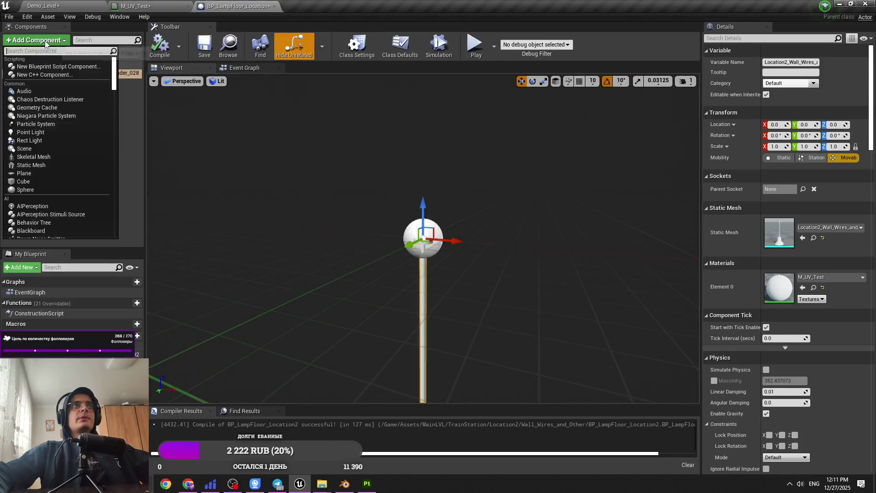
click(48, 134)
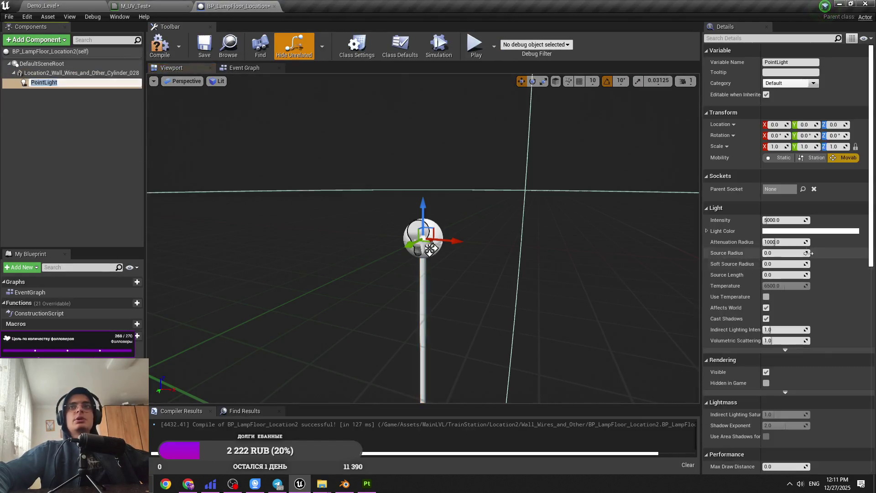
click(803, 231)
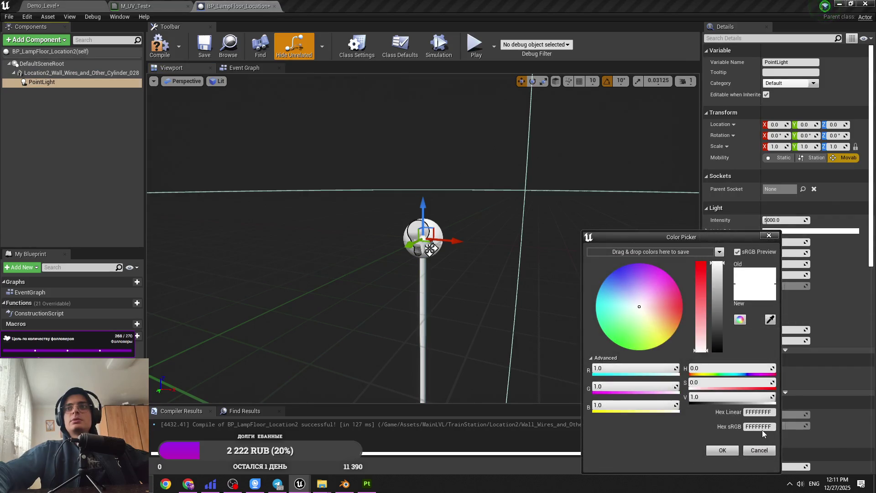
click(722, 450)
click(111, 3)
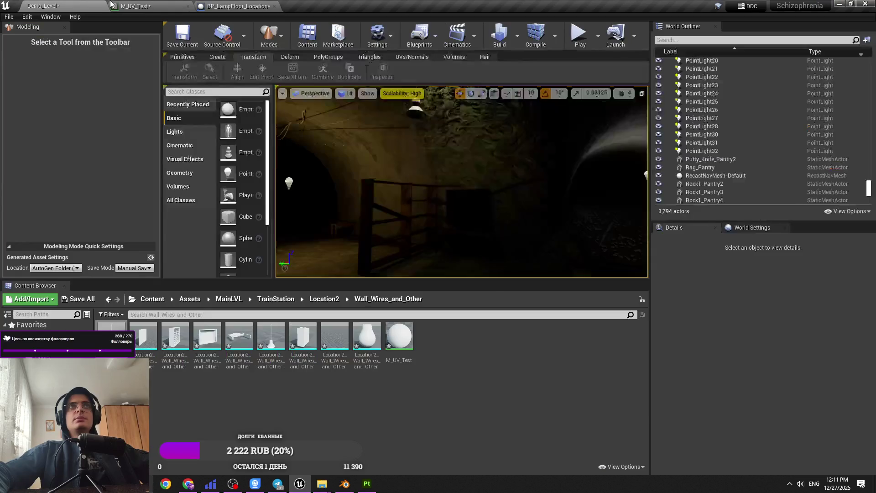
click(235, 6)
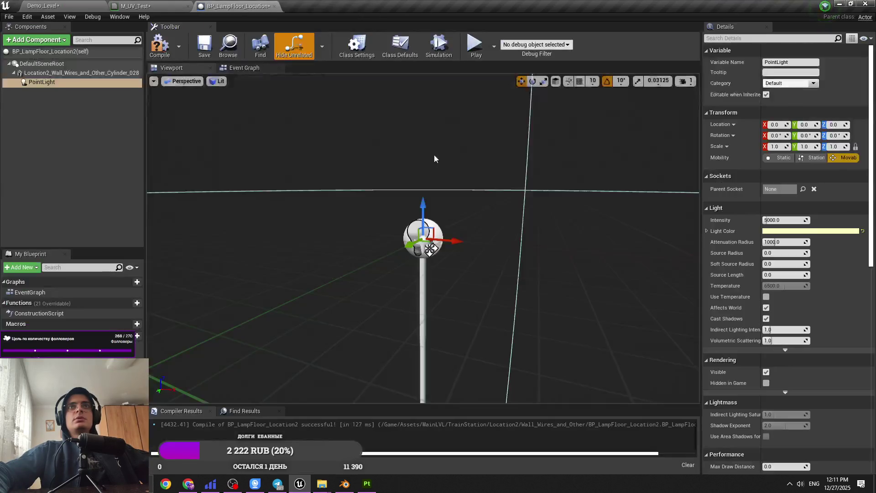
Lower the PointLight to Z -162 inside the lamp shade and close the blueprint.
mouse_move(422, 212)
mouse_down()
mouse_move(439, 321)
mouse_move(446, 268)
mouse_move(447, 319)
mouse_up()
click(43, 5)
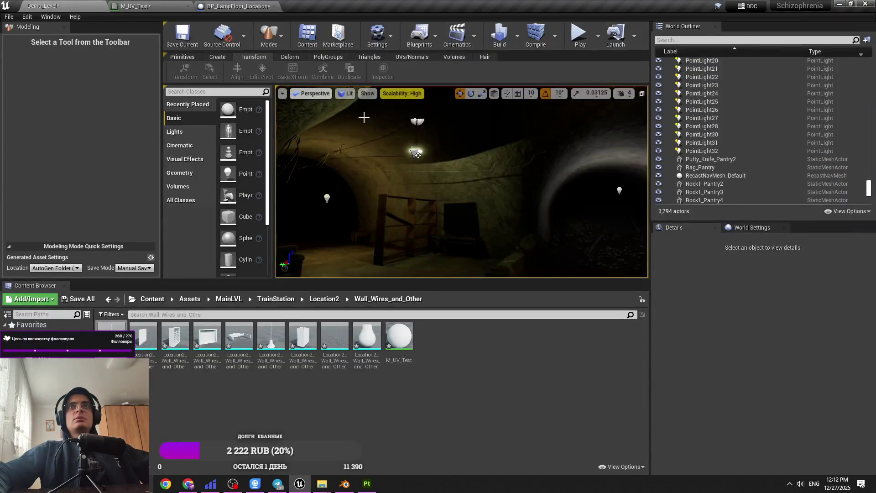
key(ctrl+Tab)
drag(430, 310, 429, 380)
click(685, 81)
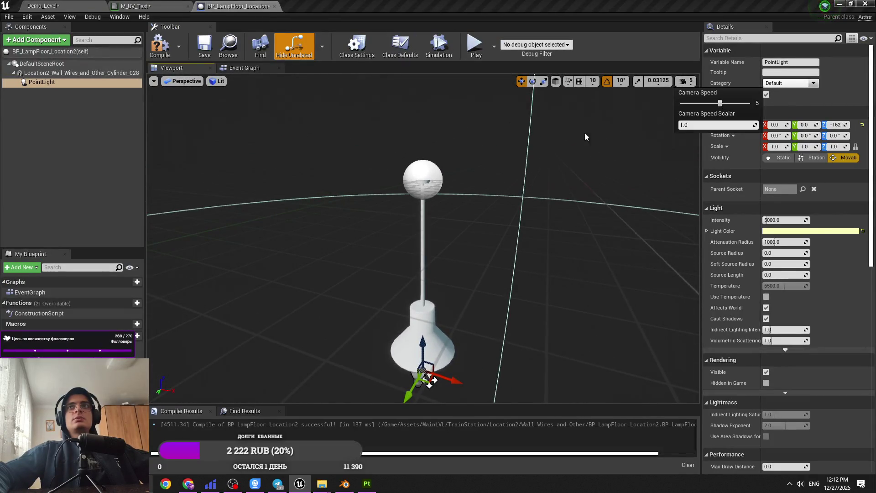
drag(585, 136, 594, 136)
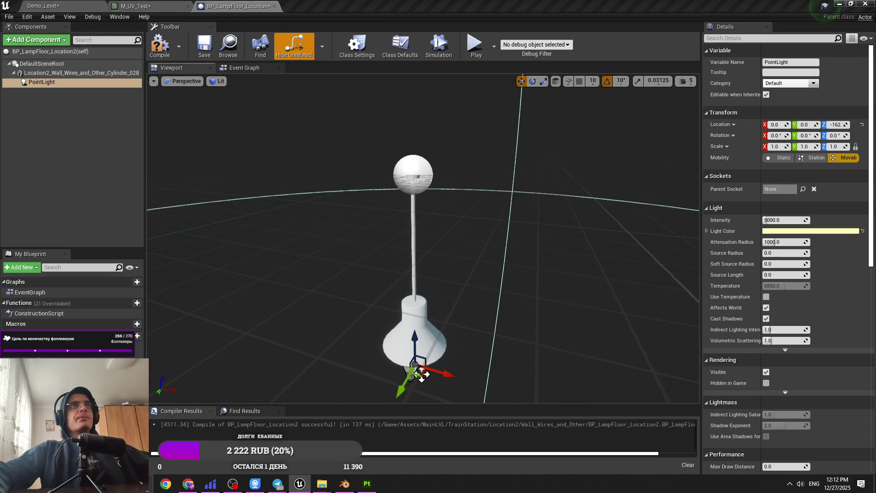
click(274, 6)
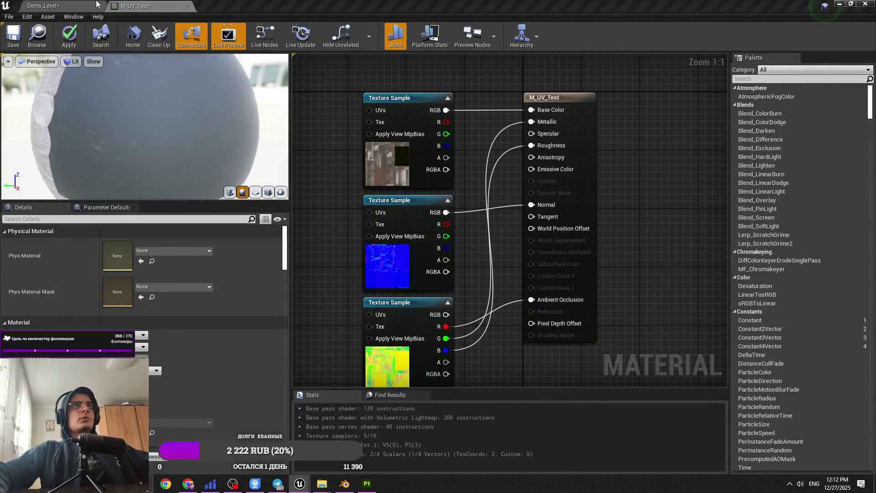
Go back to Demo_Level and fly to the hanging lamp, undoing an accidental move.
click(43, 5)
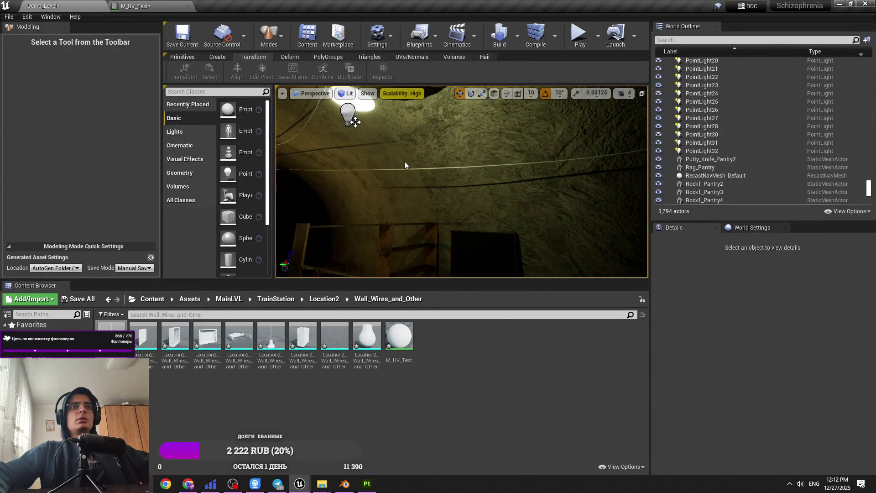
mouse_move(358, 163)
mouse_down()
mouse_move(445, 156)
mouse_move(446, 185)
mouse_up()
click(445, 174)
key(ctrl+z)
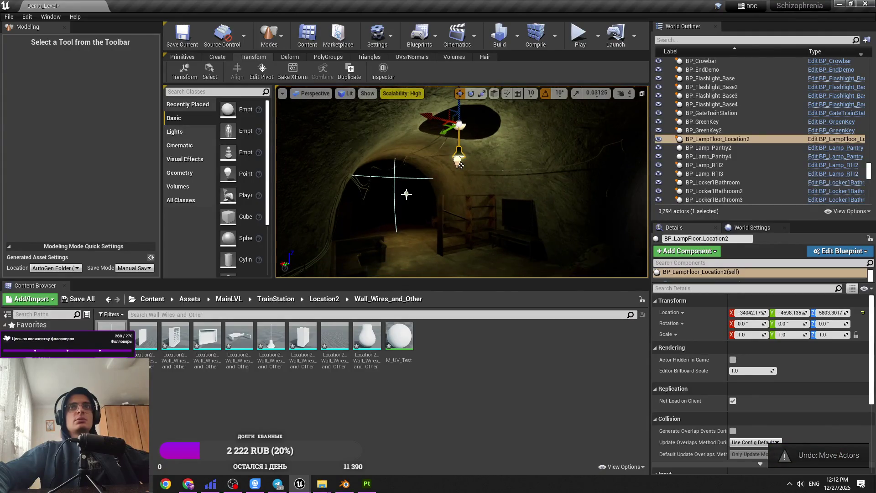
Inspect PointLight28's Temperature value, then reselect the hanging lamp BP_LampFloor_Location2.
click(406, 194)
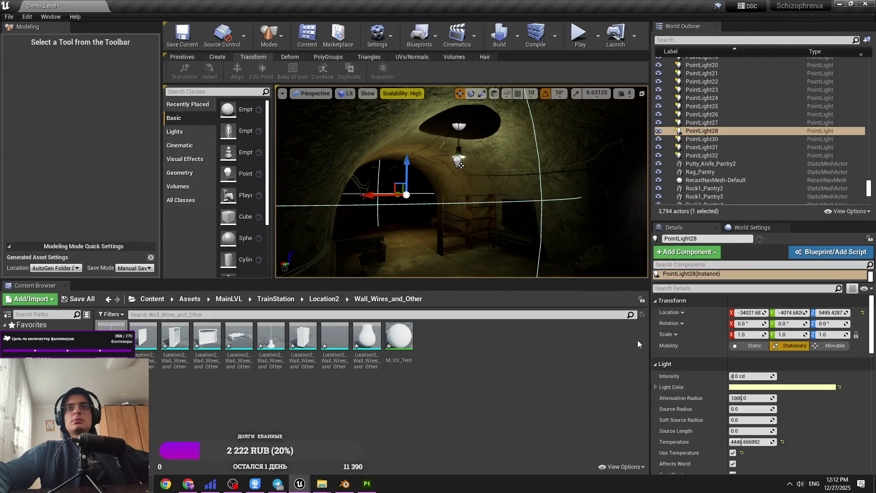
scroll(754, 411, down, 2)
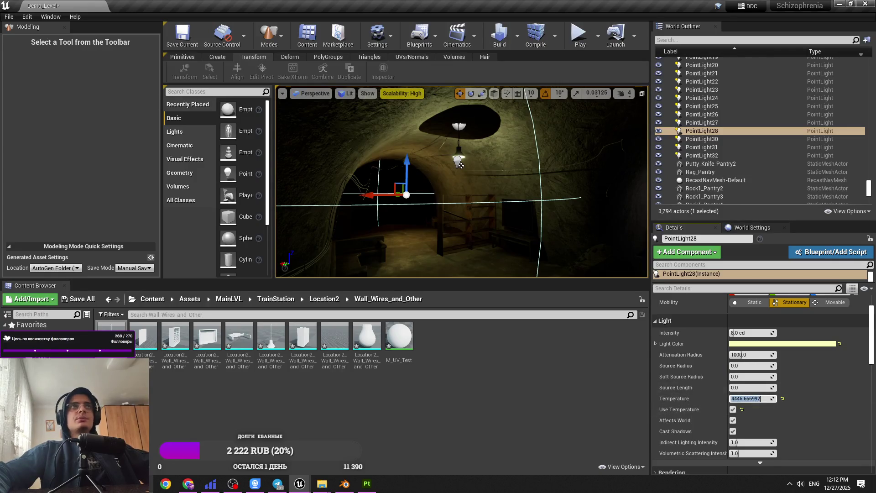
click(741, 398)
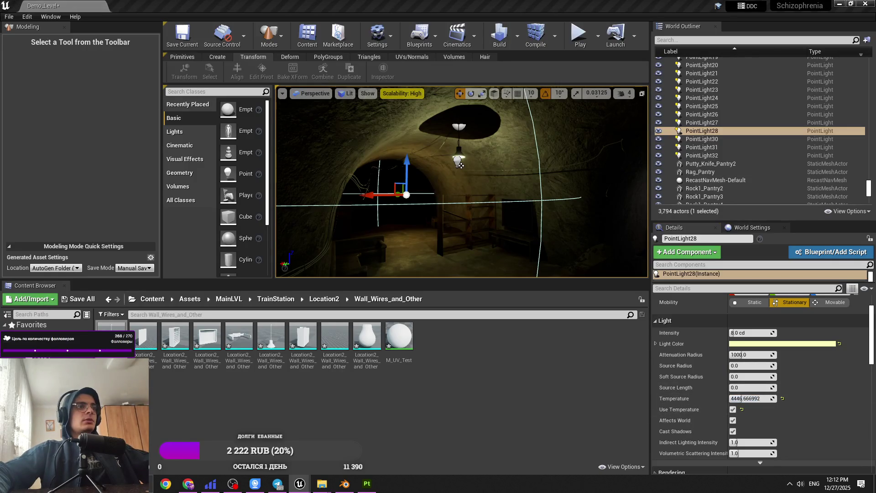
mouse_move(460, 166)
mouse_down()
mouse_move(387, 119)
mouse_move(406, 128)
mouse_up()
click(453, 172)
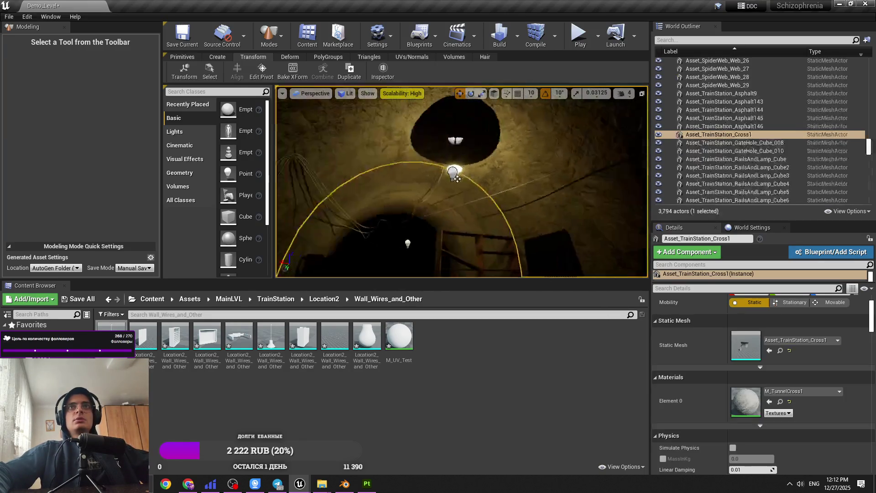
drag(453, 171, 457, 176)
click(463, 163)
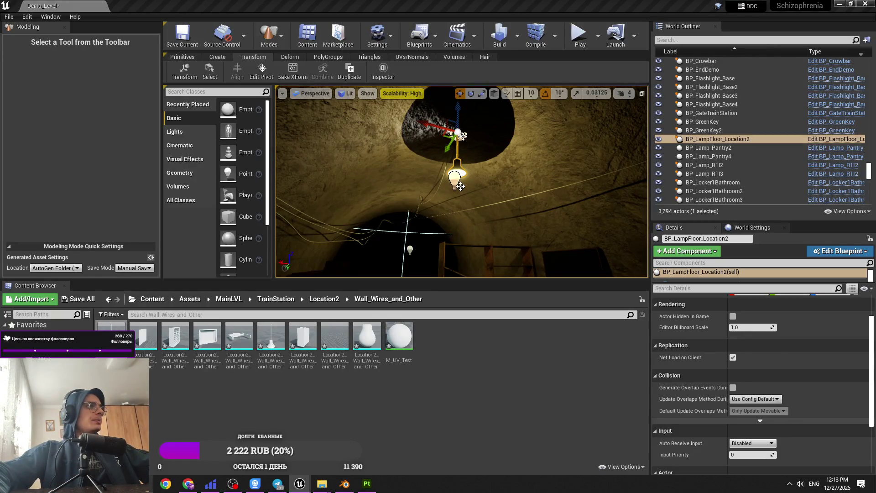
Undo Remove Components and Edit Light Color to restore the lamp's light and colour.
key(ctrl+z)
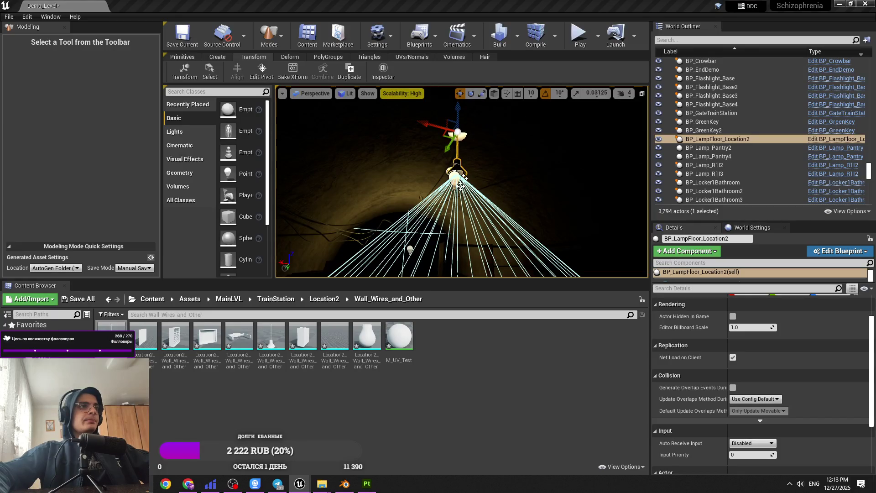
key(ctrl+z)
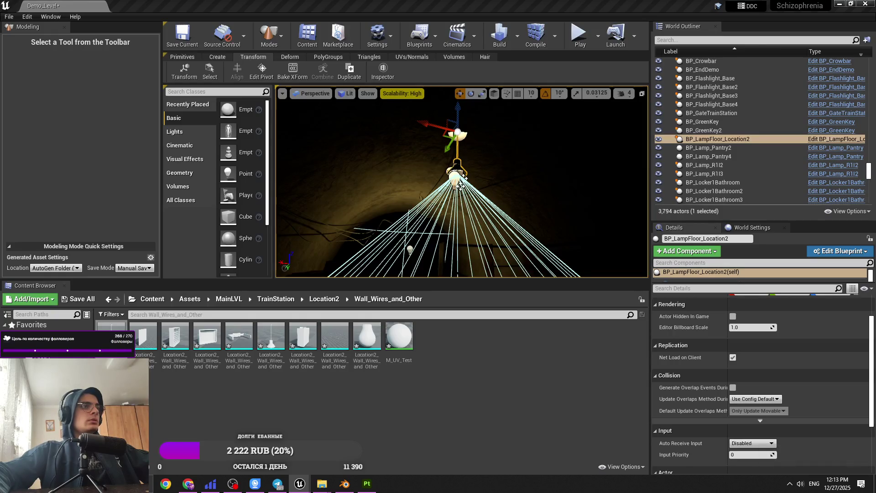
drag(460, 183, 422, 263)
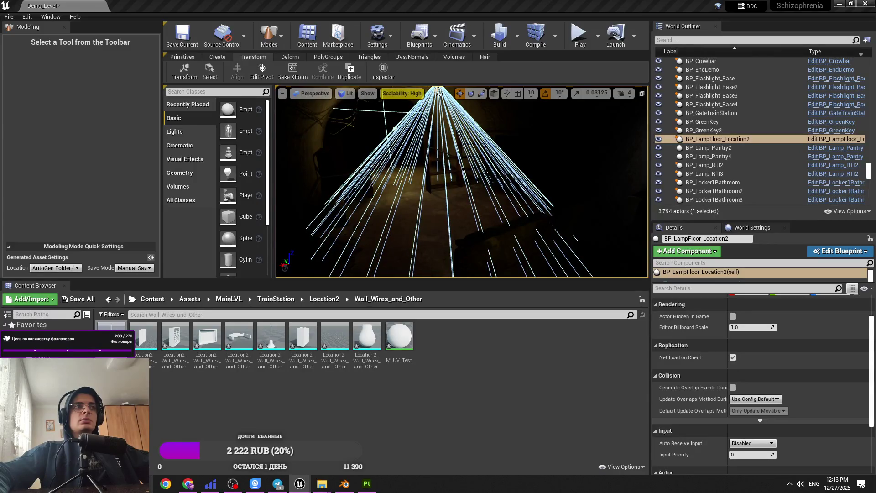
drag(439, 93, 391, 86)
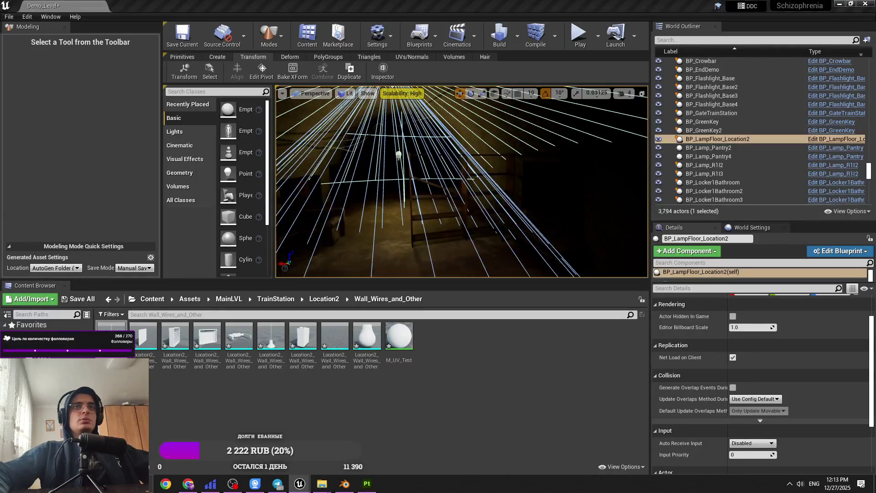
drag(399, 158, 356, 158)
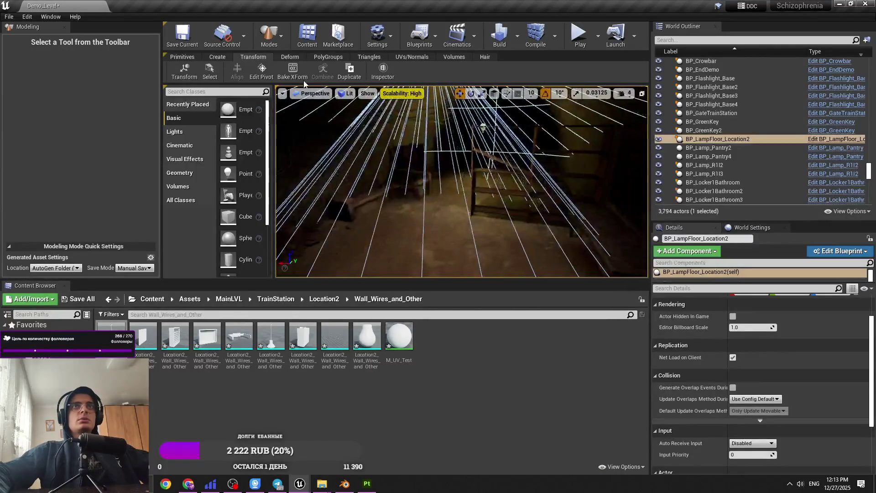
Select PointLight28 and open its Light Color swatch for editing.
click(399, 158)
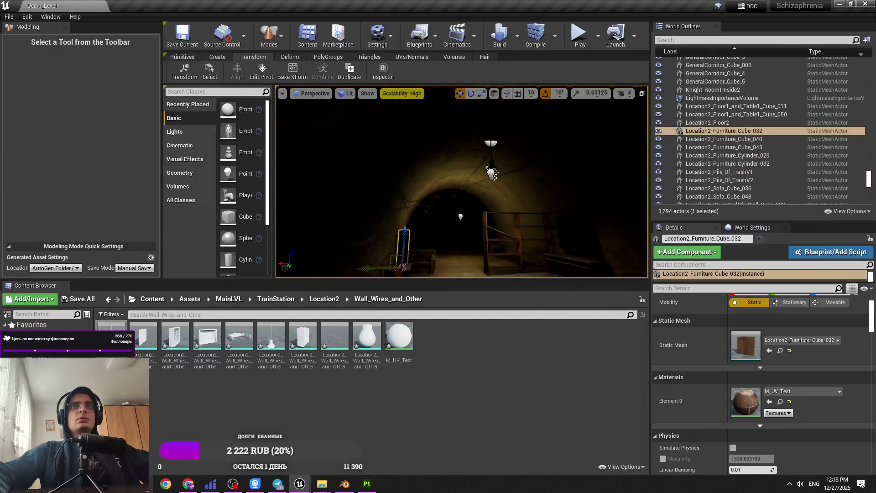
click(518, 165)
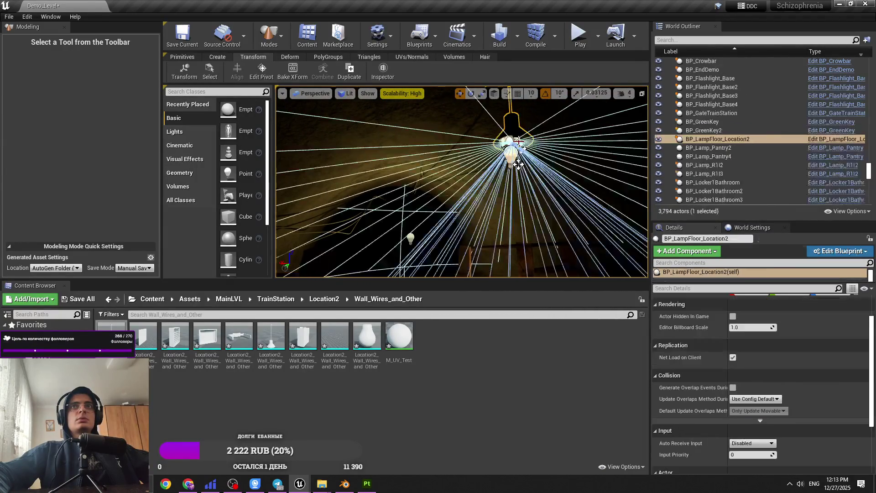
drag(518, 165, 403, 174)
click(403, 175)
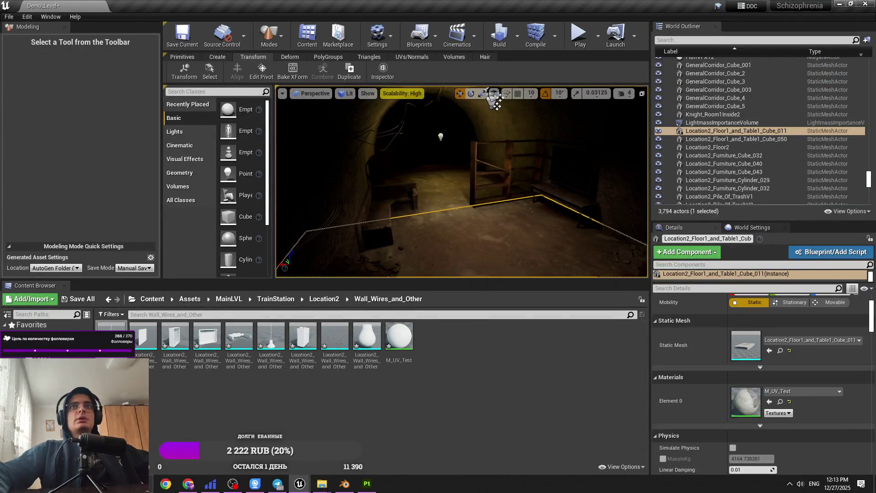
click(440, 137)
click(816, 343)
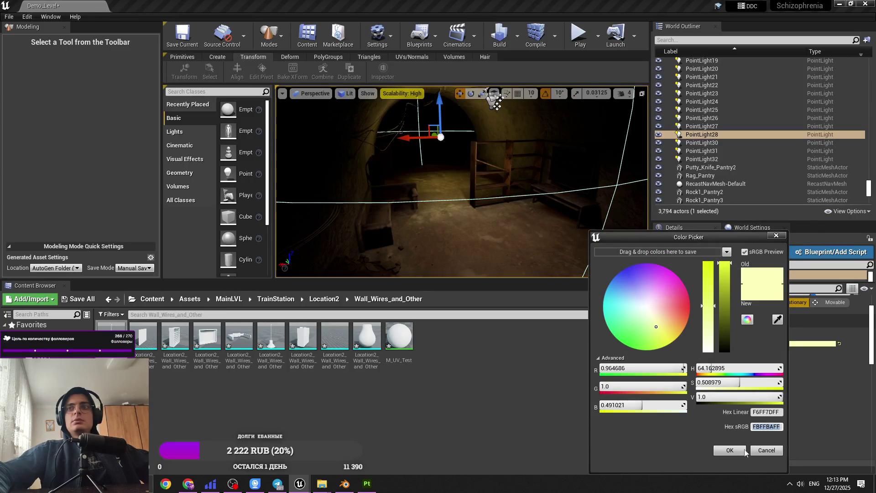
Confirm PointLight28's light colour, then trial-delete it and restore it with undo.
click(744, 450)
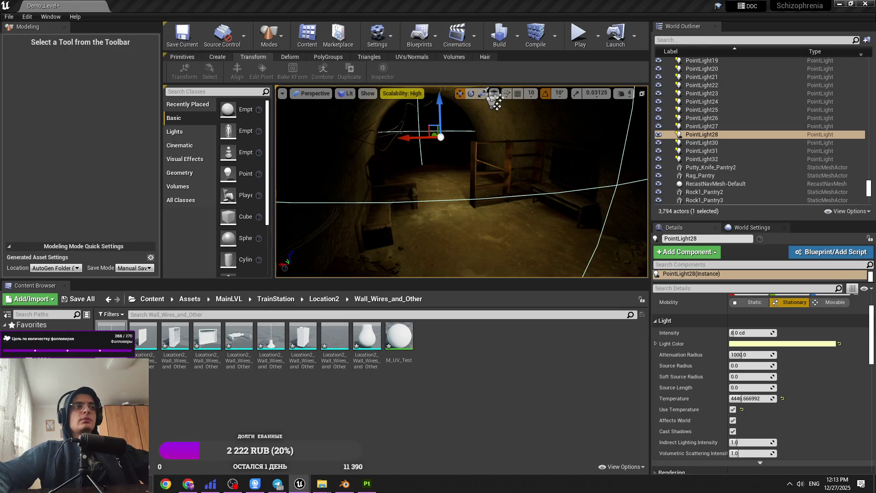
key(Right)
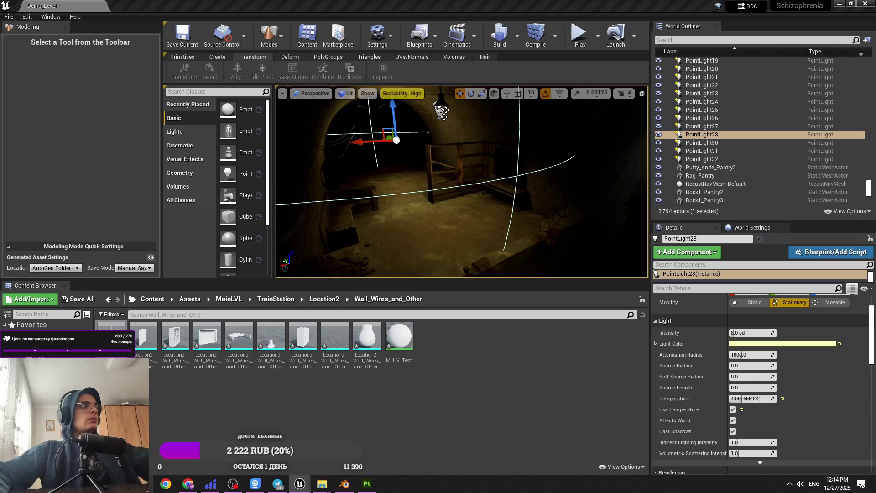
key(Escape)
key(ctrl+z)
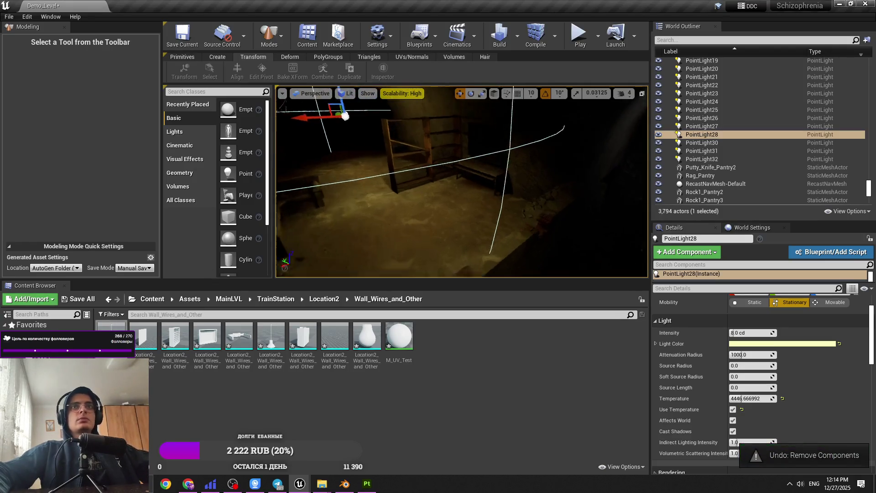
key(f)
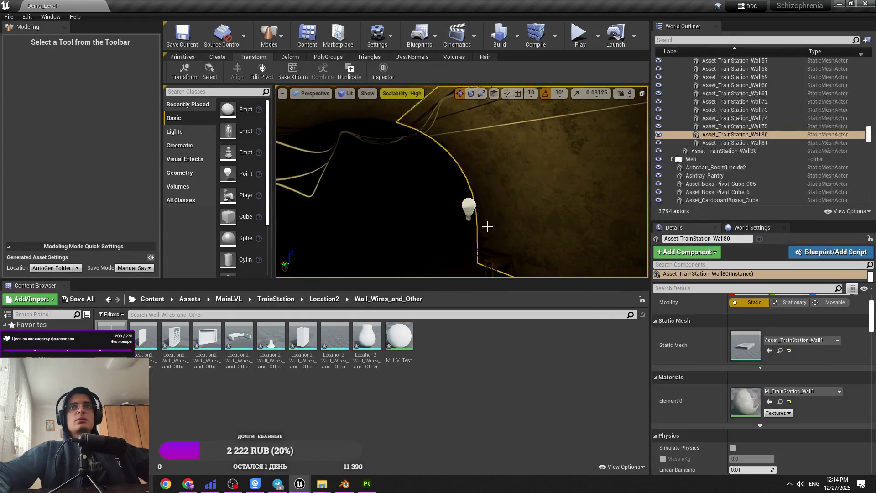
key(Delete)
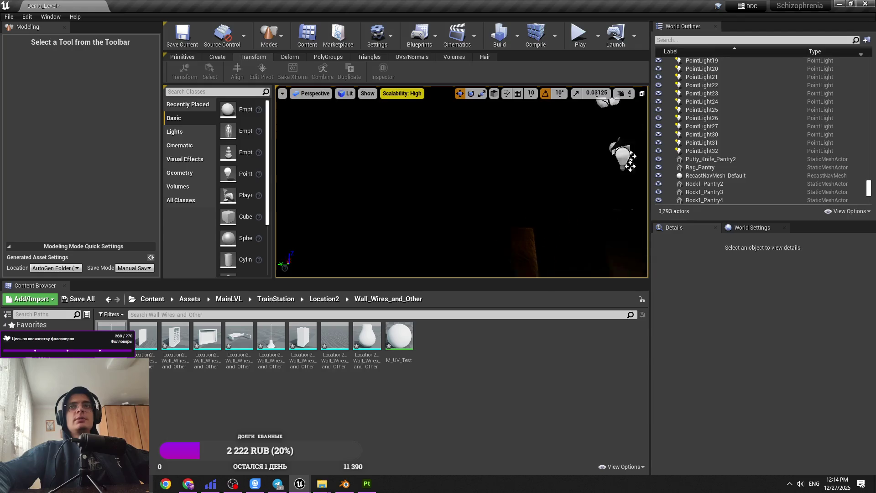
click(516, 191)
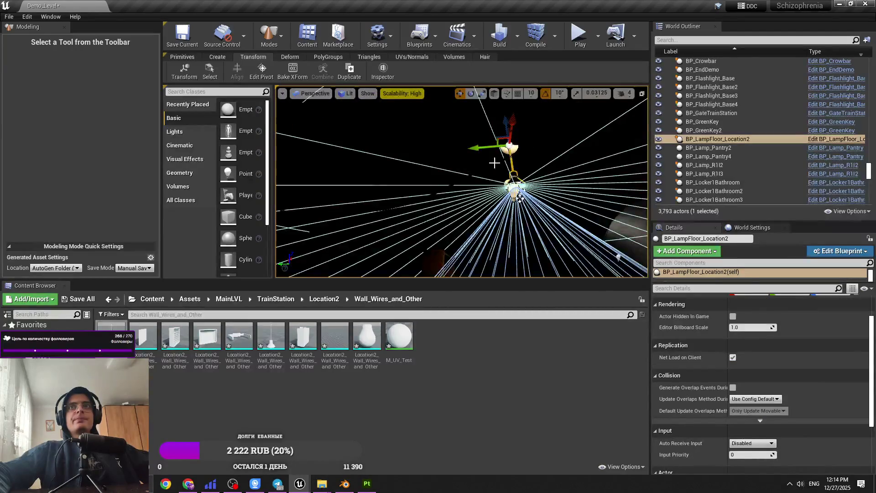
key(ctrl+z)
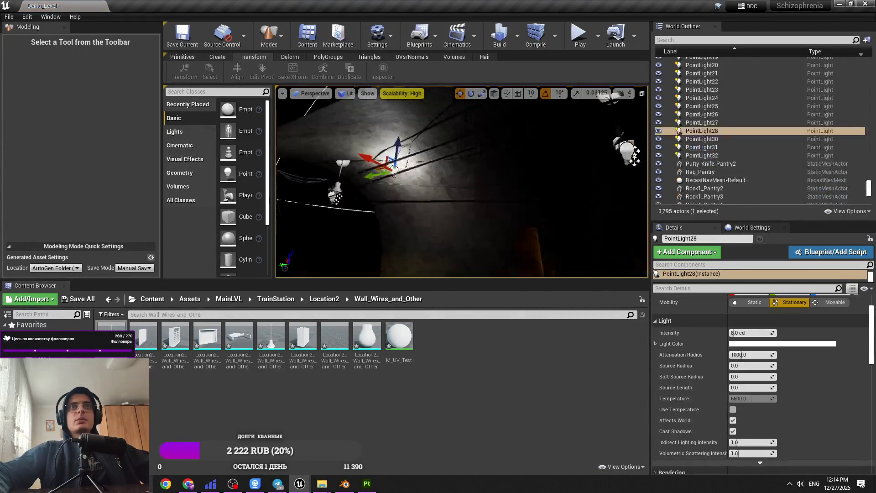
Cut camera speed from 4 to 2, fly to the hanging lamp and delete its point light.
mouse_move(410, 199)
mouse_down()
mouse_move(416, 224)
mouse_move(410, 199)
mouse_up()
click(410, 199)
drag(354, 129, 365, 159)
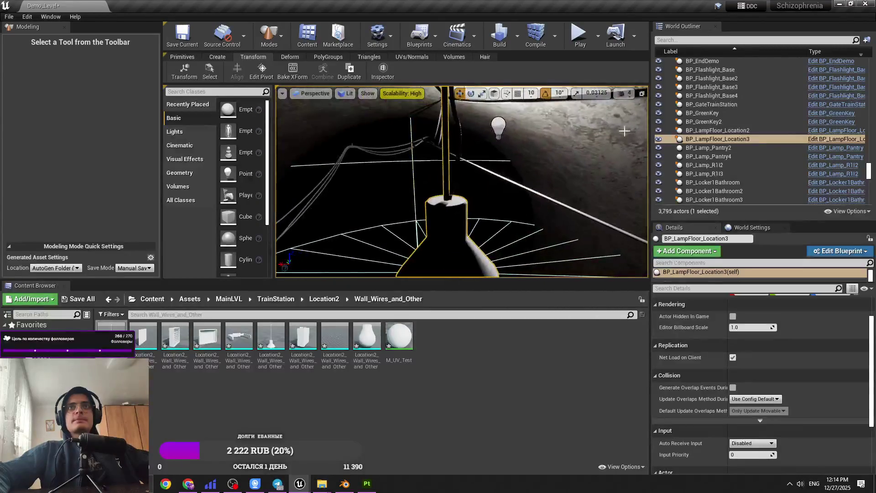
click(624, 93)
drag(639, 120, 632, 119)
mouse_move(364, 160)
mouse_down()
mouse_move(388, 167)
mouse_move(467, 127)
mouse_move(445, 194)
mouse_up()
click(440, 189)
key(Delete)
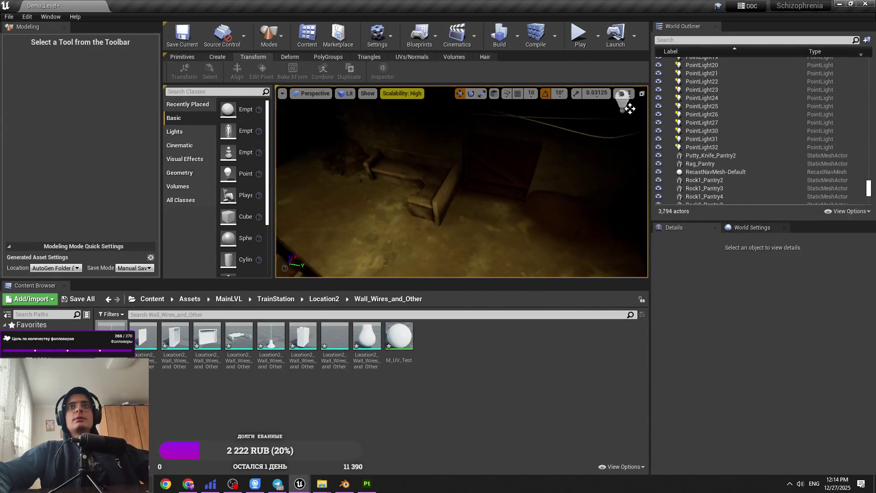
click(622, 93)
drag(540, 168, 456, 155)
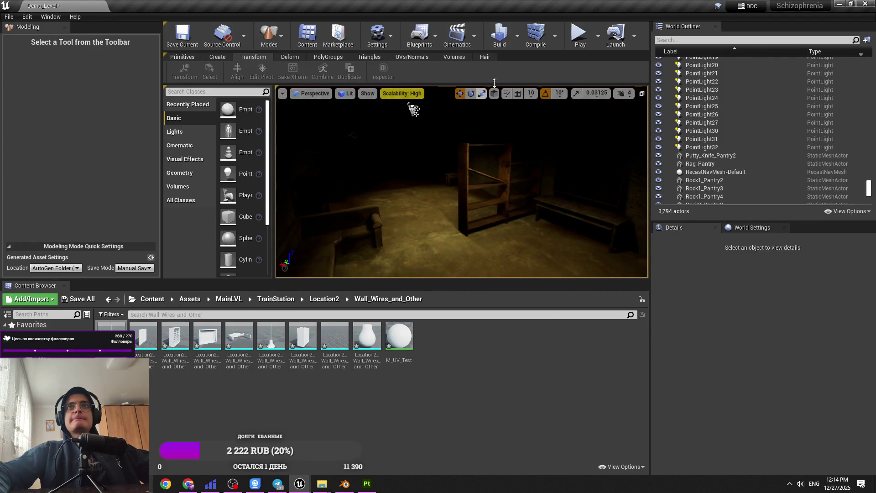
Play the level fullscreen with F11, then stop with Esc and restore the editor layout.
click(575, 36)
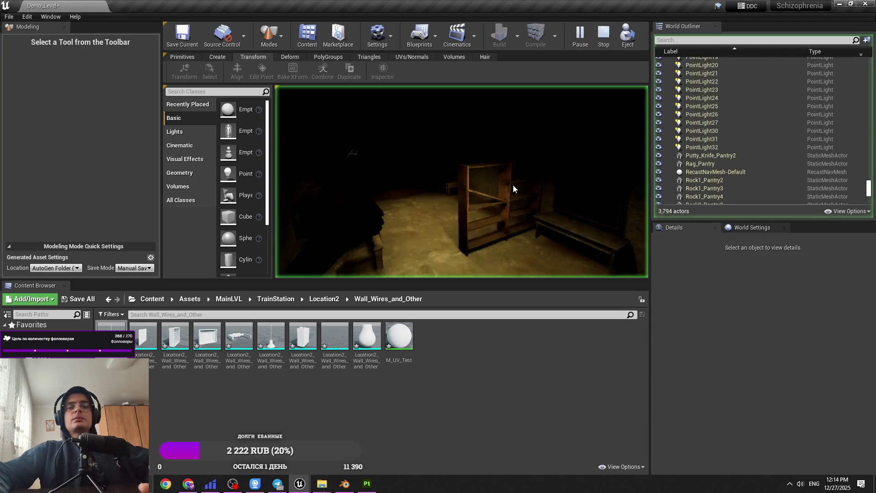
key(F11)
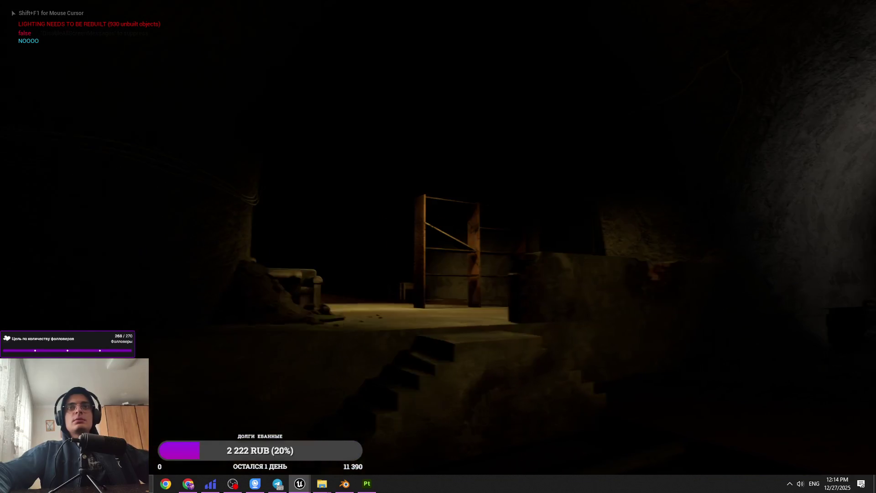
key(Escape)
key(F11)
mouse_move(461, 183)
mouse_down()
mouse_move(506, 169)
mouse_move(529, 173)
mouse_move(343, 155)
mouse_up()
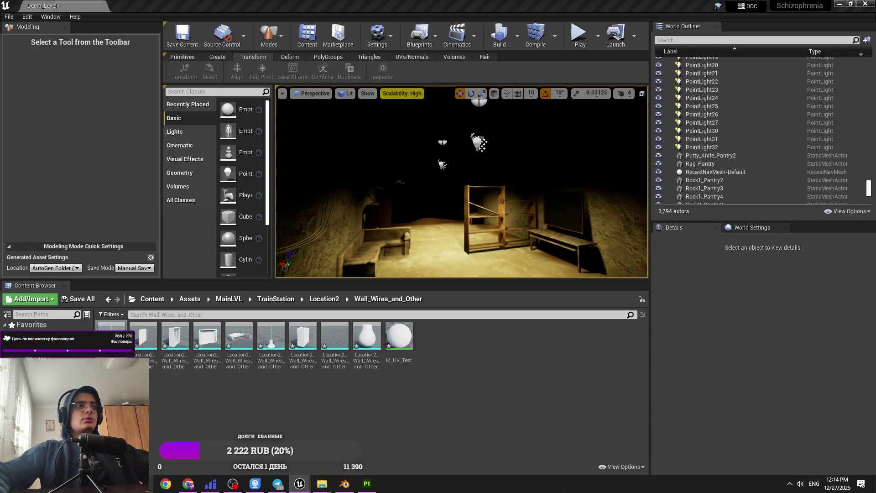
Undo the last Edit Intensity change on the tunnel light with Ctrl+Z.
key(ctrl+z)
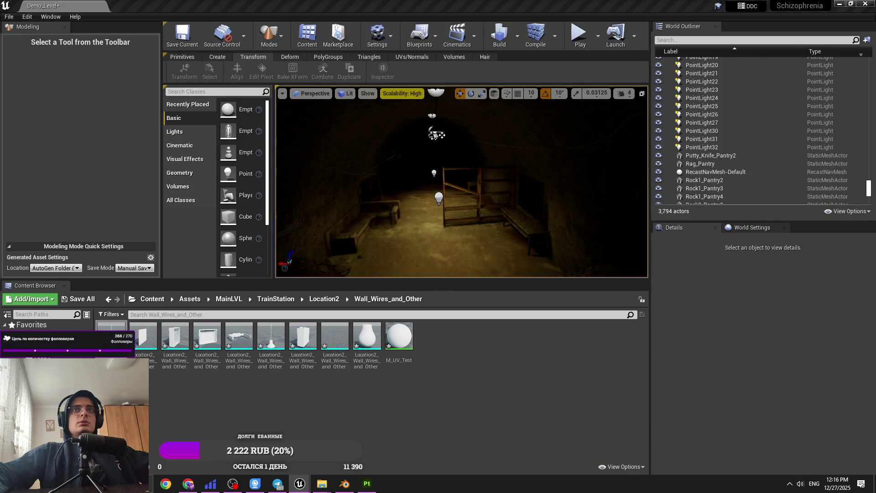
scroll(462, 182, up, 5)
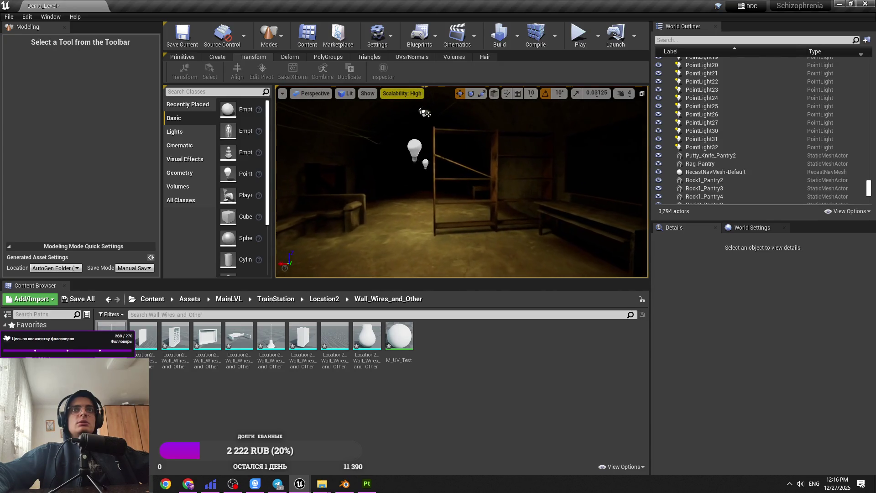
Undo another light intensity change and run a quick fullscreen play-test with Alt+P.
scroll(428, 114, down, 5)
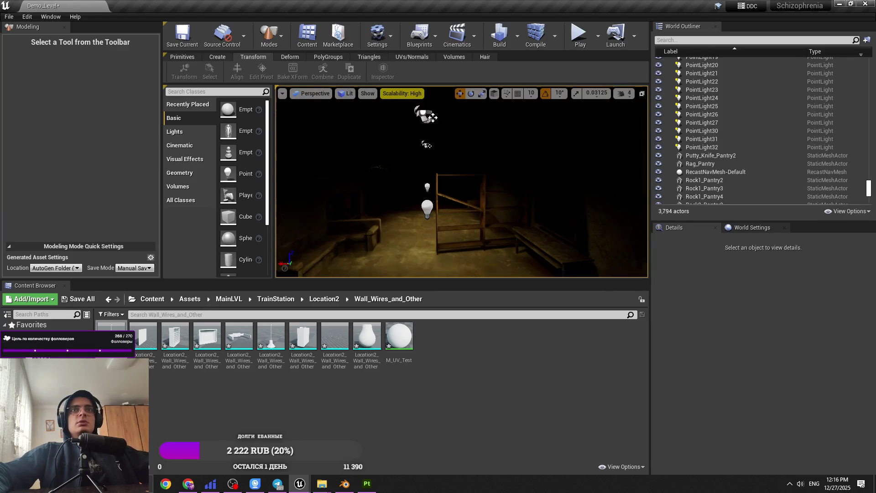
key(ctrl+z)
mouse_move(557, 184)
mouse_down()
mouse_move(547, 191)
mouse_move(557, 184)
mouse_up()
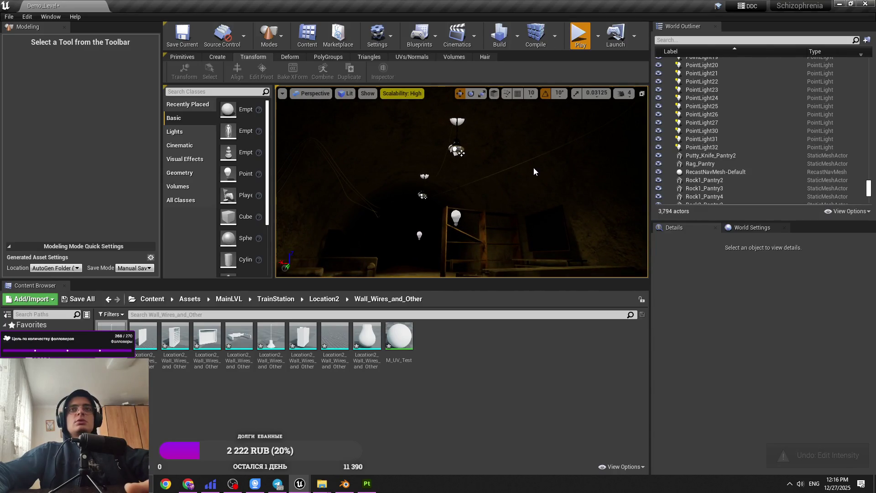
key(alt+p)
key(F11)
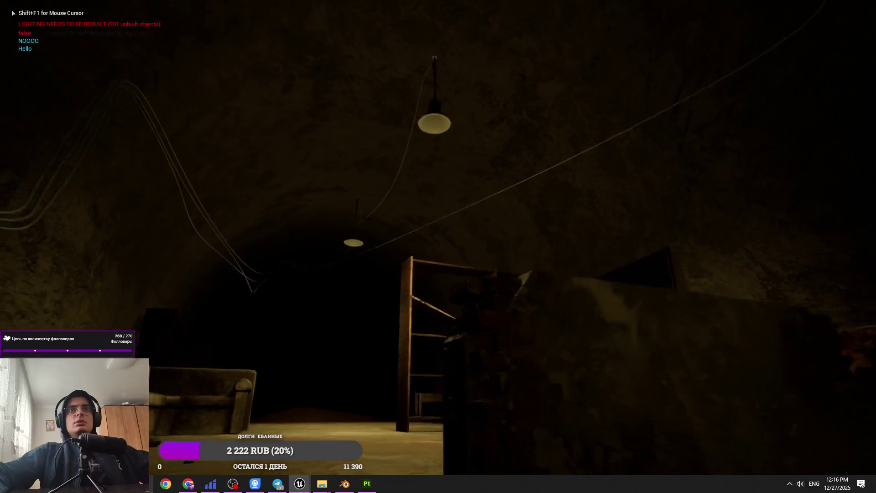
key(Escape)
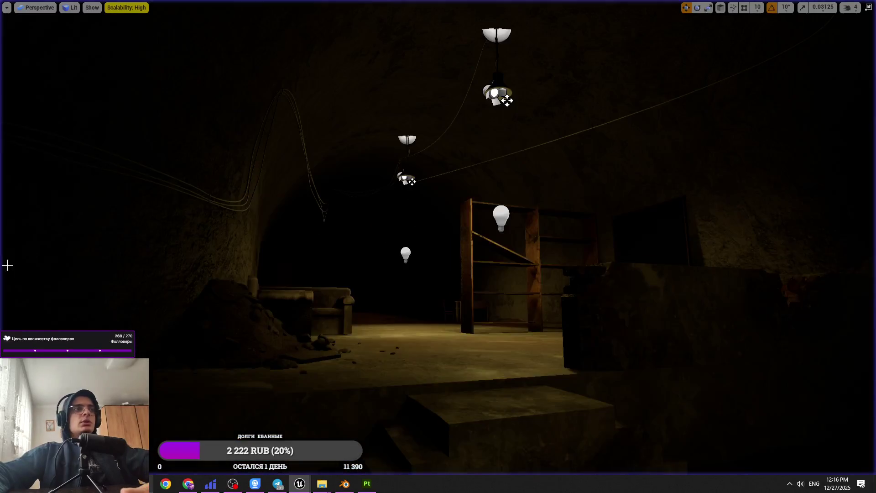
key(F11)
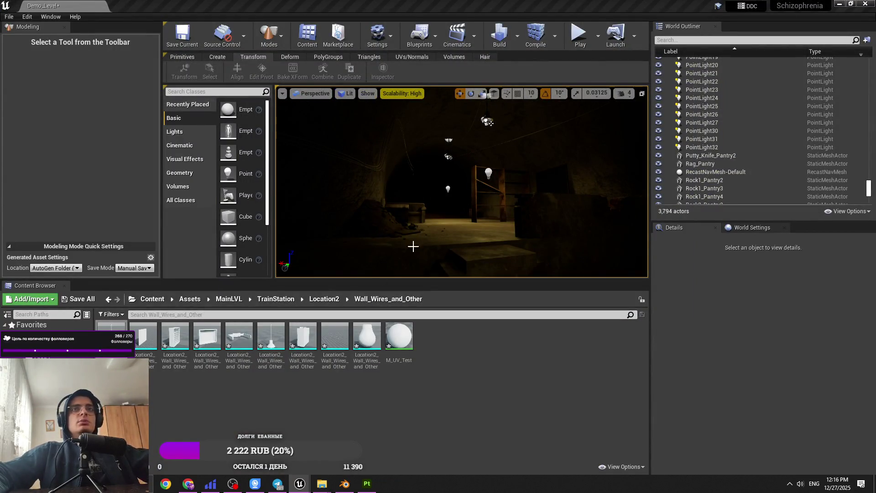
Play-test again, walking toward the crate and stairs, then return to the editor.
click(579, 34)
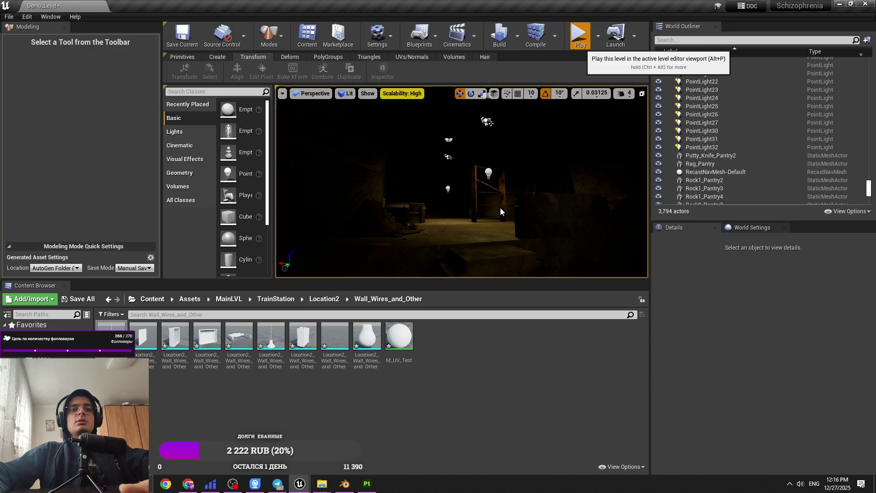
key(Escape)
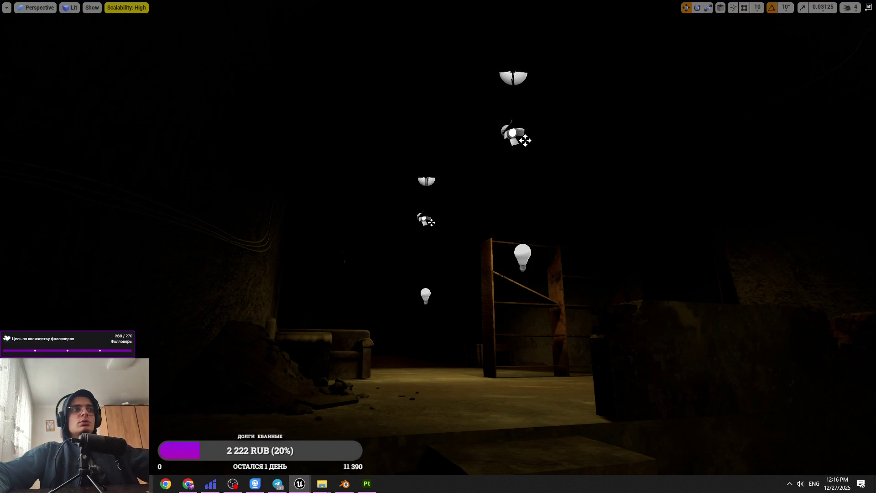
key(F11)
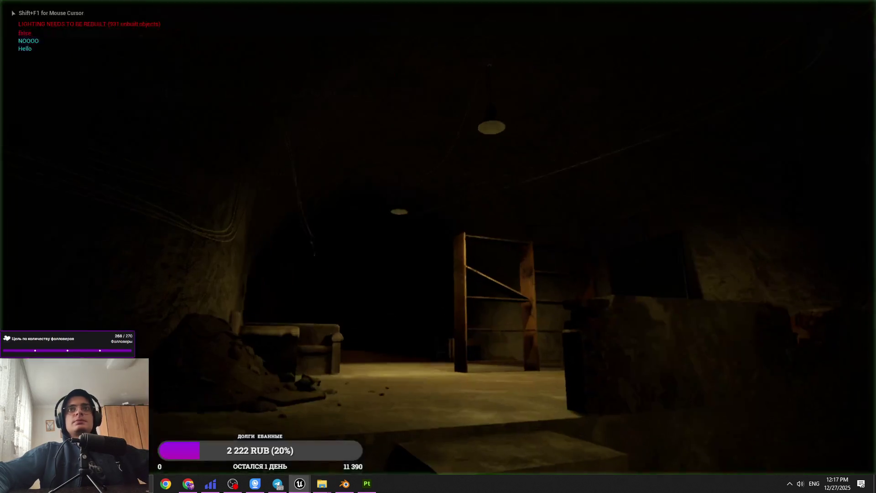
key(w)
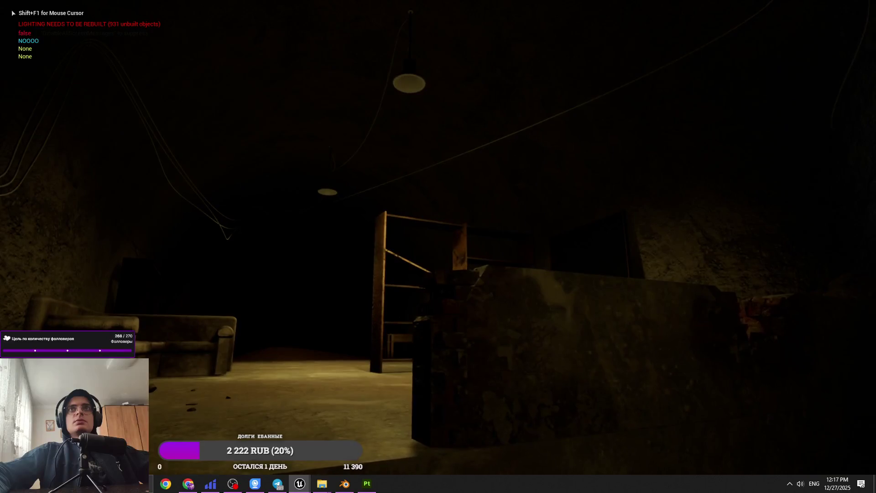
key(w)
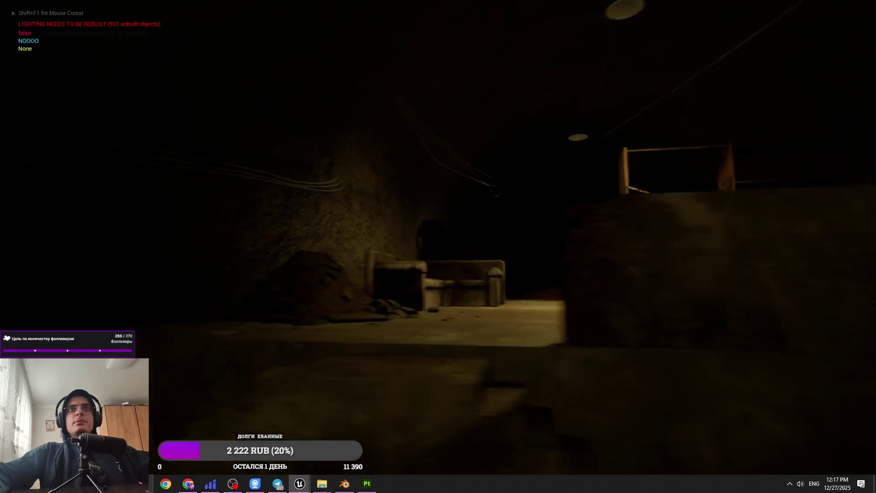
key(Escape)
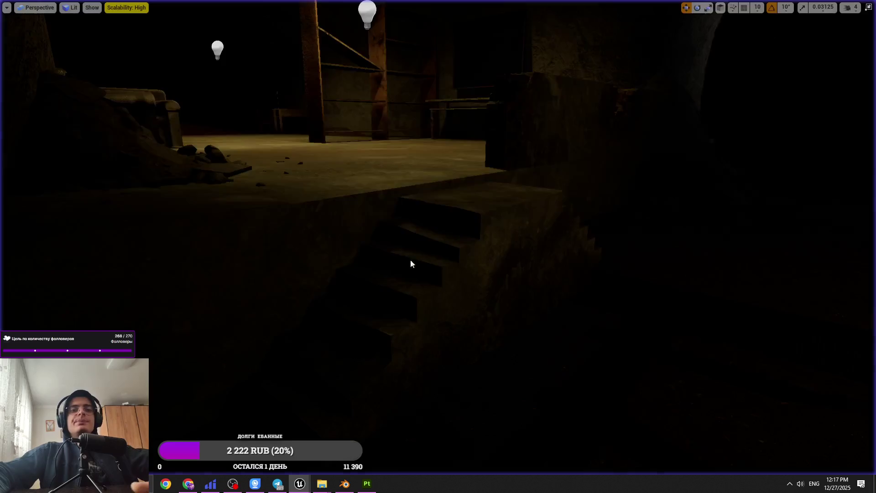
key(F11)
click(322, 300)
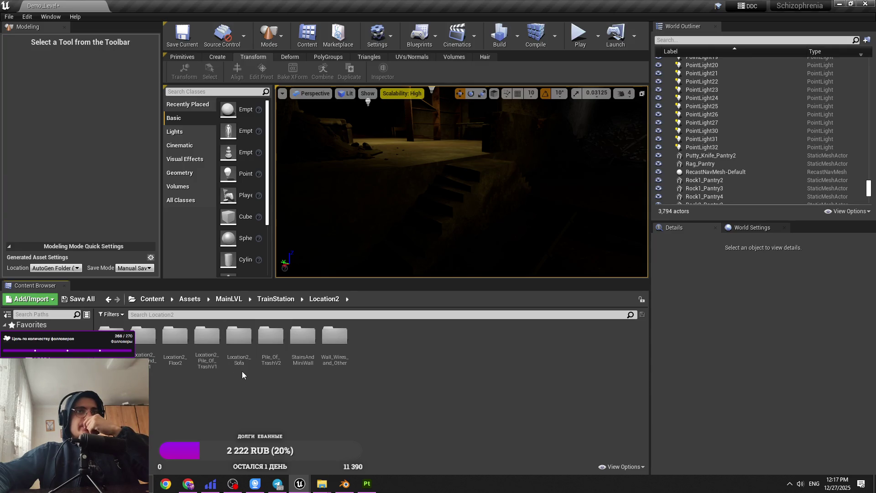
Open the StairsAndMiniWall stairs mesh and remove its simple collision.
double_click(302, 338)
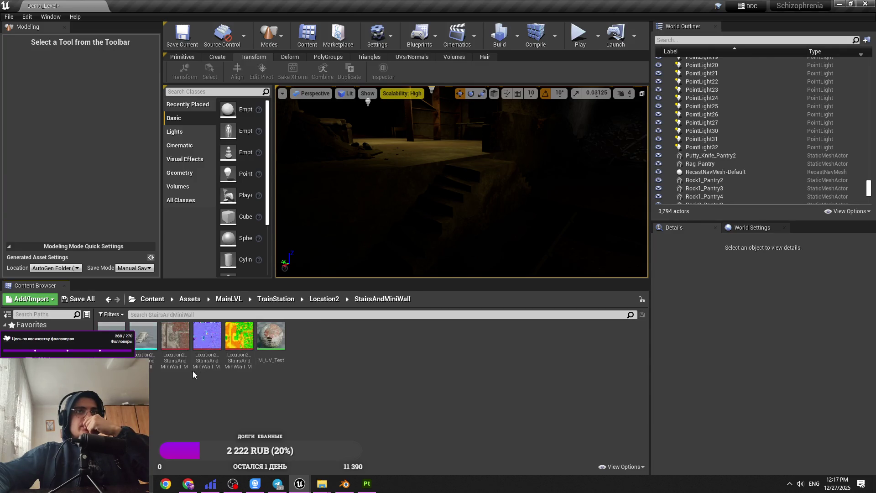
double_click(143, 337)
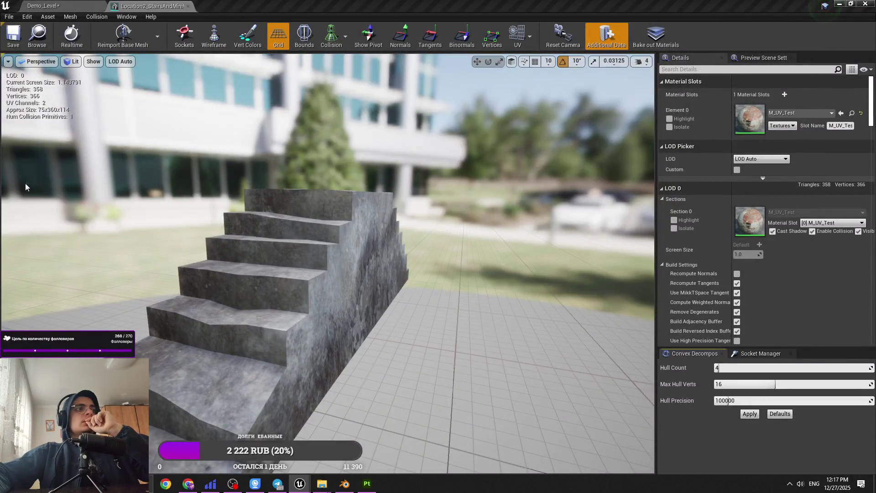
click(96, 16)
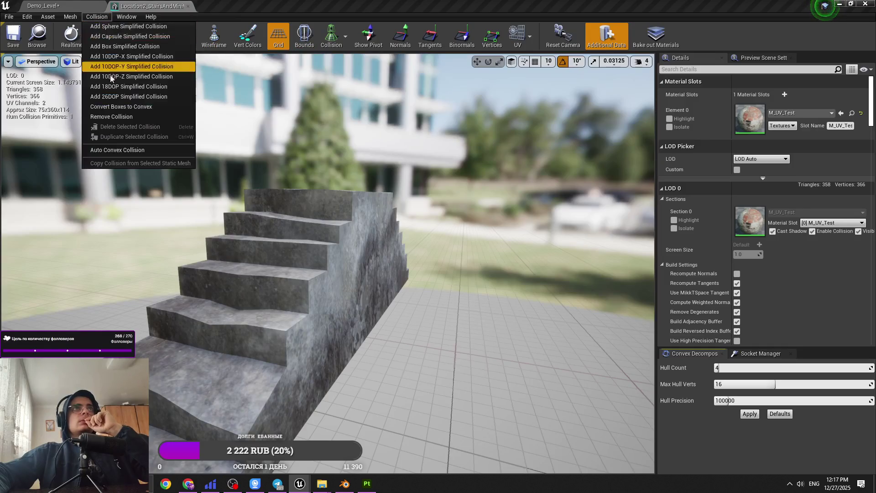
click(112, 117)
Set the stairs mesh to use complex collision as simple and start a play-test.
scroll(743, 274, down, 15)
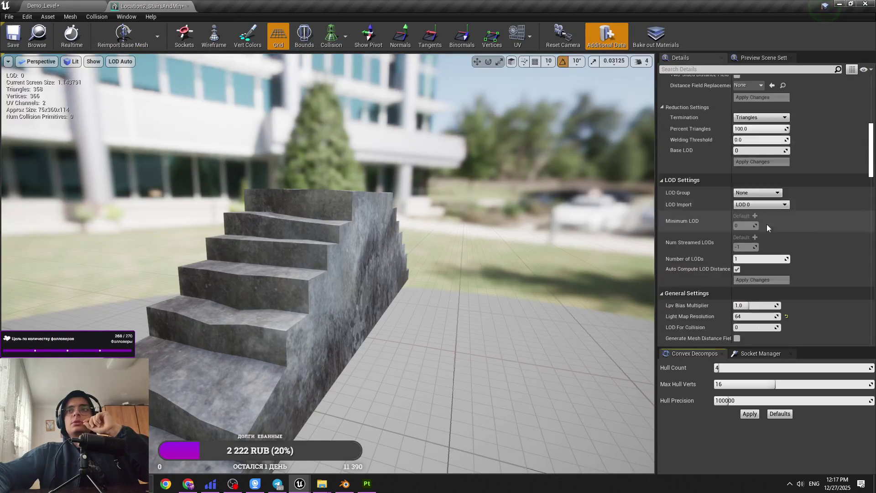
scroll(753, 246, down, 10)
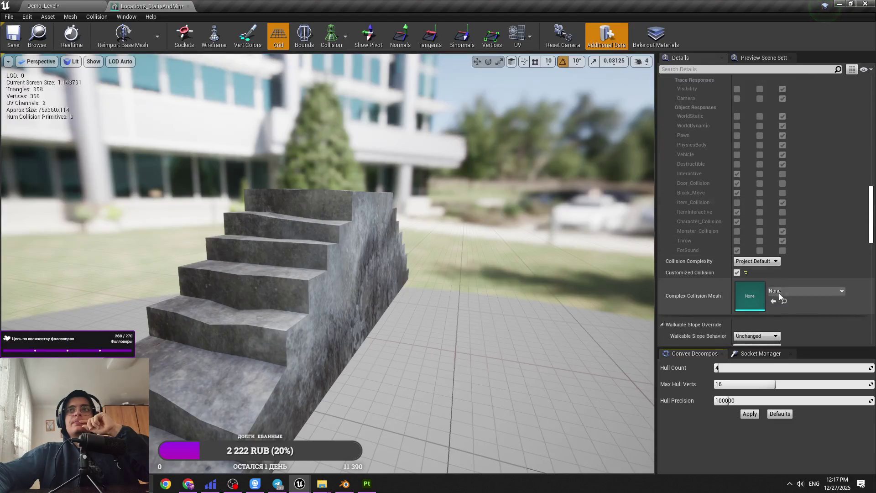
click(772, 262)
click(772, 282)
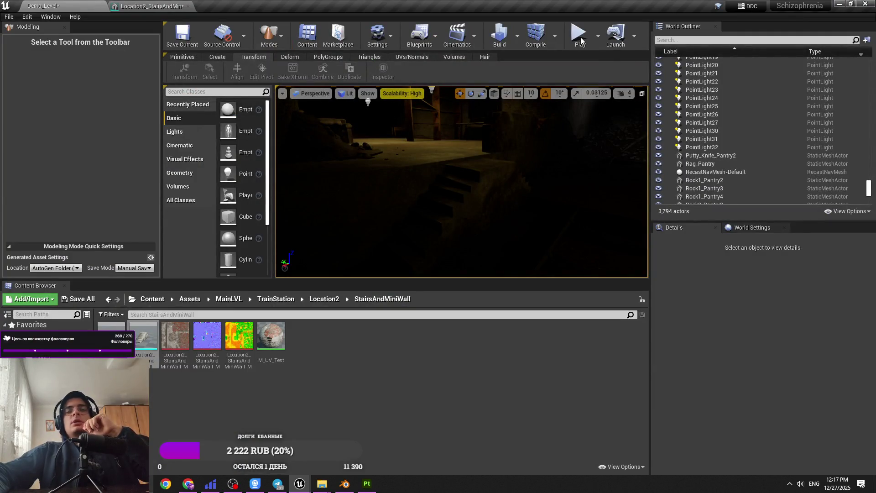
click(580, 40)
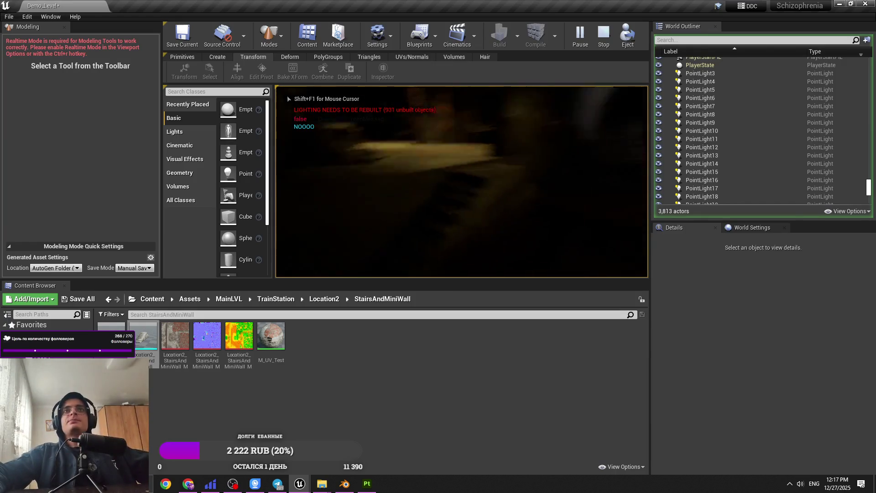
Go fullscreen and walk the player up to the shelf.
key(F11)
click(287, 95)
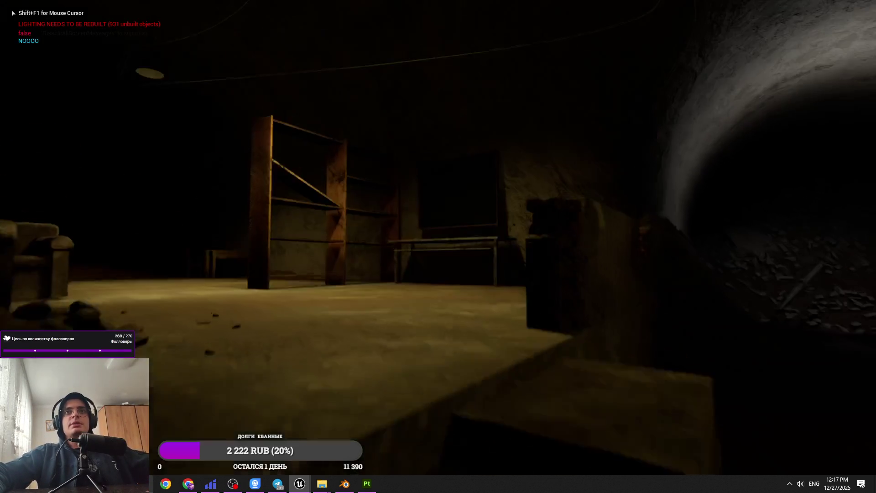
key(w)
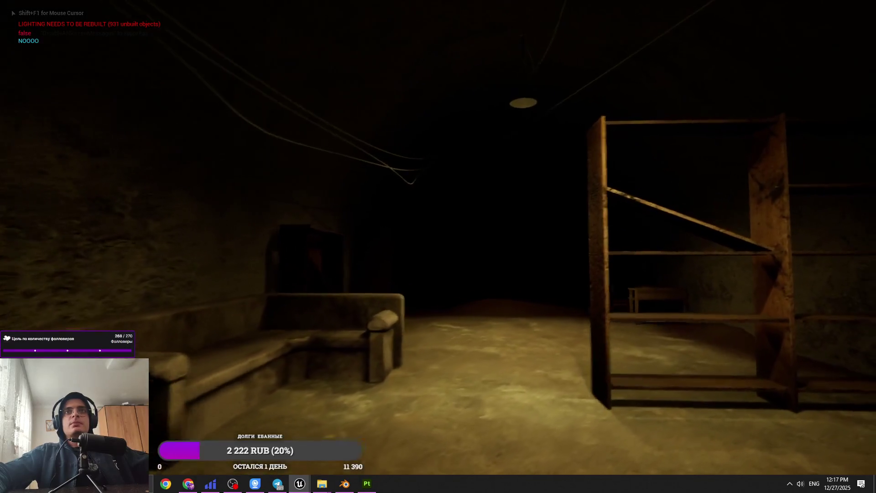
key(w)
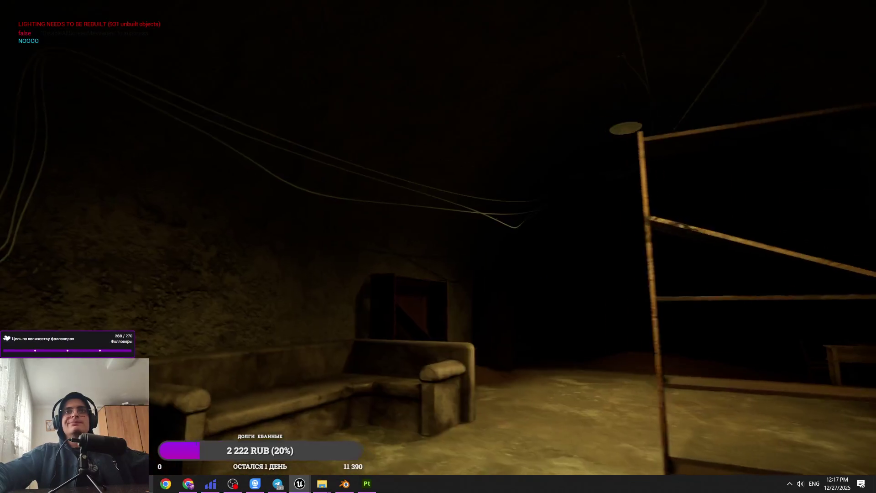
Set the graphics Quality preset to Medium from the pause menu, resume, then end the play session.
key(Escape)
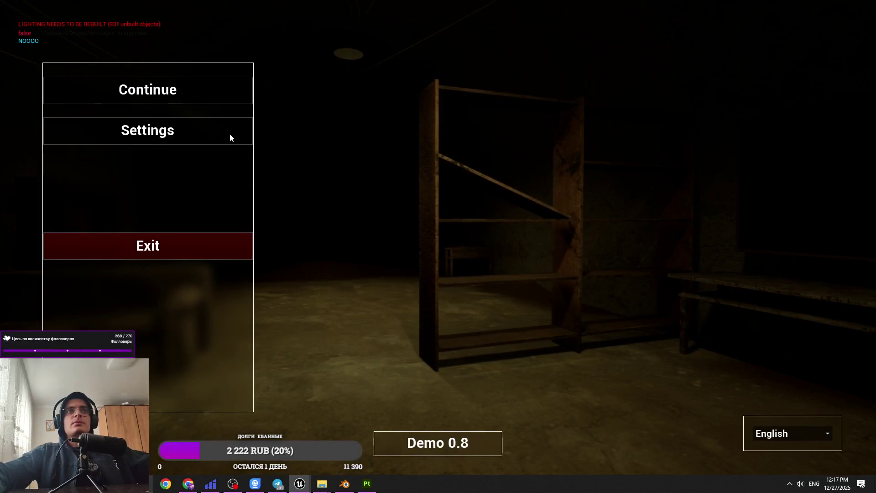
click(203, 133)
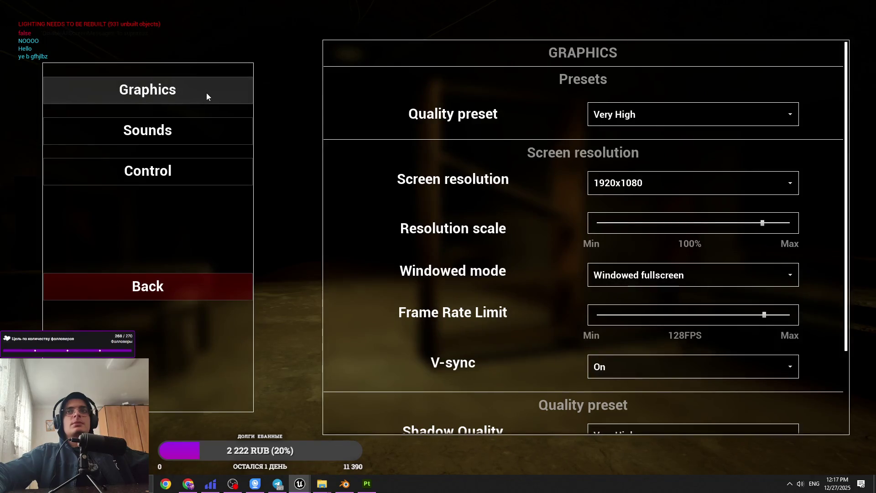
scroll(620, 118, down, 3)
scroll(620, 119, up, 3)
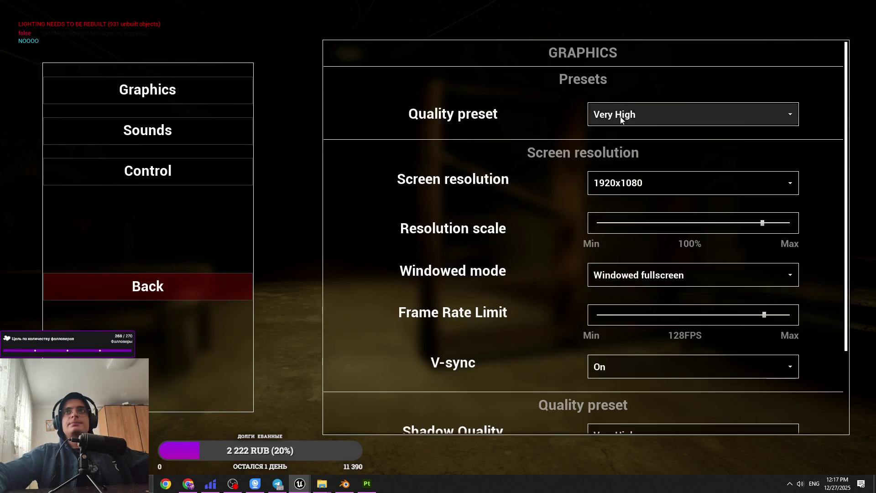
click(620, 120)
click(607, 154)
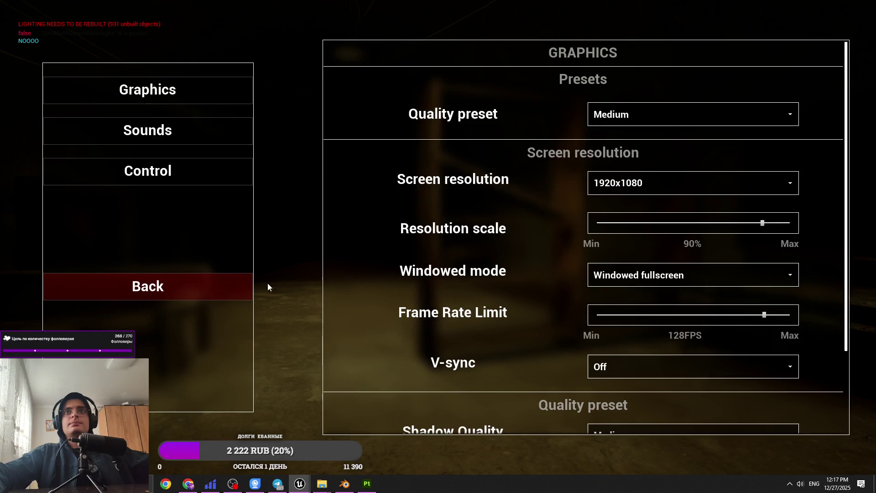
click(182, 286)
click(151, 89)
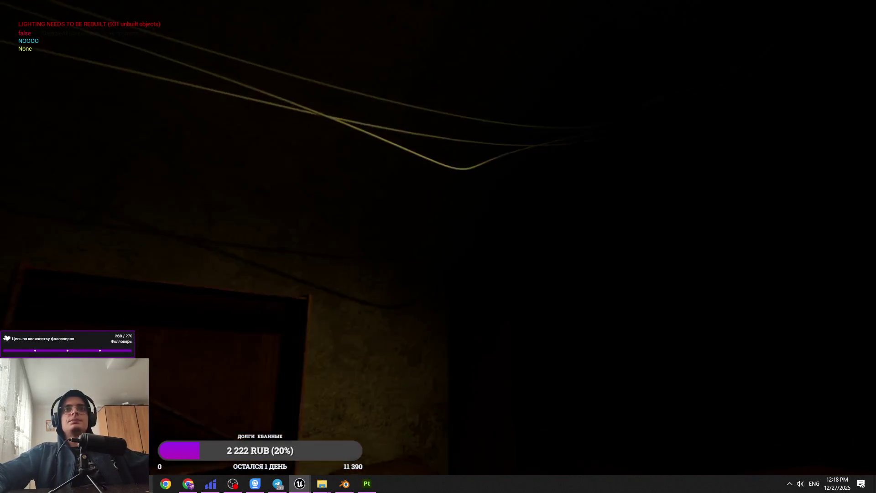
key(Escape)
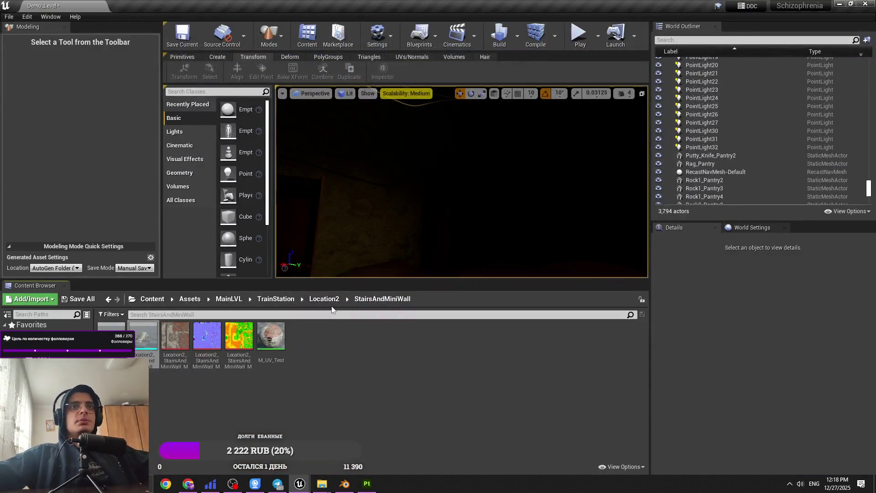
click(325, 299)
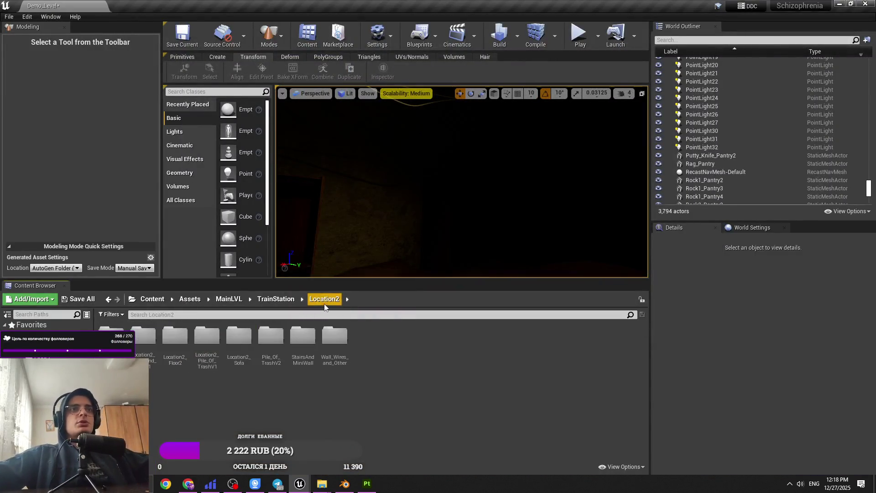
Place the Wall_Wires_and_Other wall mesh on the tunnel floor and edit its pivot.
double_click(345, 358)
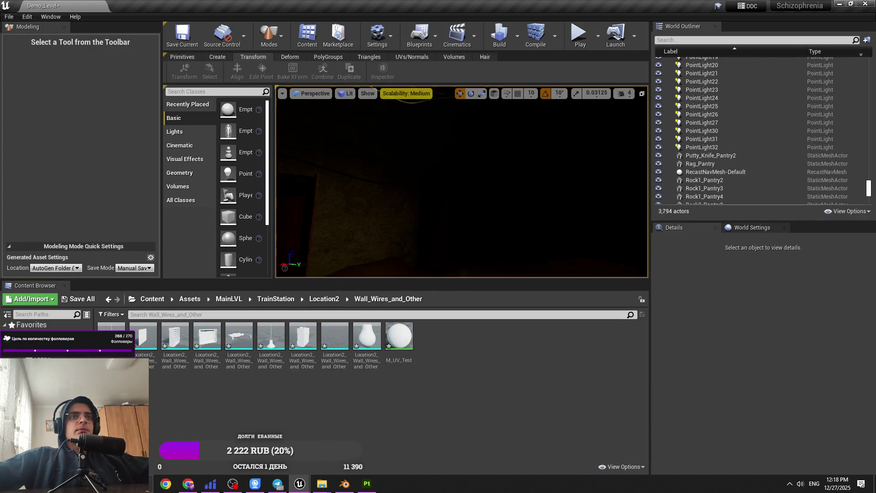
drag(462, 191, 476, 180)
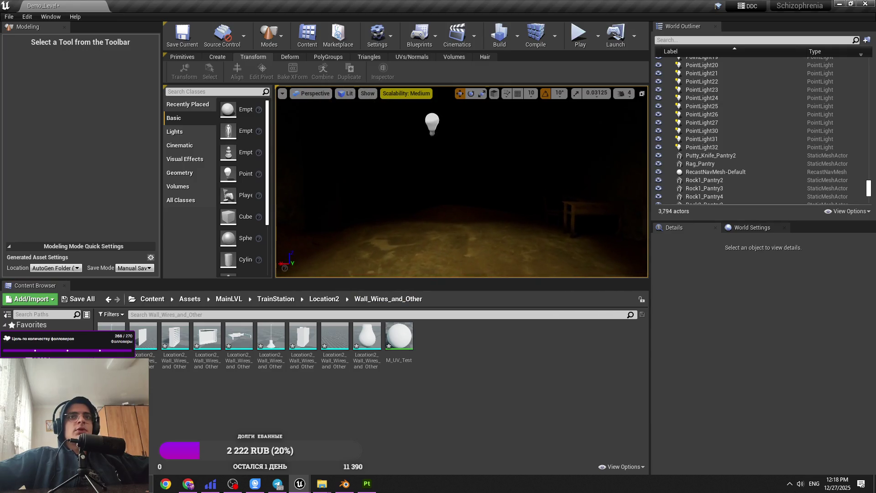
click(145, 355)
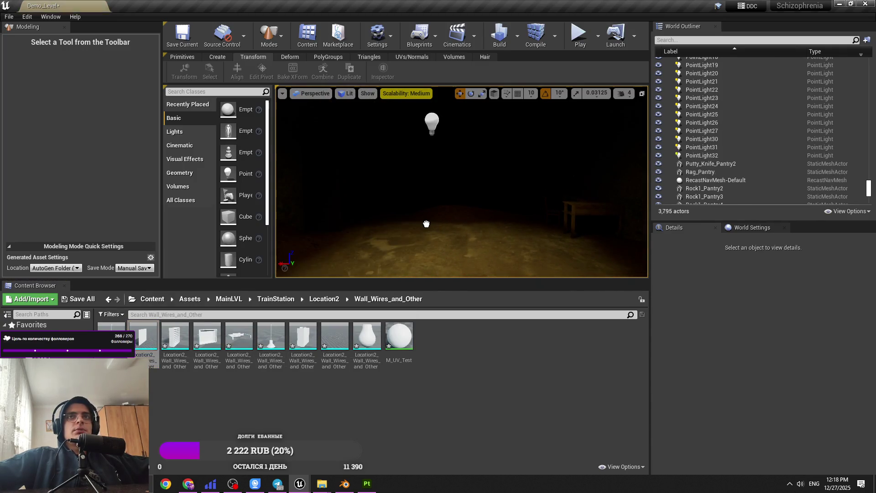
drag(426, 223, 427, 224)
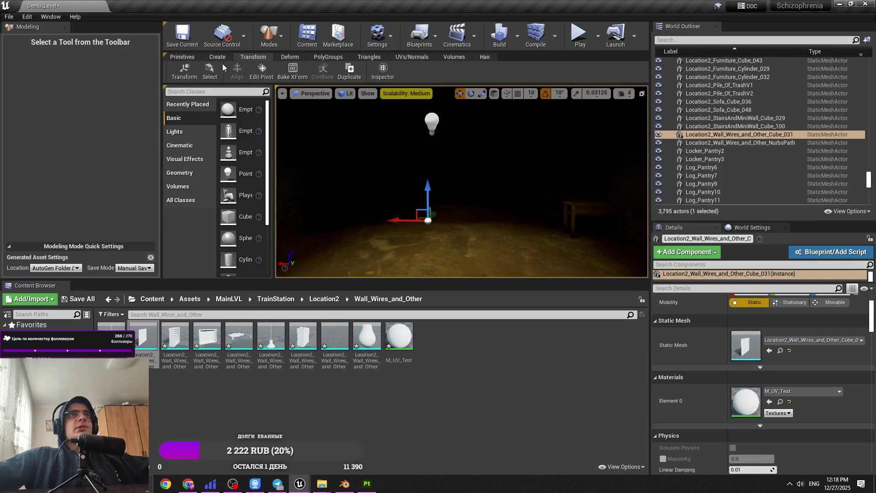
click(262, 71)
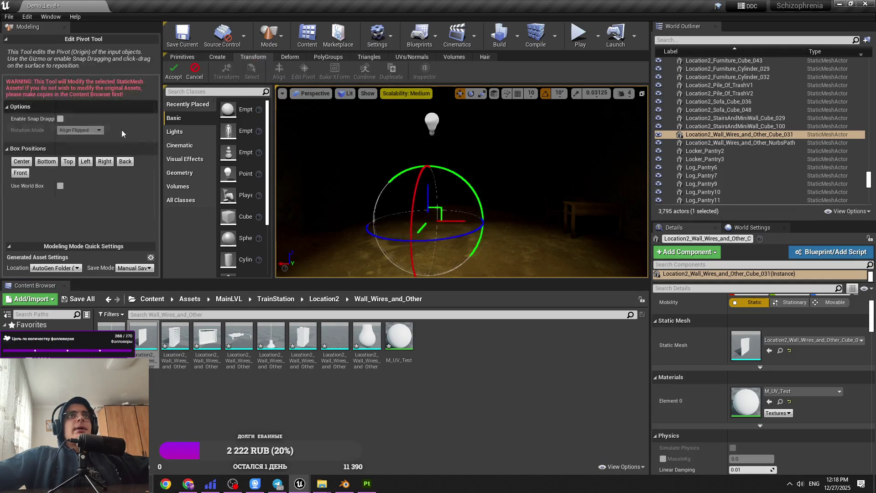
click(172, 74)
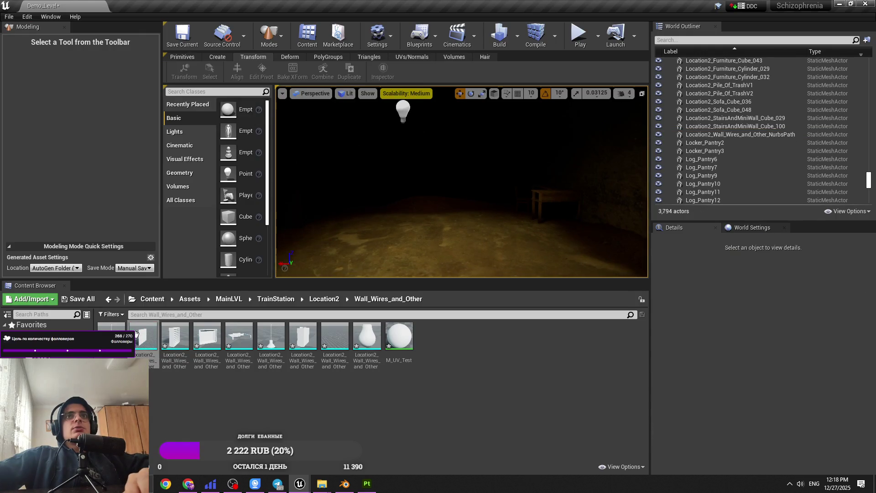
Rotate the wall piece −90° around Z and slide it along Y in unlit view.
scroll(757, 317, up, 2)
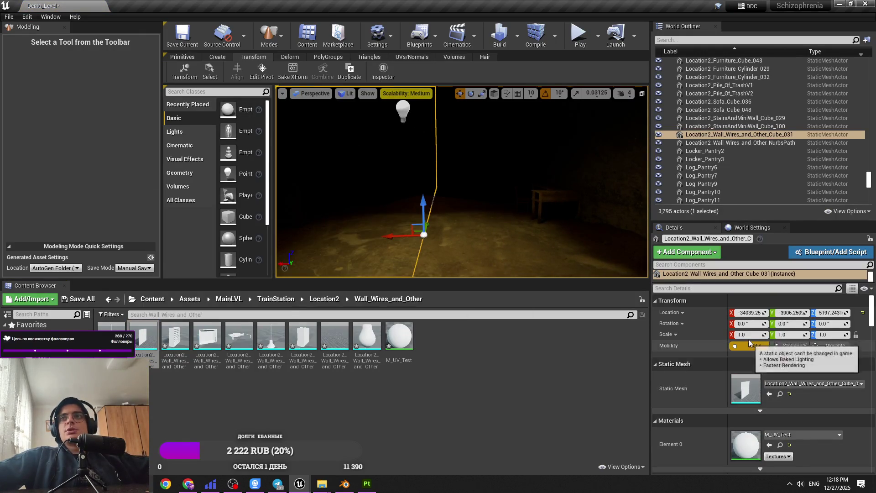
key(f)
click(471, 93)
drag(456, 214, 488, 209)
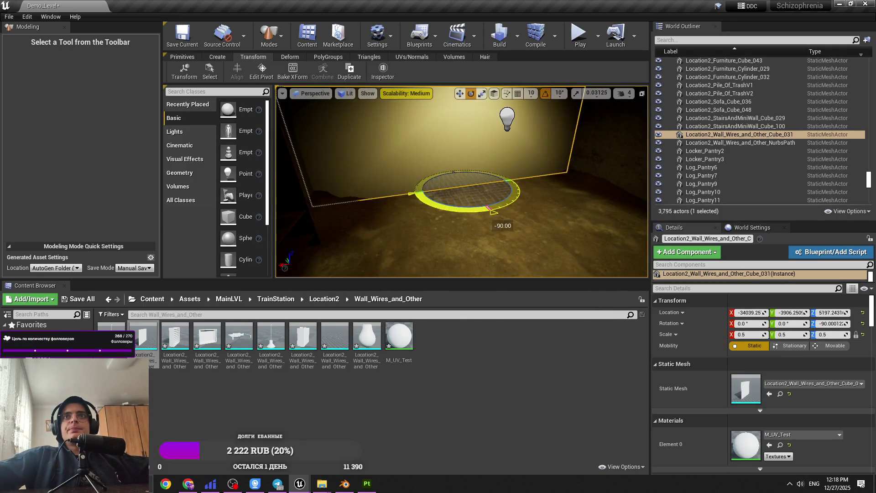
click(367, 93)
click(349, 109)
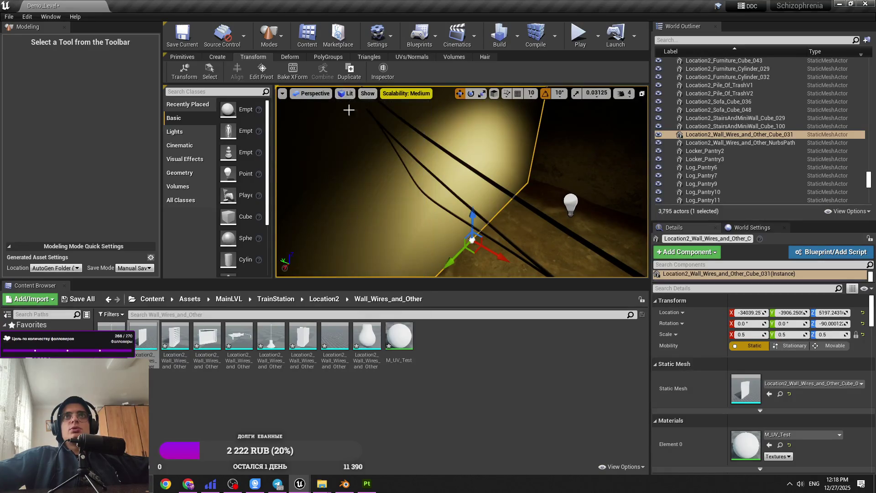
click(345, 94)
click(358, 119)
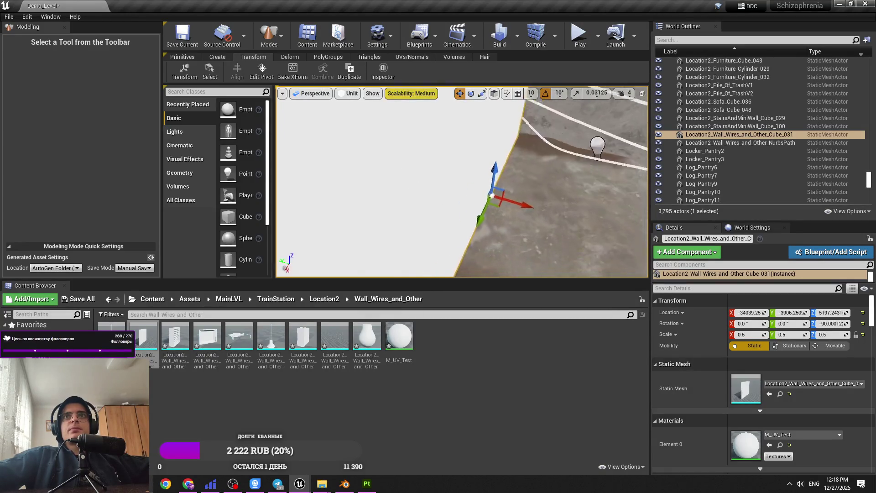
mouse_move(519, 199)
mouse_down()
mouse_move(437, 186)
mouse_move(374, 205)
mouse_up()
Restore lit shading, fly through the tunnel to inspect the wall, then switch to Substance Painter.
drag(356, 238, 328, 260)
drag(461, 182, 410, 208)
scroll(476, 207, up, 3)
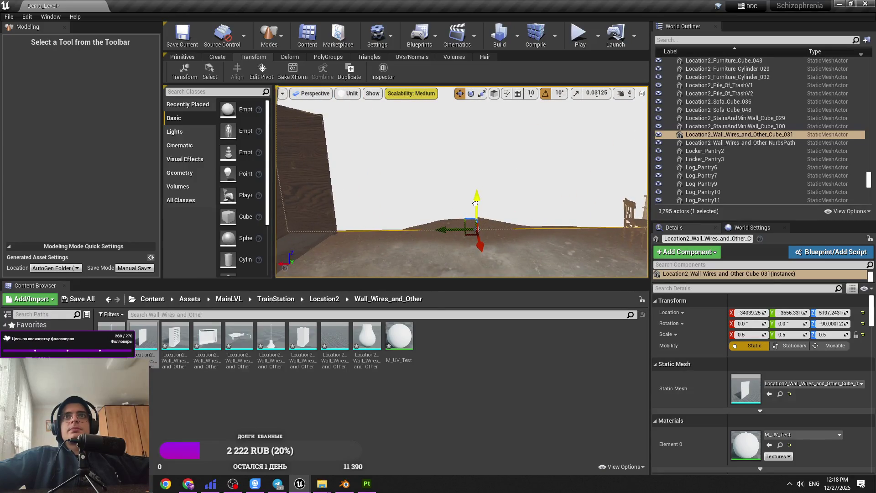
drag(475, 205, 473, 208)
key(Escape)
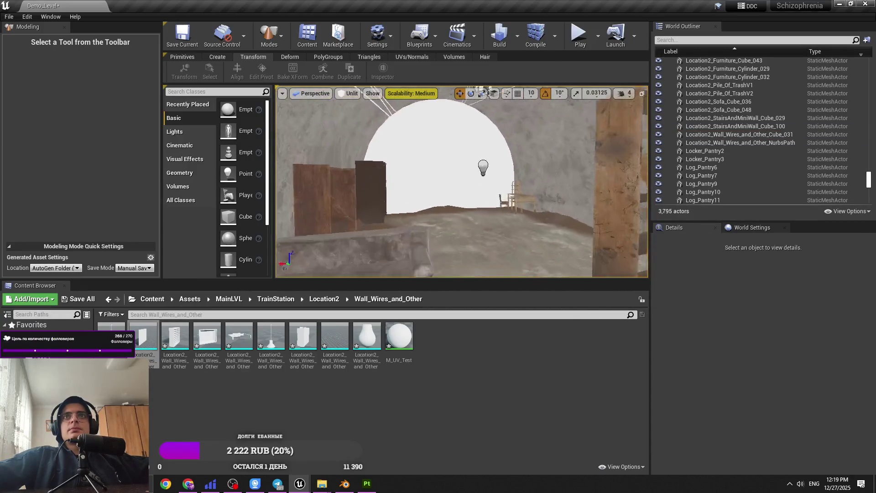
click(348, 93)
click(353, 109)
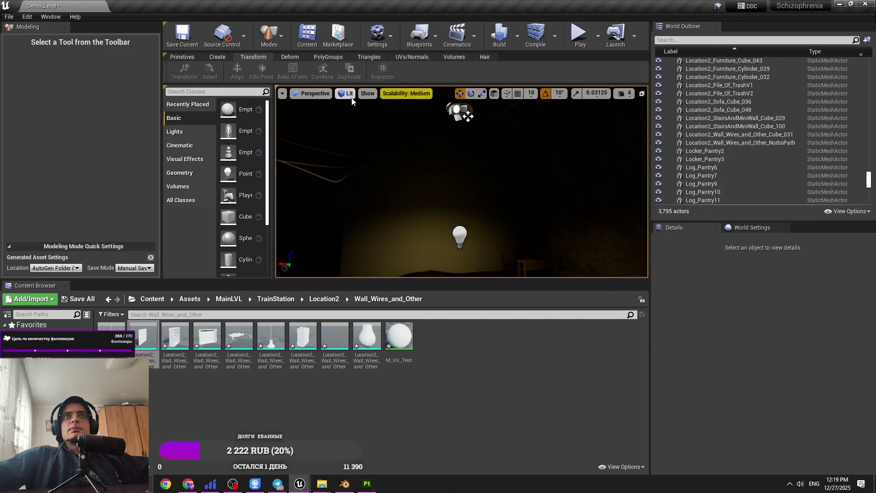
mouse_move(469, 130)
mouse_down()
mouse_move(476, 117)
mouse_move(385, 174)
mouse_up()
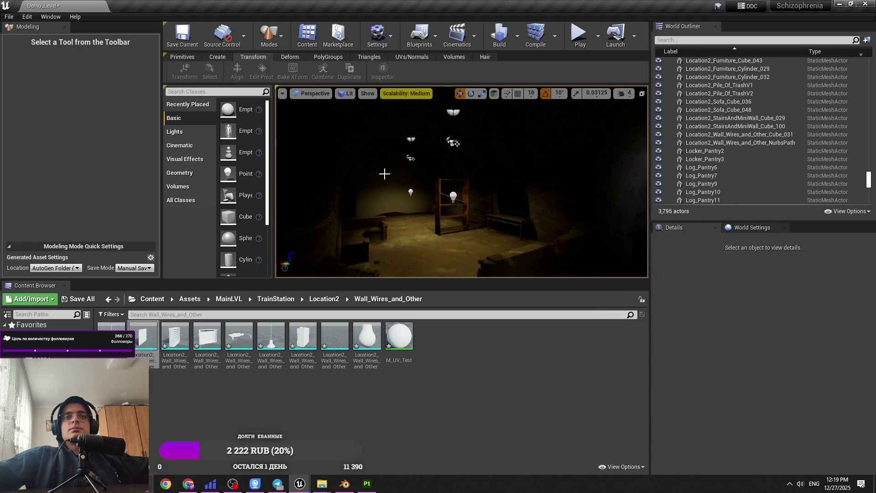
mouse_move(455, 181)
mouse_down()
mouse_move(411, 191)
mouse_move(435, 208)
mouse_up()
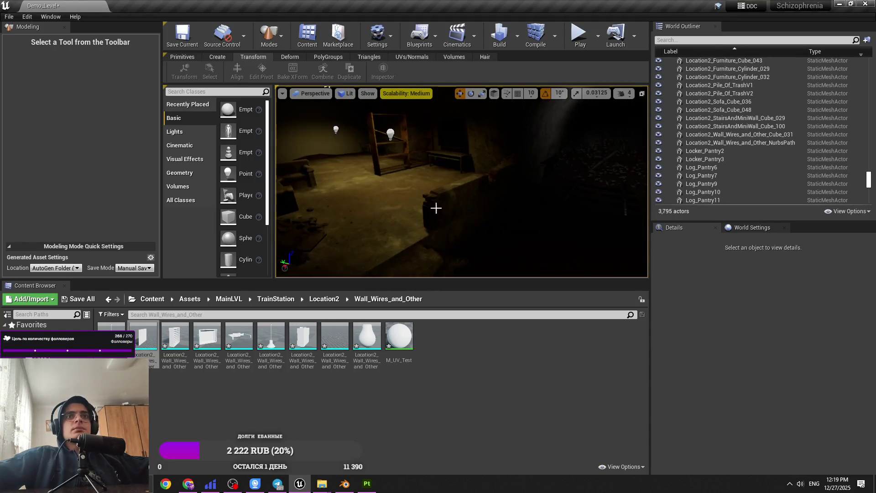
click(345, 484)
Dismiss and minimize Substance Painter, save Demo_Level with Ctrl+S, and bring Blender forward.
click(367, 484)
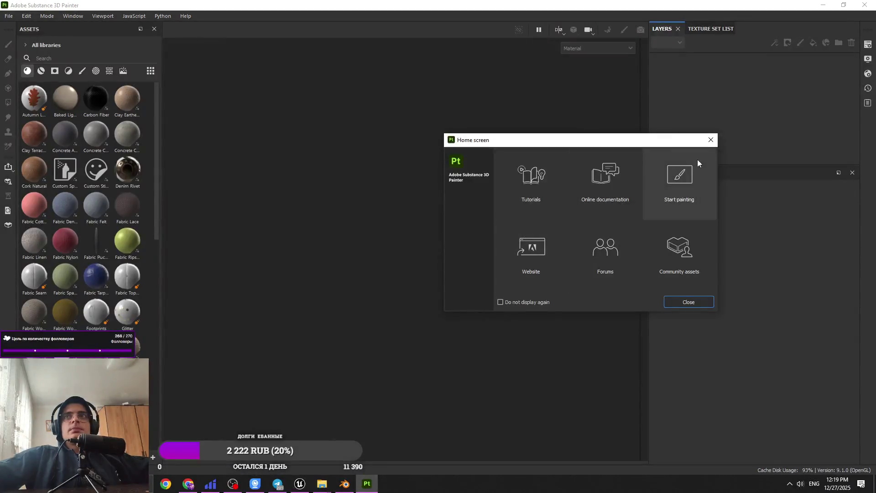
click(690, 301)
click(366, 484)
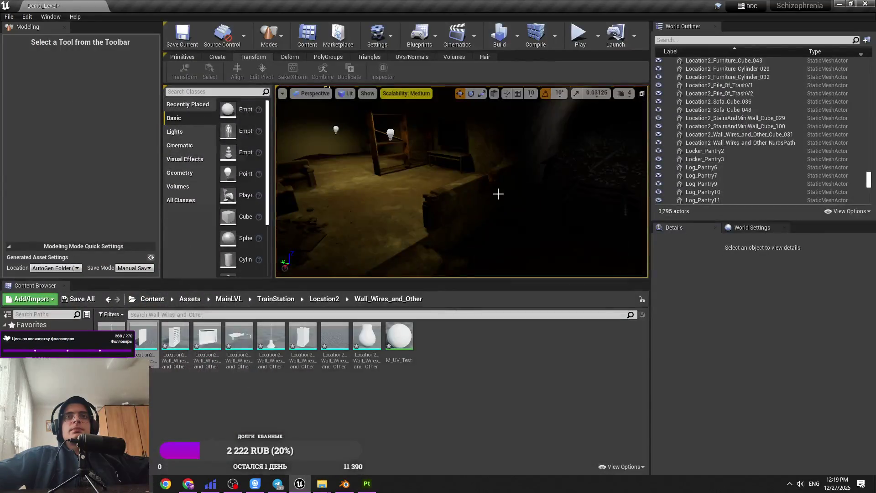
key(ctrl+s)
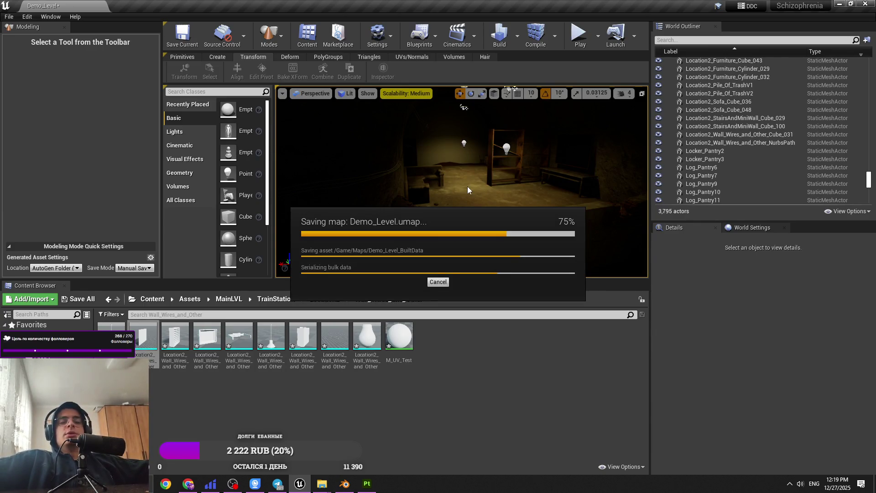
click(345, 483)
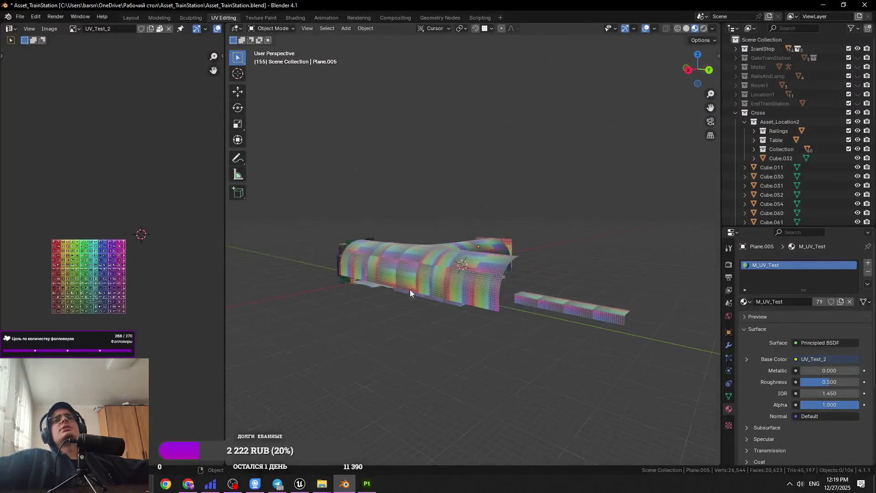
Zoom around the arch in Blender and save Asset_TrainStation.blend.
scroll(409, 289, up, 6)
scroll(445, 269, up, 5)
scroll(438, 277, down, 5)
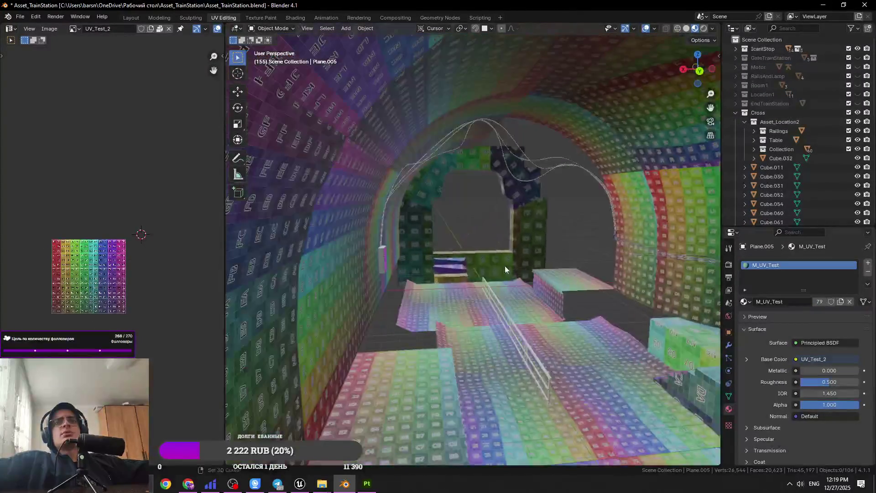
scroll(354, 267, up, 5)
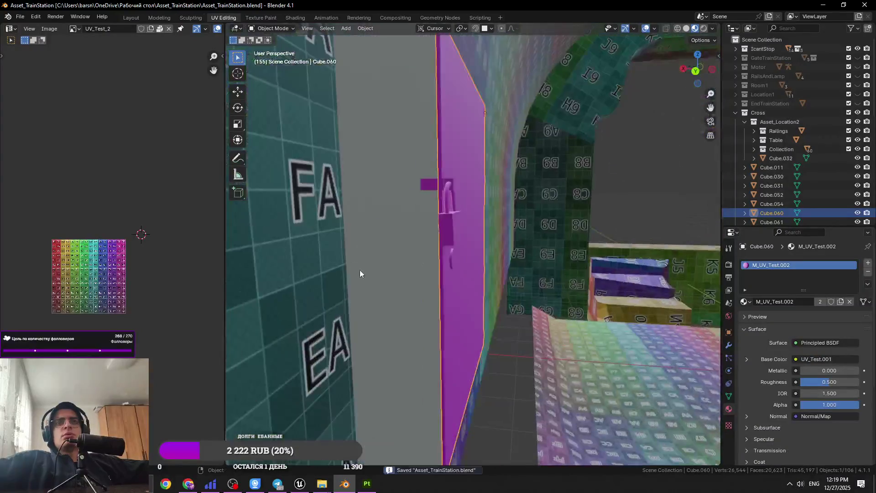
scroll(359, 269, down, 3)
scroll(354, 262, up, 4)
key(ctrl+s)
scroll(422, 261, down, 6)
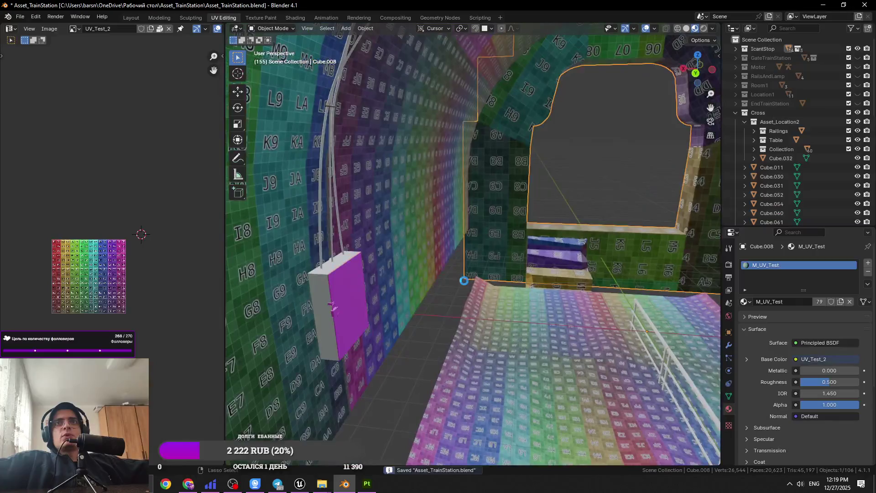
click(462, 279)
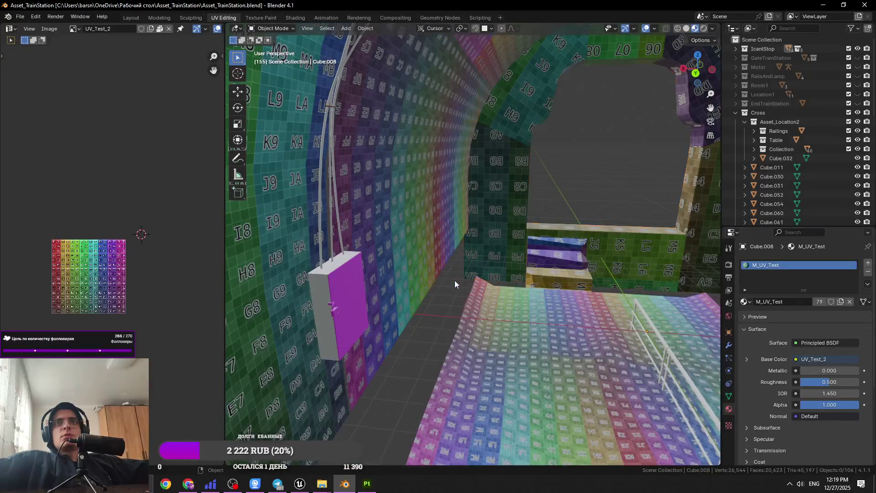
Switch to the Unreal editor and fly the camera past the shelf to a wall.
click(381, 483)
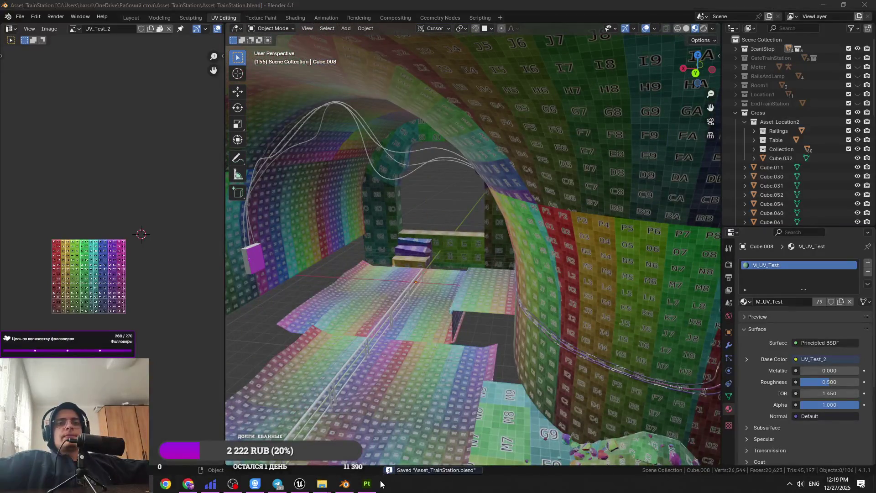
click(372, 486)
key(alt+Tab)
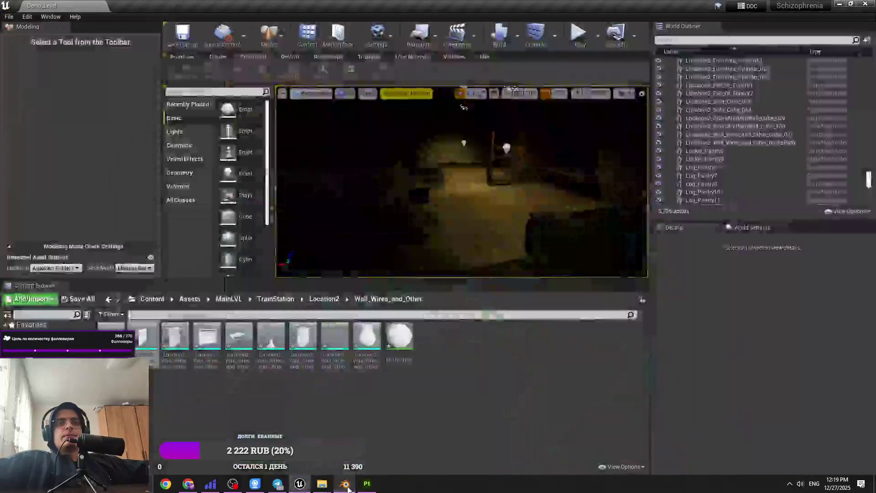
mouse_move(429, 215)
mouse_down()
mouse_move(421, 157)
mouse_move(429, 237)
mouse_up()
Walk through the Blender tunnel with Shift+` navigation, then return to Unreal.
click(345, 484)
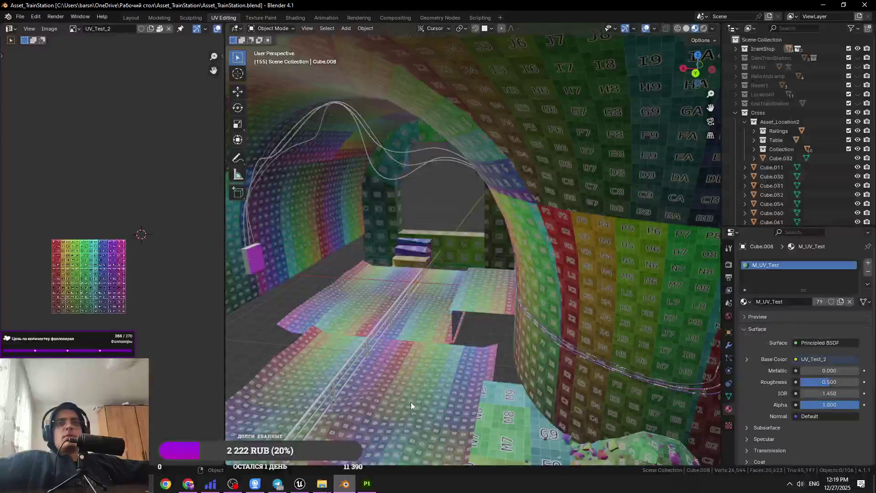
key(shift+grave)
key(w)
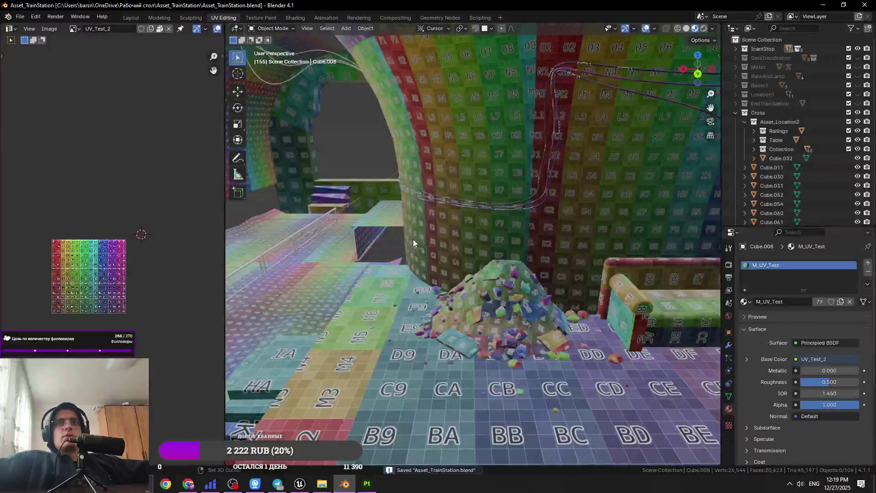
key(ctrl+s)
key(s)
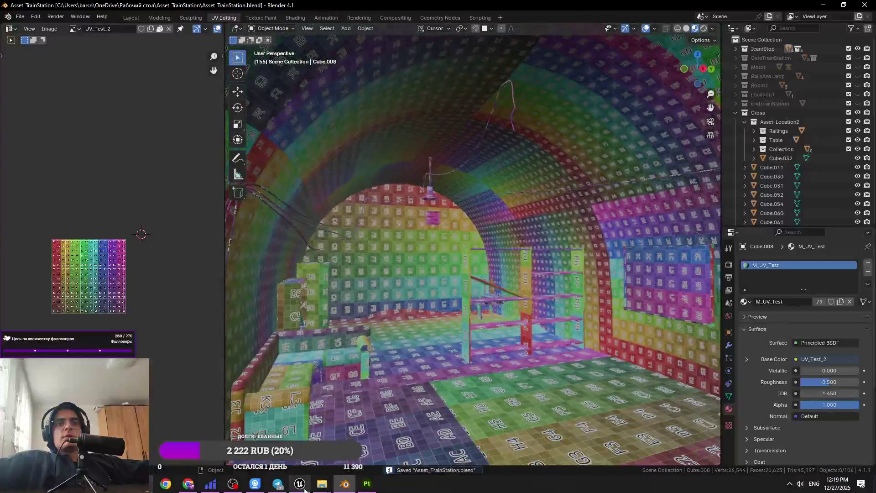
click(300, 483)
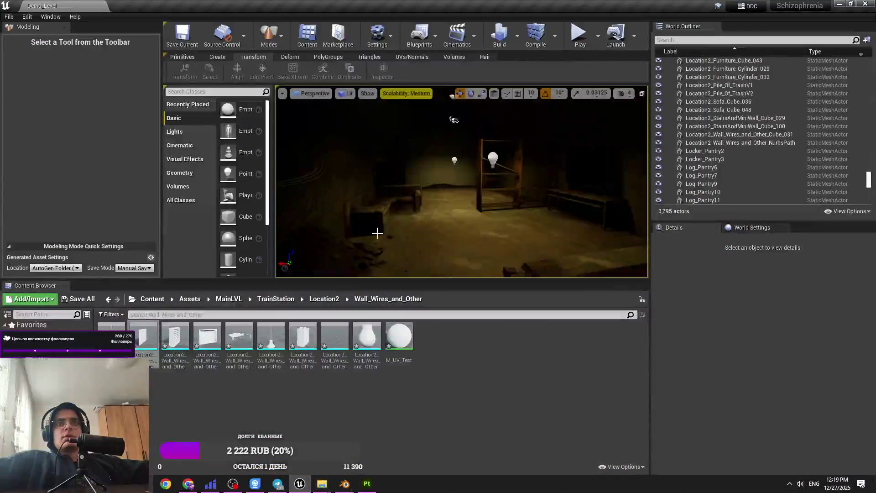
Select the Wall_Wires_and_Other actor after checking Blender, then save Demo_Level.
mouse_move(405, 130)
mouse_down()
mouse_move(429, 120)
mouse_move(426, 112)
mouse_up()
click(345, 483)
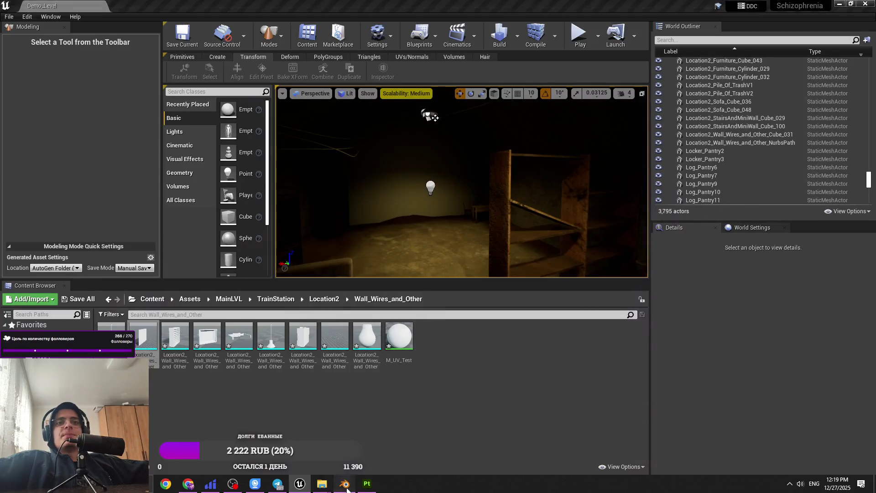
click(346, 483)
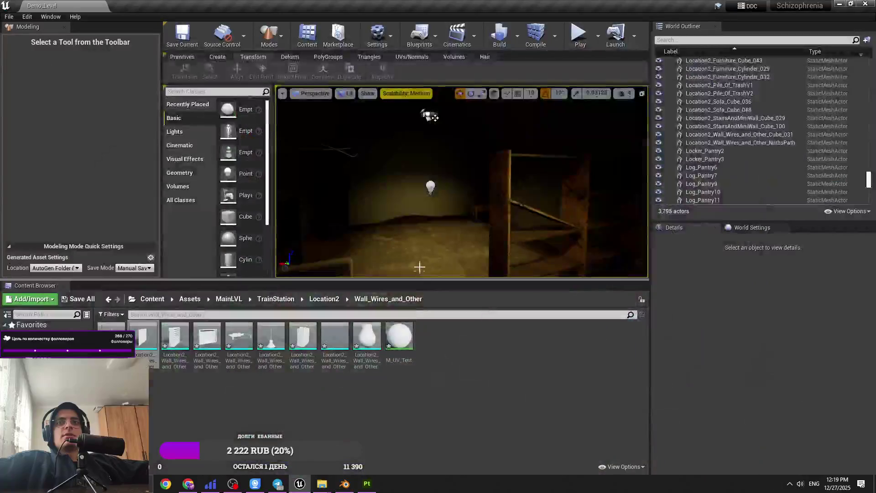
click(427, 114)
drag(465, 113, 423, 195)
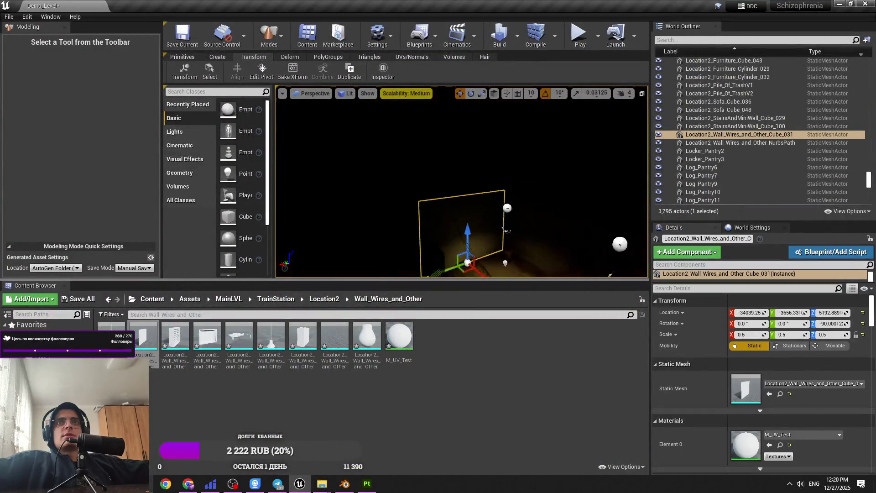
click(422, 196)
key(ctrl+s)
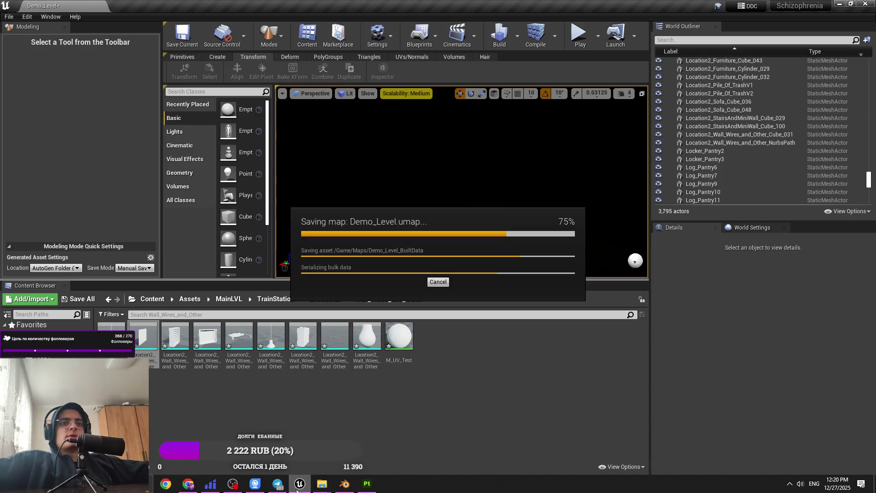
In Blender, duplicate the wall piece as Cube.045, undo it, and return to Unreal.
click(344, 484)
right_click(319, 218)
click(347, 253)
click(527, 237)
key(ctrl+z)
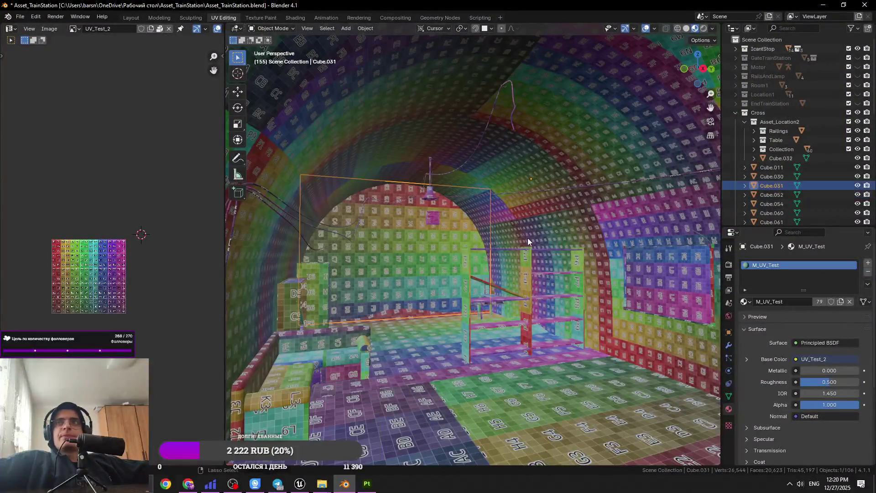
drag(371, 290, 368, 288)
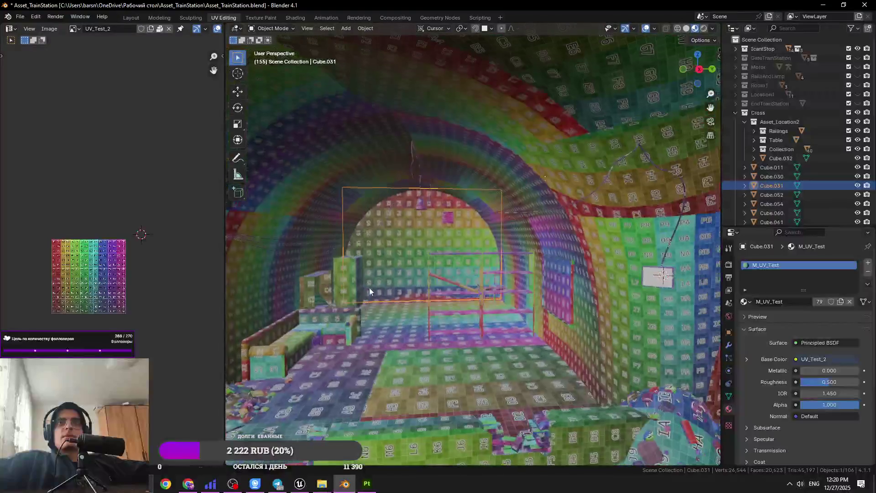
click(823, 4)
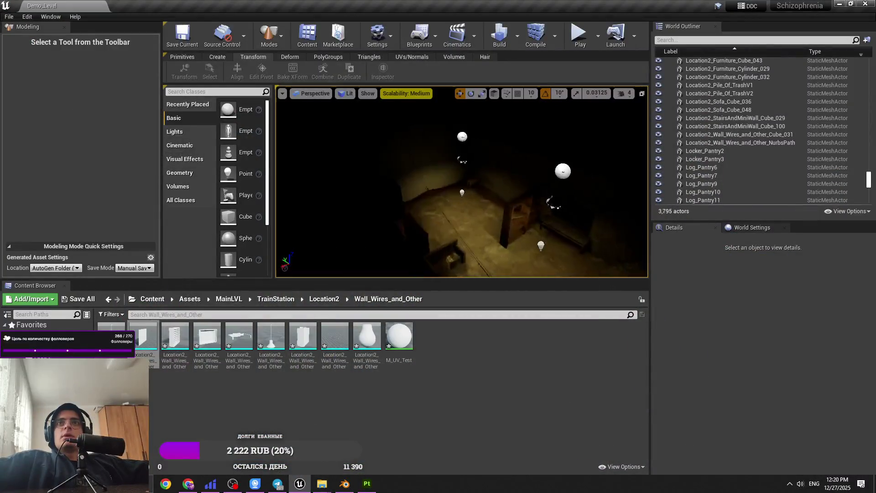
Browse MainLVL folders to CardboardBoxesV2 and drop a box on the floor by the shelves.
drag(461, 183, 488, 183)
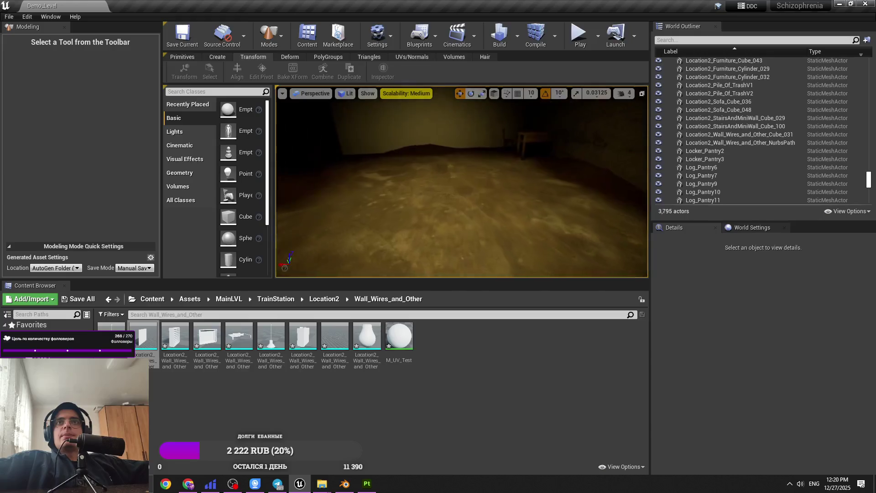
click(312, 301)
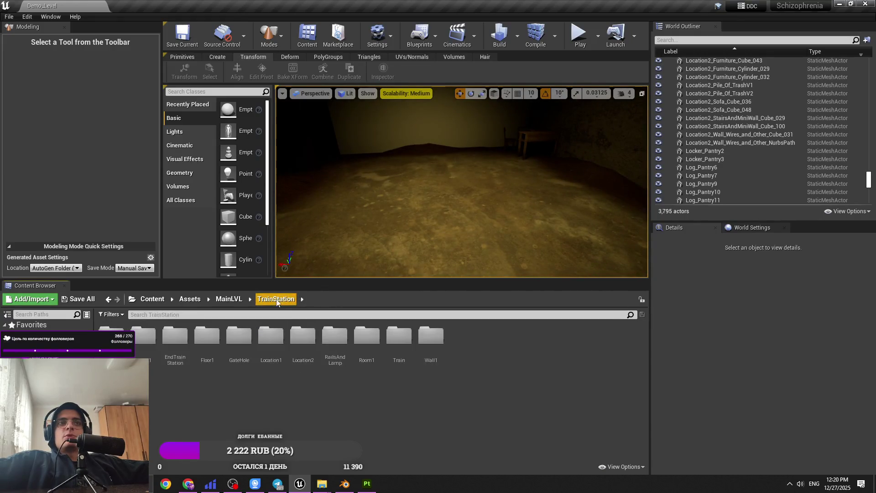
click(231, 300)
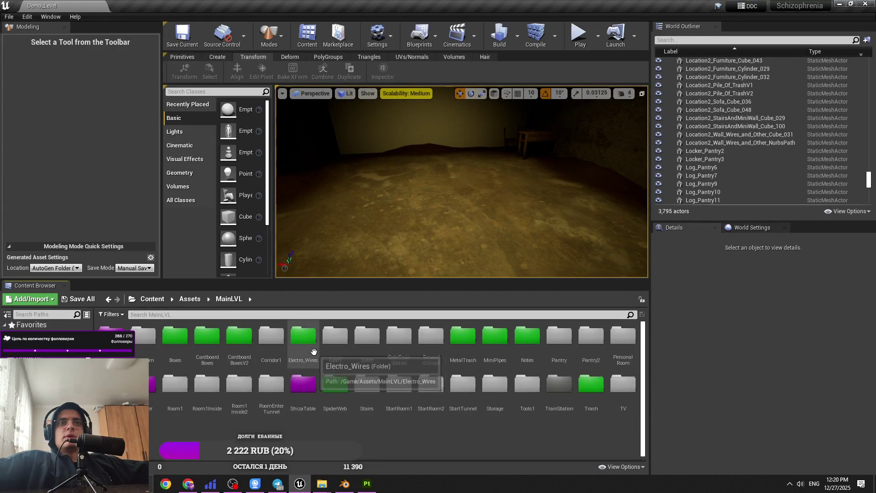
drag(386, 228, 401, 228)
double_click(335, 383)
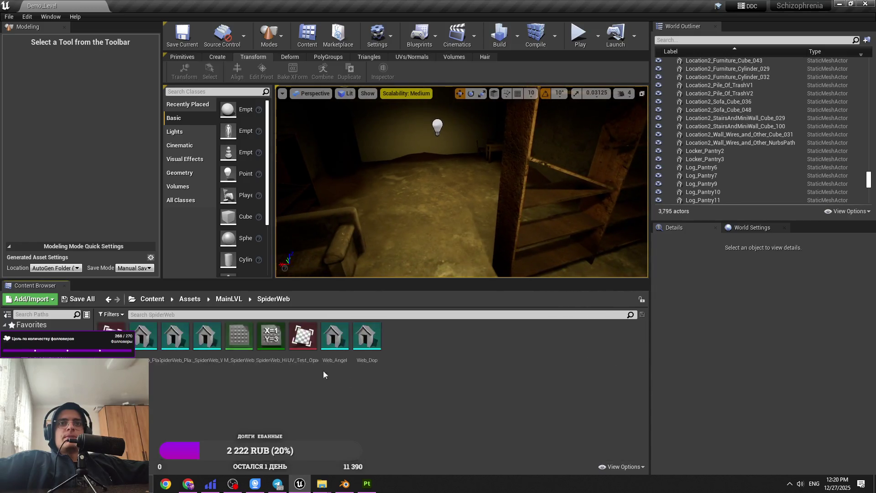
click(229, 299)
double_click(112, 383)
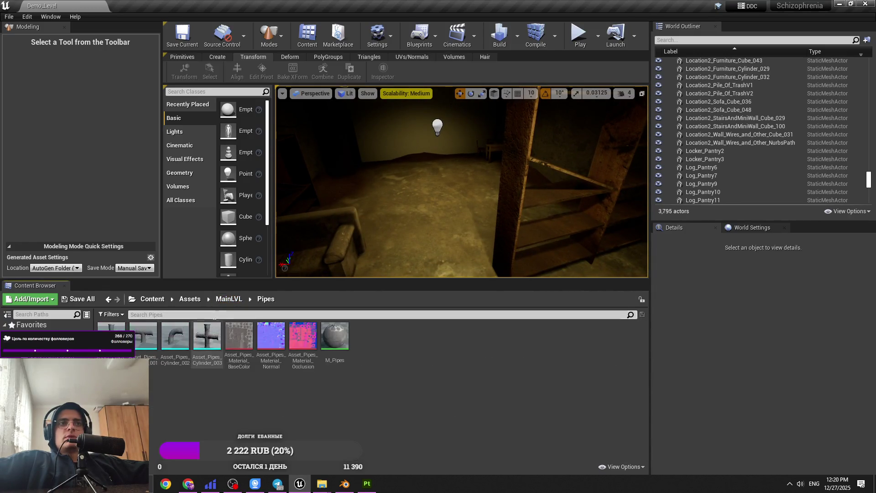
click(225, 301)
double_click(207, 336)
drag(329, 262, 332, 245)
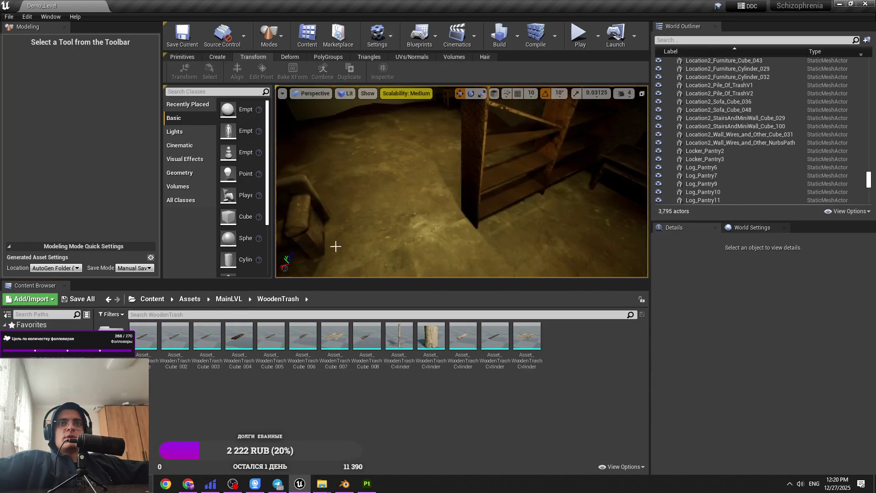
click(229, 299)
double_click(233, 359)
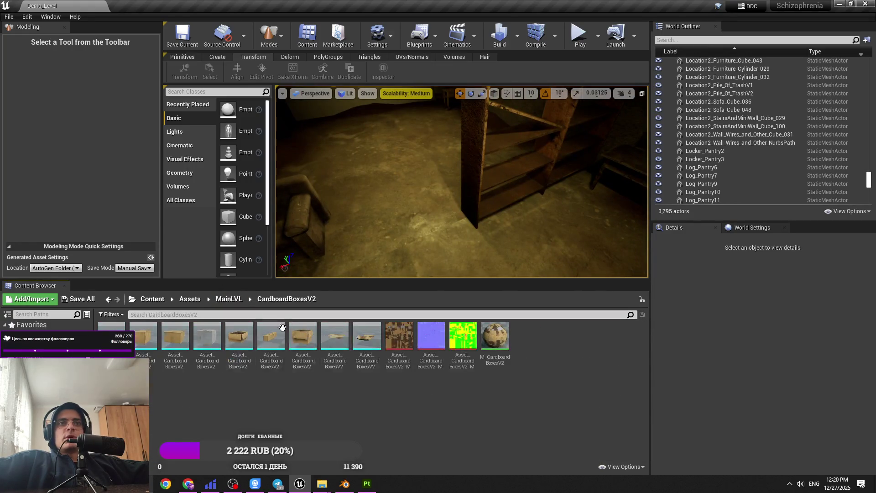
drag(334, 338, 401, 166)
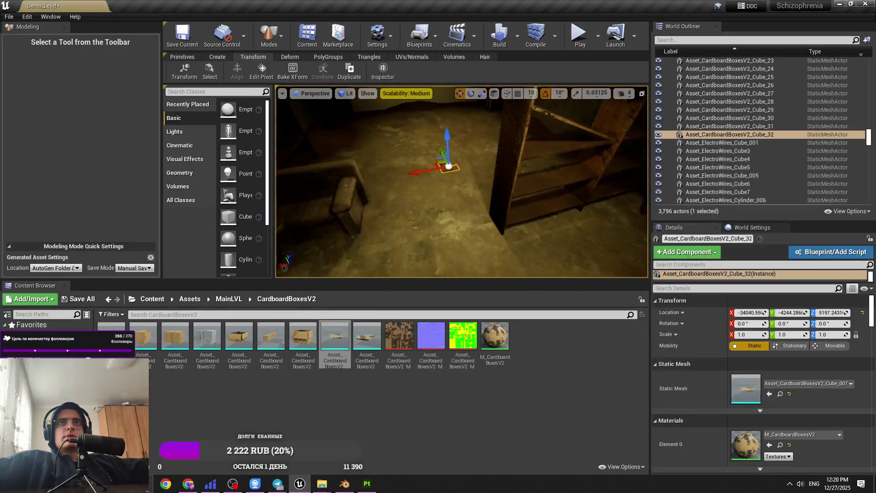
Place and delete a box turned −30°, then open the Cardboard Boxes folder.
mouse_move(366, 338)
mouse_down()
mouse_move(441, 197)
mouse_move(487, 237)
mouse_up()
scroll(486, 237, down, 4)
key(Delete)
click(229, 299)
double_click(239, 340)
click(229, 299)
double_click(239, 338)
click(229, 299)
click(207, 336)
double_click(207, 336)
click(229, 299)
double_click(207, 336)
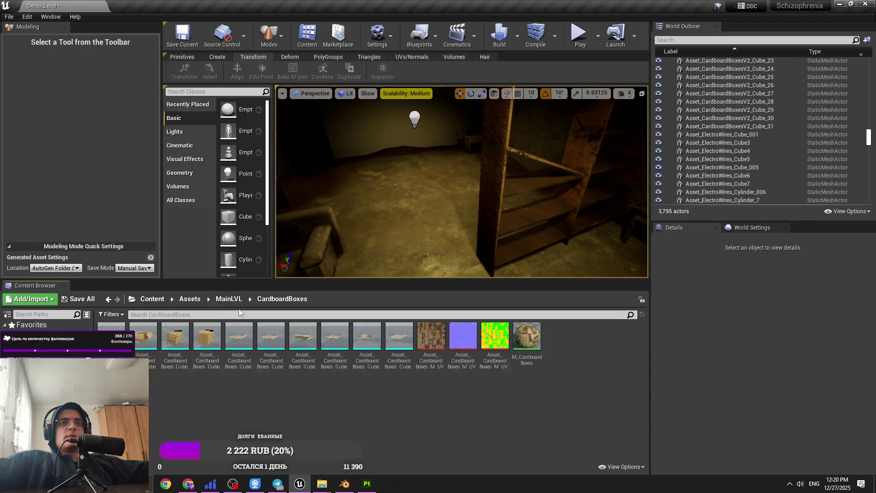
Drop flattened cardboard pieces turned −20° and 30°, deleting the last one.
mouse_move(374, 344)
mouse_down()
mouse_move(389, 237)
mouse_move(415, 192)
mouse_up()
key(e)
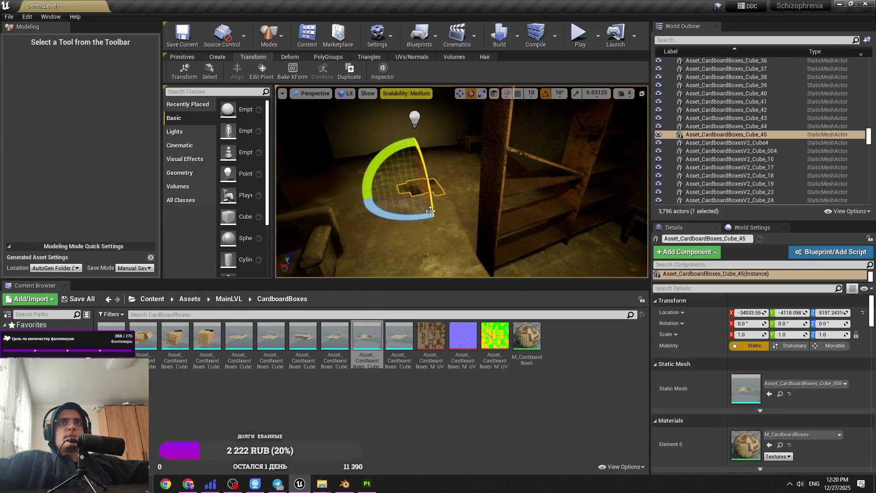
mouse_move(335, 339)
mouse_down()
mouse_move(348, 250)
mouse_move(355, 265)
mouse_up()
key(e)
key(w)
mouse_move(410, 349)
mouse_down()
mouse_move(451, 206)
mouse_move(475, 246)
mouse_move(456, 255)
mouse_up()
key(e)
key(w)
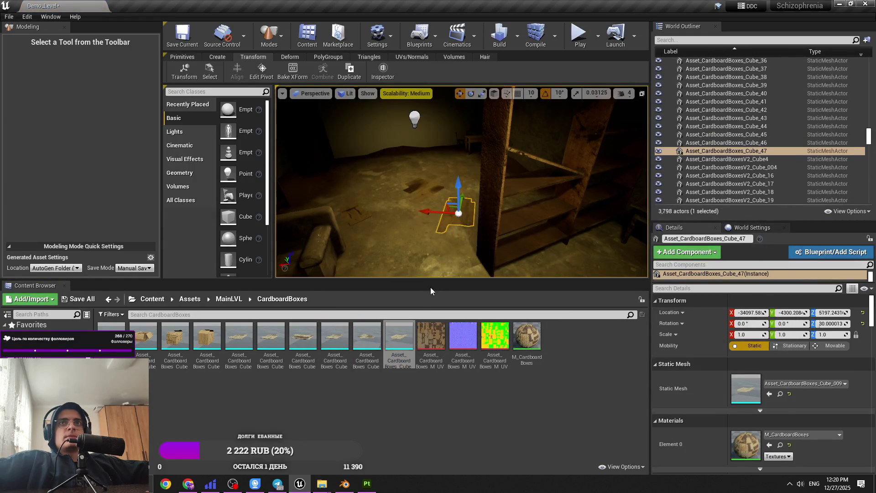
key(Delete)
scroll(452, 243, up, 5)
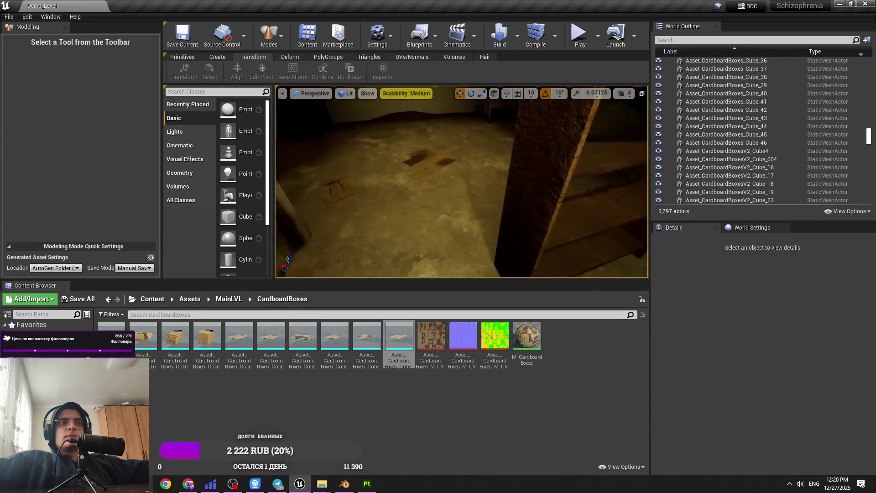
Place another cardboard piece, rotate it around its vertical axis, nudge it, and frame it.
drag(308, 343, 383, 219)
key(e)
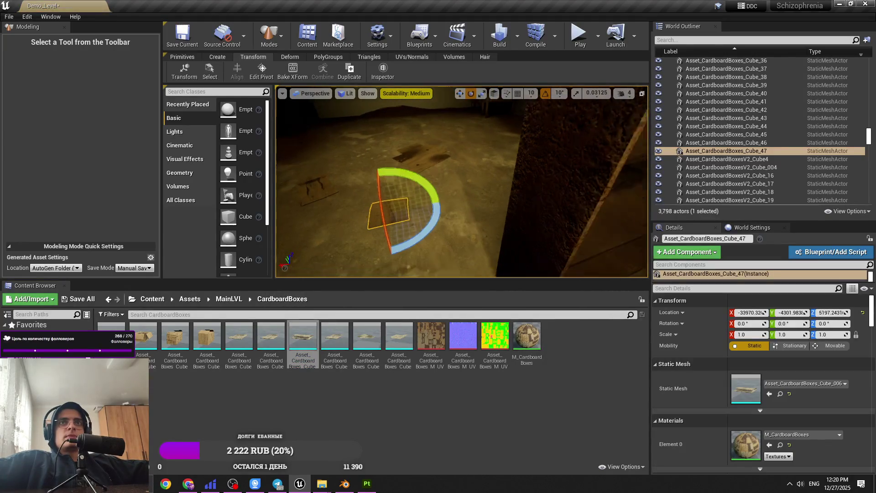
drag(411, 192, 346, 237)
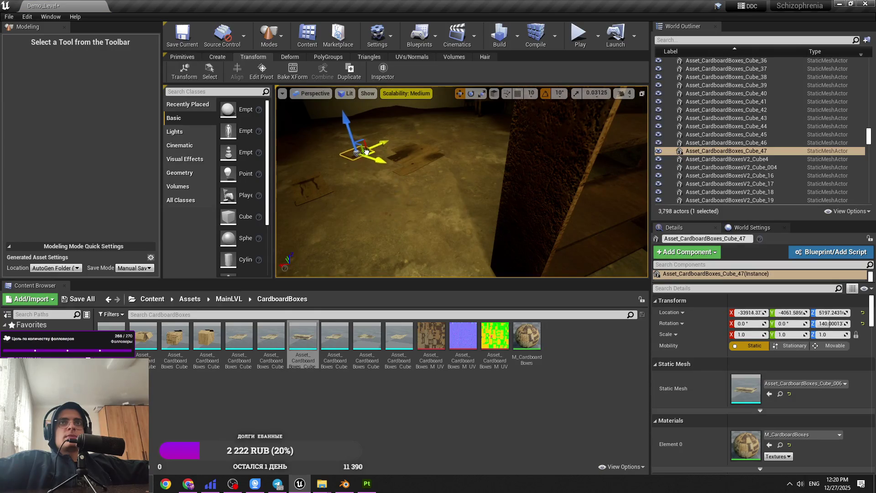
drag(366, 152, 374, 153)
mouse_move(460, 182)
mouse_down()
mouse_move(406, 187)
mouse_move(379, 157)
mouse_move(424, 161)
mouse_up()
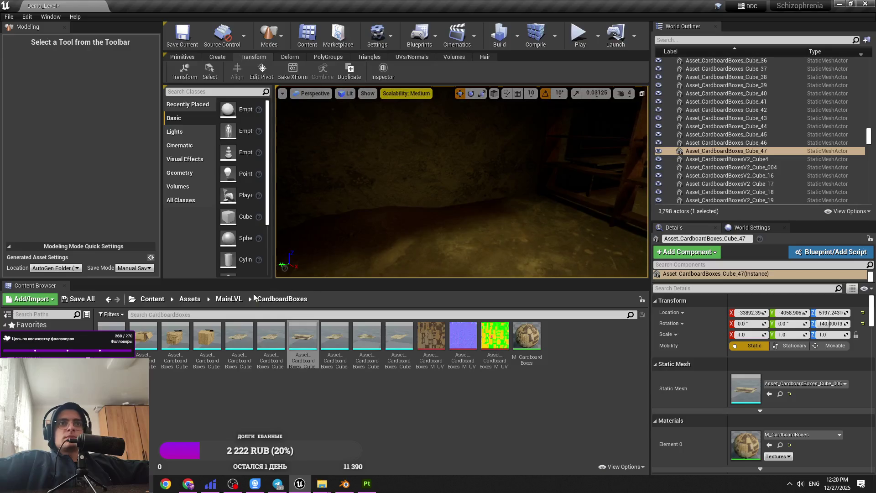
key(f)
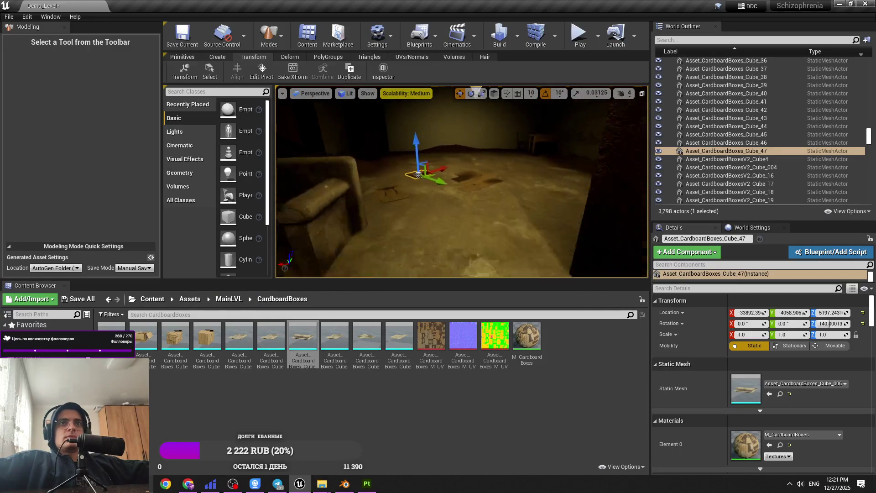
Swap a box near the table for a different cardboard piece and return to MainLVL.
drag(238, 337, 430, 242)
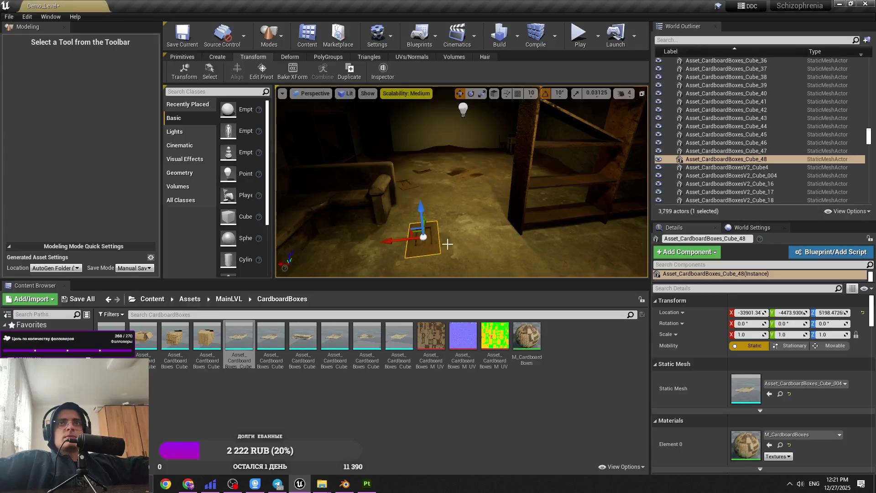
key(ctrl+z)
drag(270, 336, 468, 244)
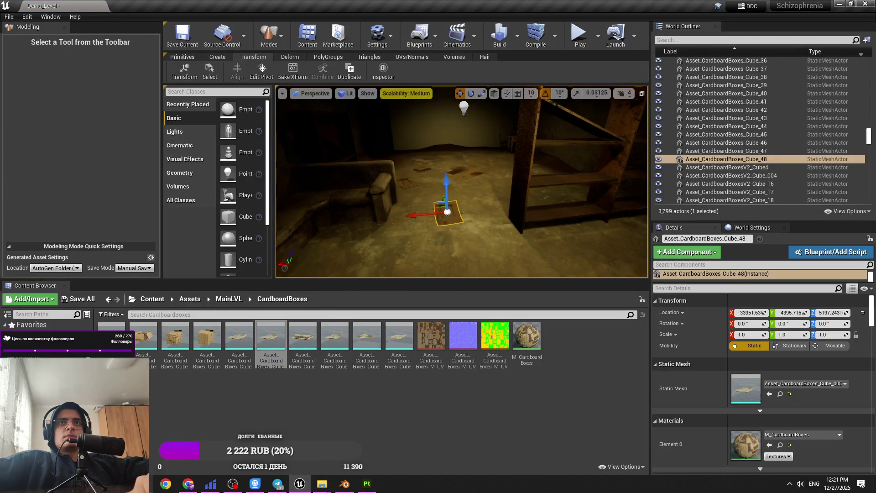
key(f)
click(250, 298)
click(229, 299)
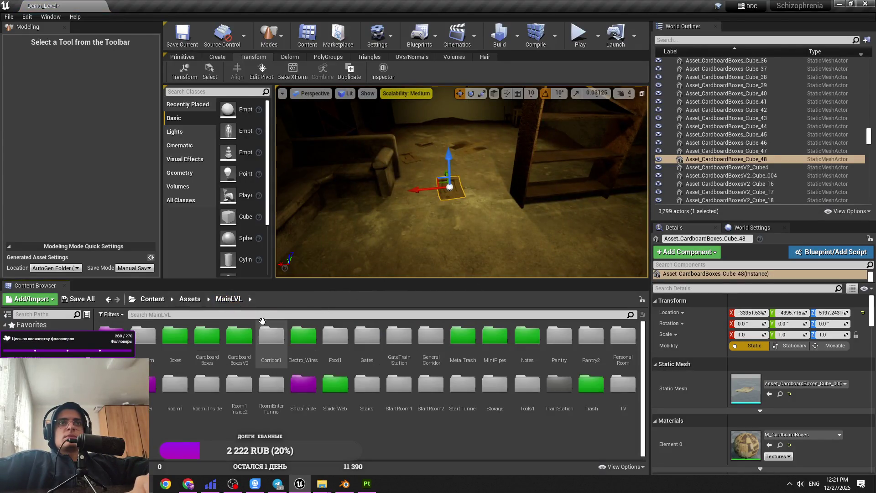
Place two flattened CardboardBoxesV2 pieces on the floor and turn one to a new angle.
double_click(246, 346)
mouse_move(334, 338)
mouse_down()
mouse_move(427, 239)
mouse_move(380, 241)
mouse_move(366, 340)
mouse_move(469, 221)
mouse_up()
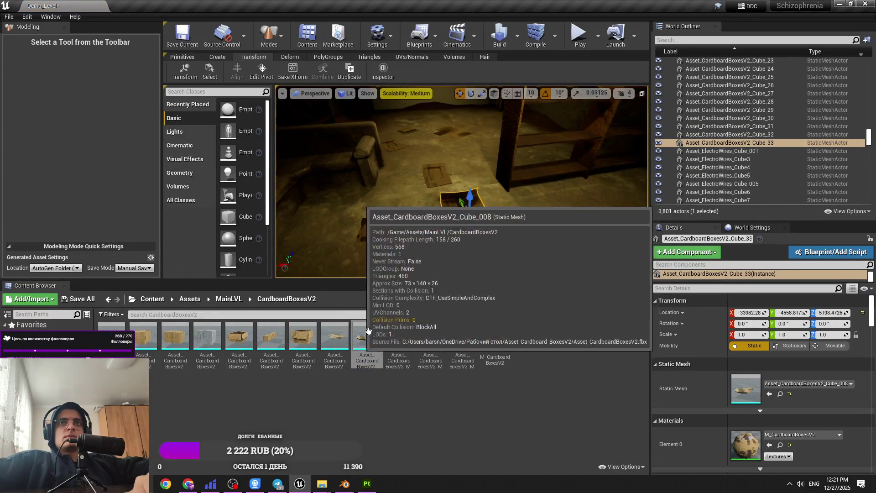
drag(411, 247, 437, 244)
mouse_move(335, 340)
mouse_down()
mouse_move(517, 235)
mouse_move(358, 248)
mouse_up()
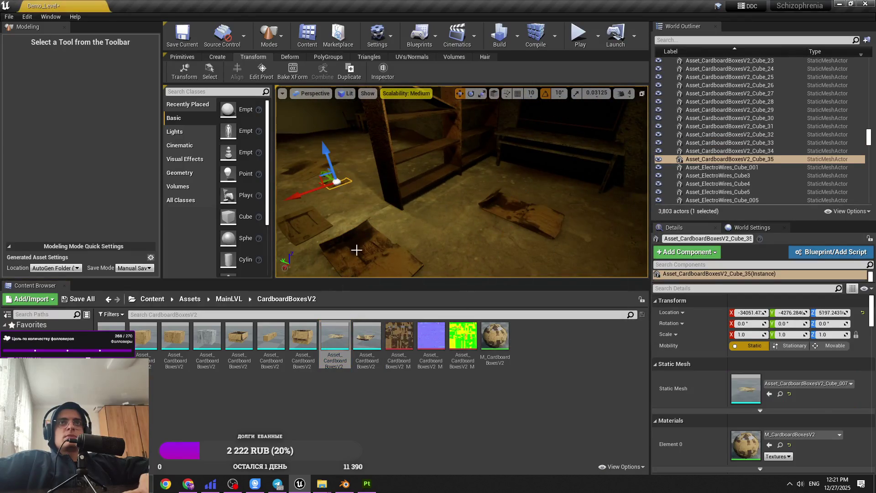
key(e)
drag(411, 231, 438, 237)
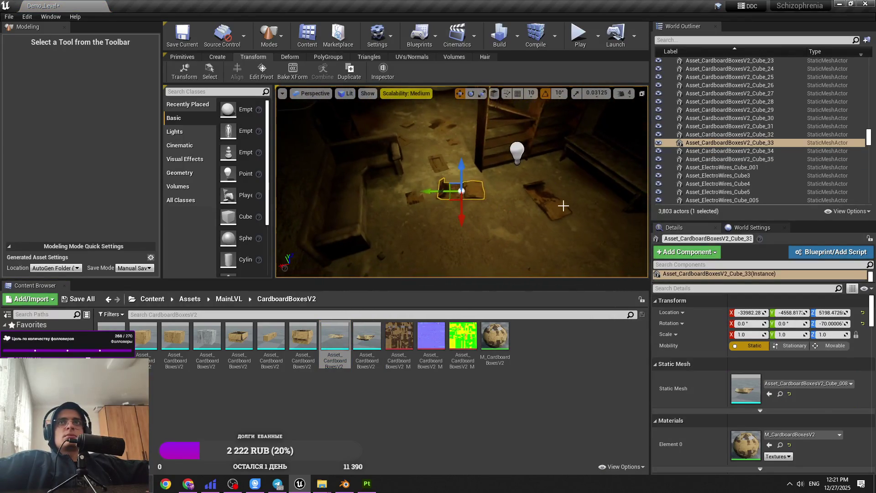
Rotate another cardboard piece and slide it to a new spot across the floor.
click(545, 201)
drag(497, 201, 492, 187)
key(w)
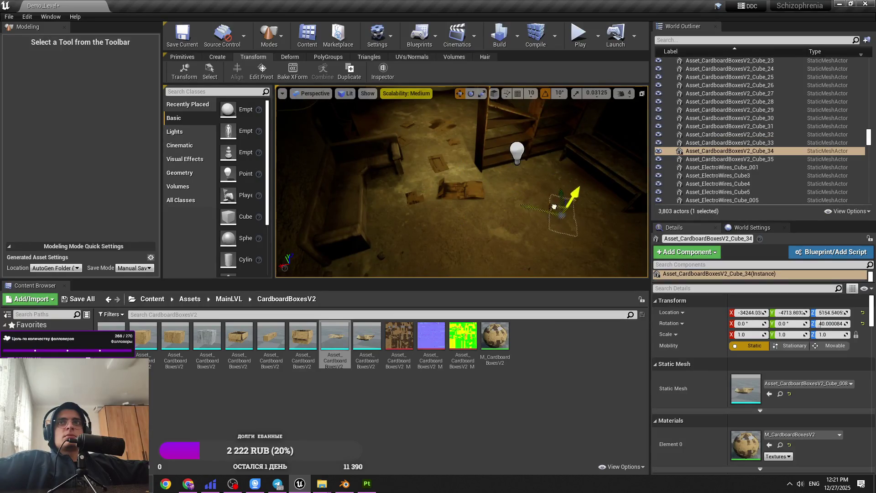
drag(554, 206, 394, 223)
key(ctrl+z)
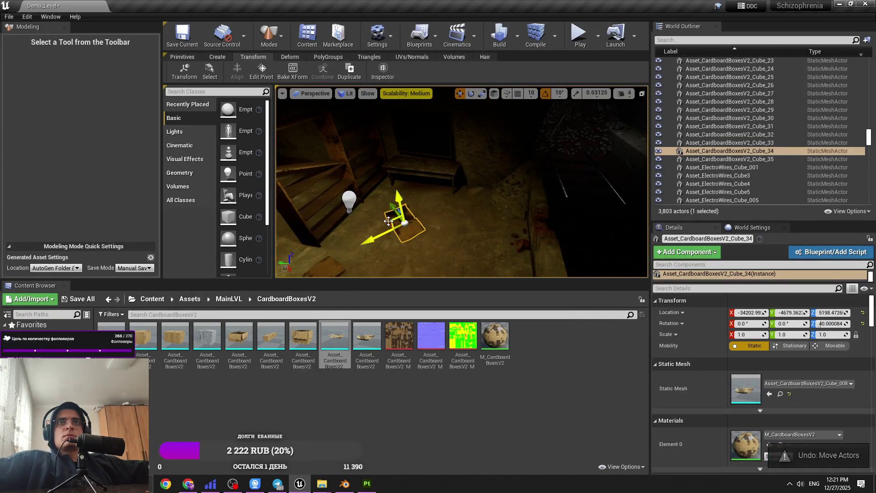
key(f)
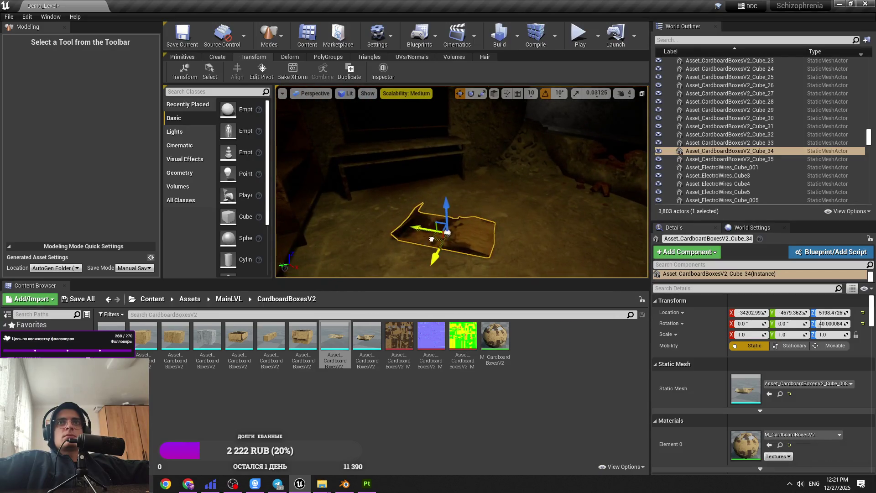
mouse_move(431, 239)
mouse_down()
mouse_move(513, 207)
mouse_move(492, 221)
mouse_move(450, 222)
mouse_up()
key(f)
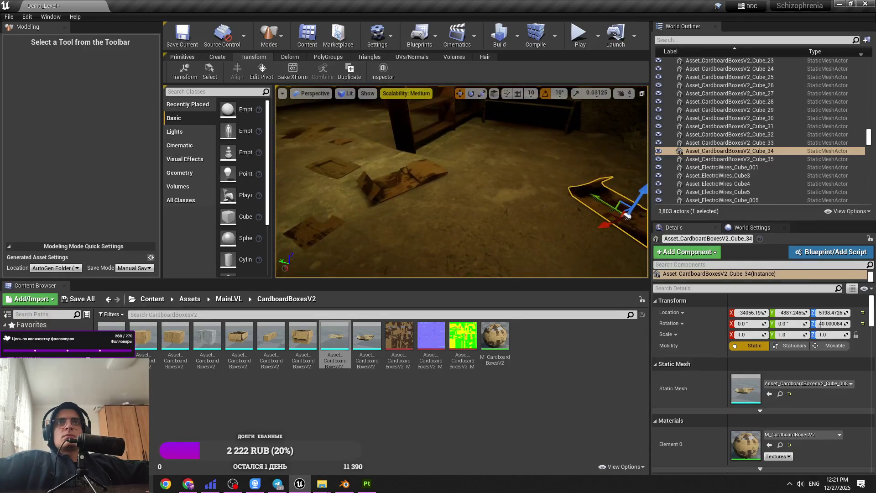
Move a different cardboard scrap to a new floor spot near the stairs.
click(333, 231)
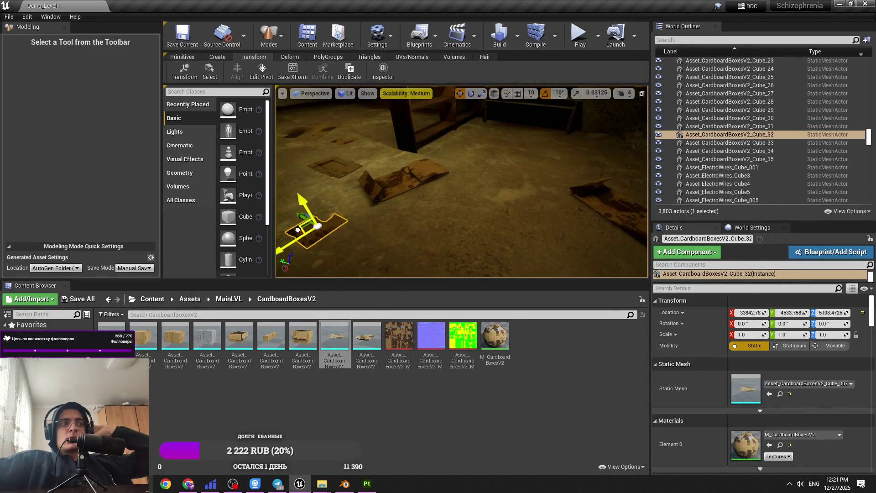
key(f)
drag(465, 214, 461, 218)
key(f)
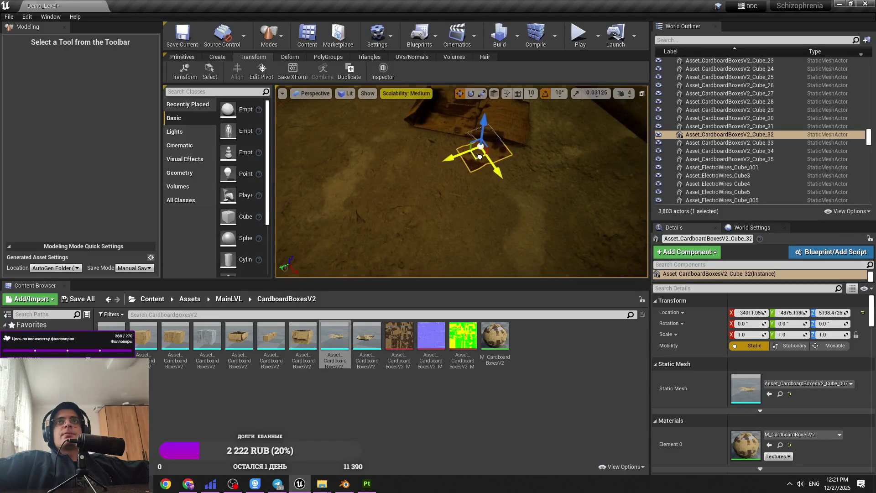
click(528, 163)
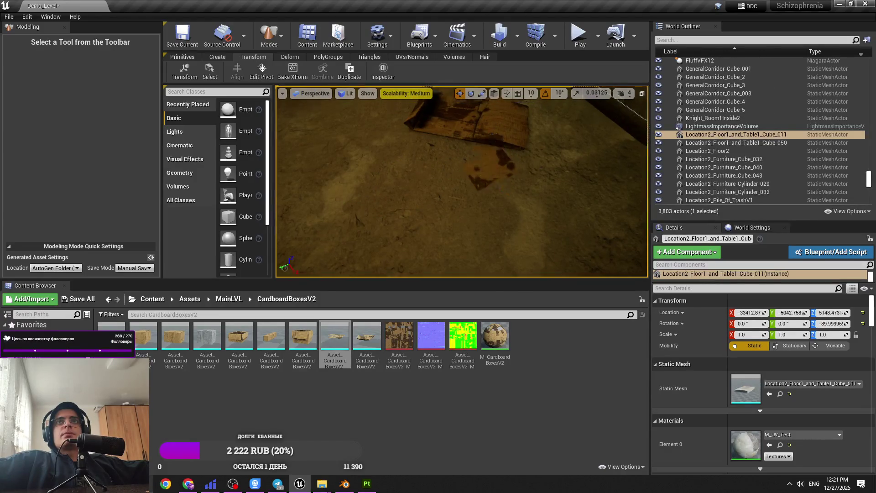
key(f)
click(539, 164)
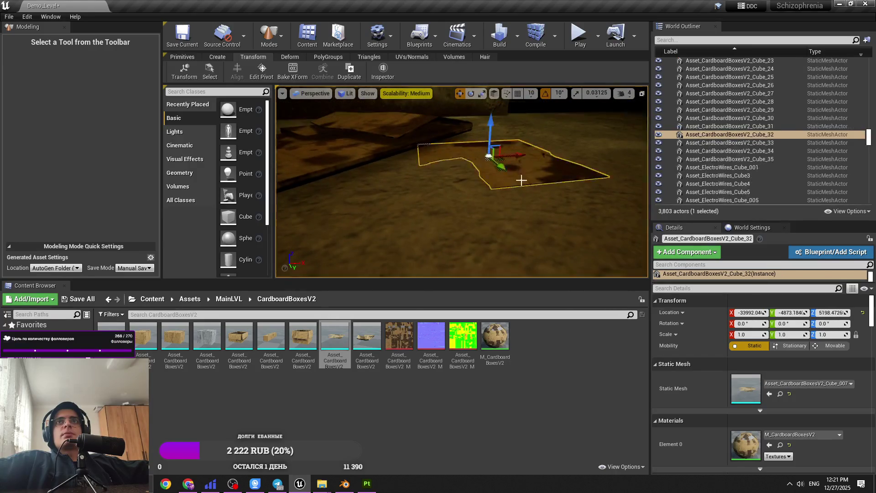
Check the neighbouring cardboard scraps and undo the last move of the small piece near the planks.
click(456, 178)
click(460, 184)
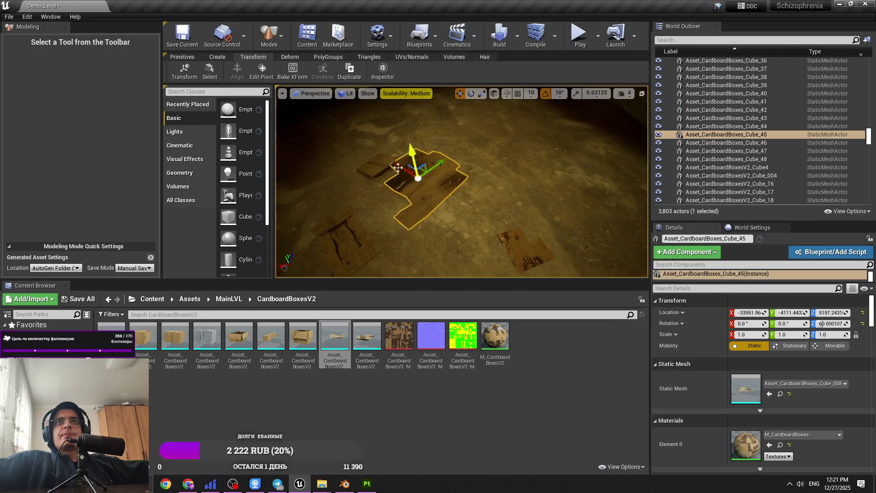
click(397, 167)
key(f)
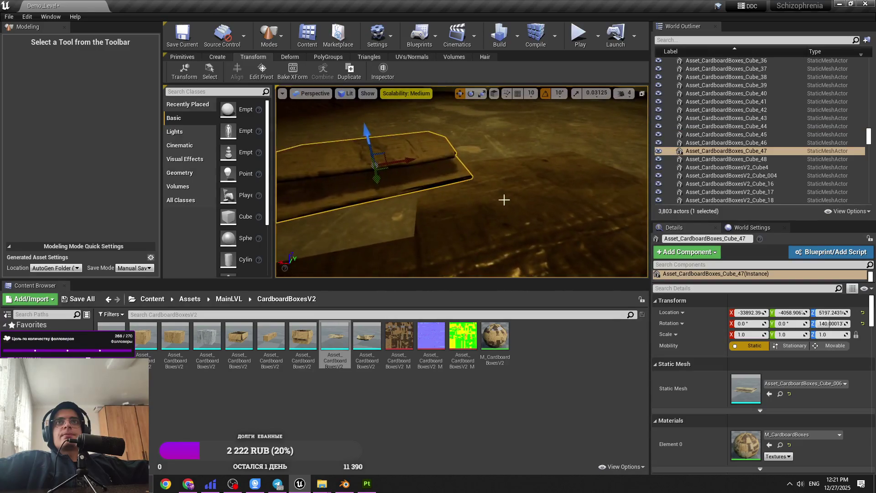
click(383, 222)
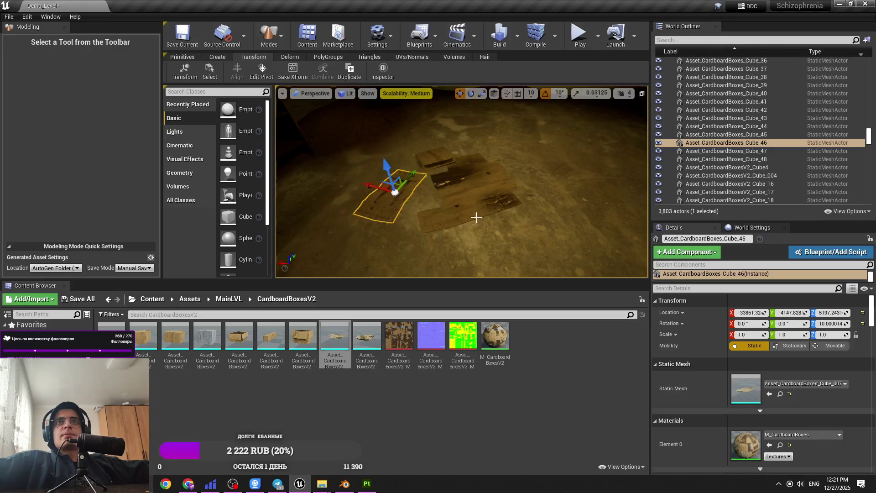
scroll(475, 218, up, 3)
click(509, 194)
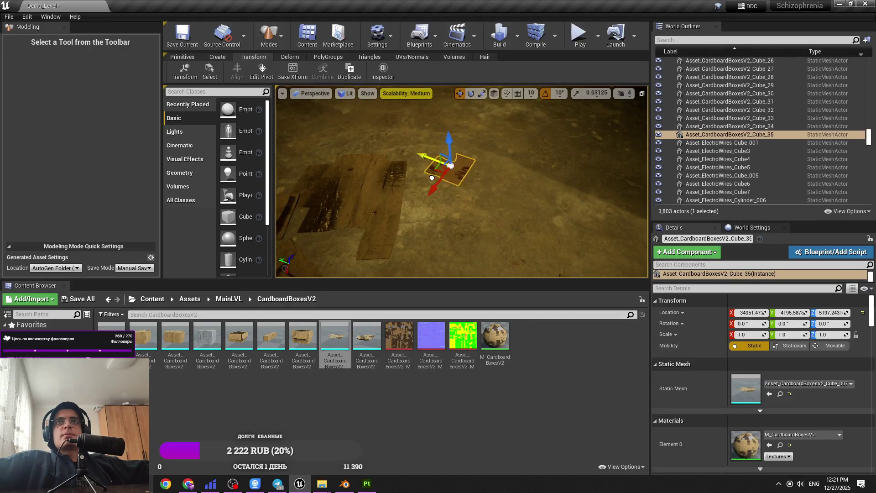
key(ctrl+z)
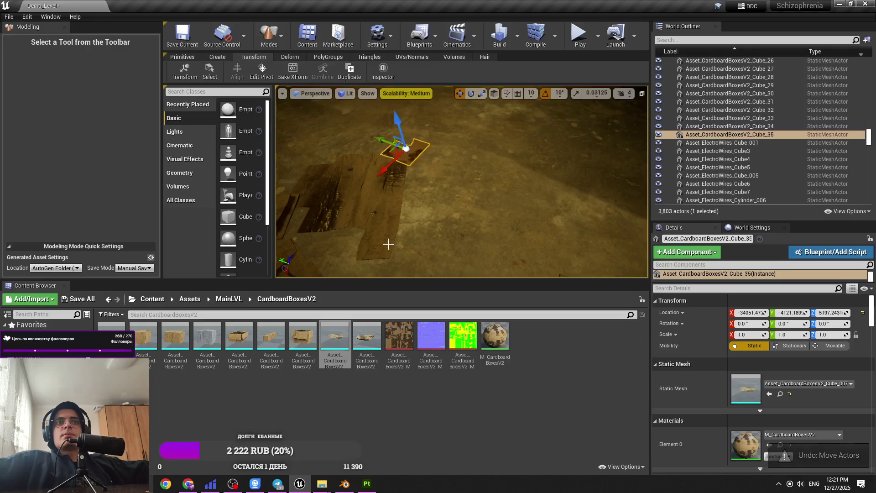
key(f)
Try an Electro_Wires path in the dark room, then delete the trial wires.
click(229, 300)
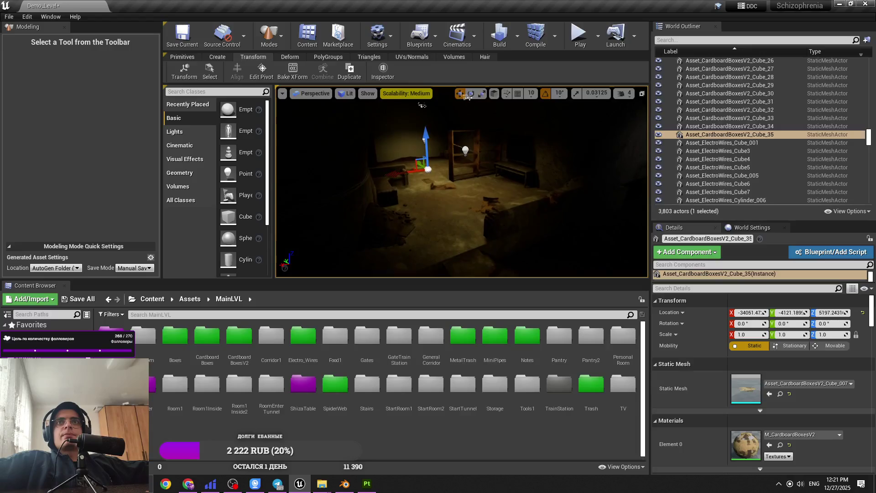
click(403, 101)
key(f)
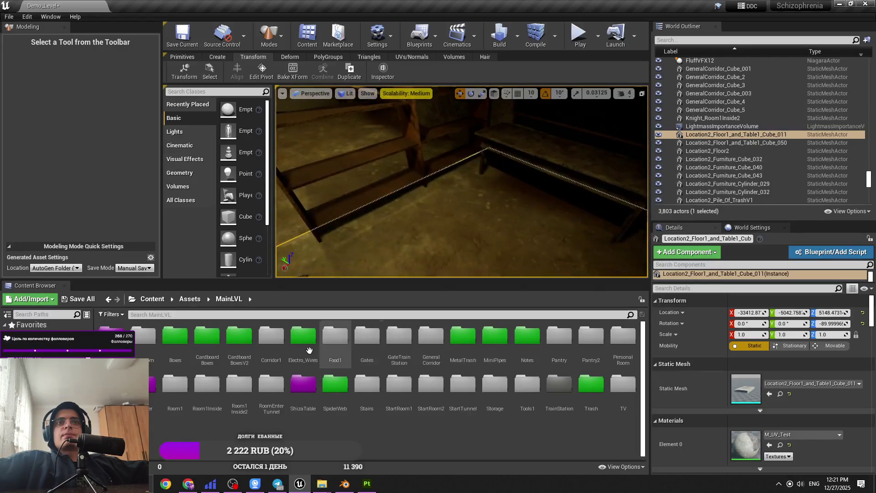
double_click(303, 340)
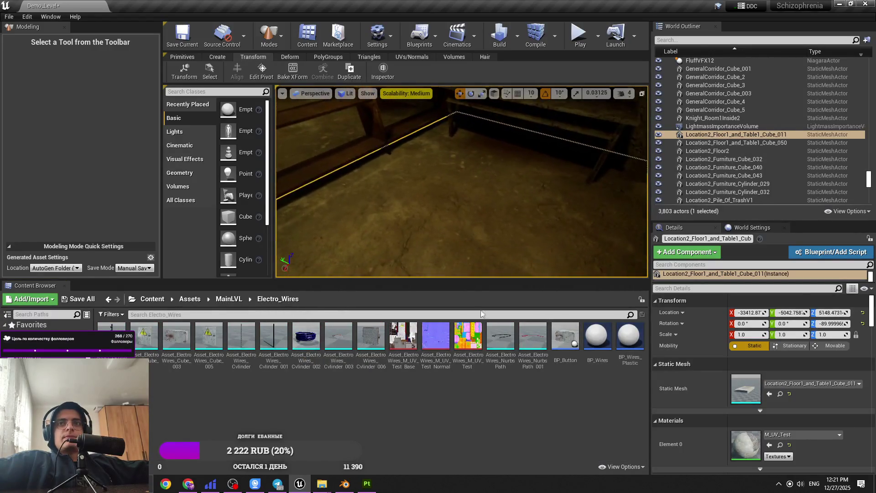
drag(417, 207, 417, 196)
key(e)
mouse_move(465, 227)
mouse_down()
mouse_move(465, 239)
mouse_move(504, 268)
mouse_up()
key(Delete)
click(467, 196)
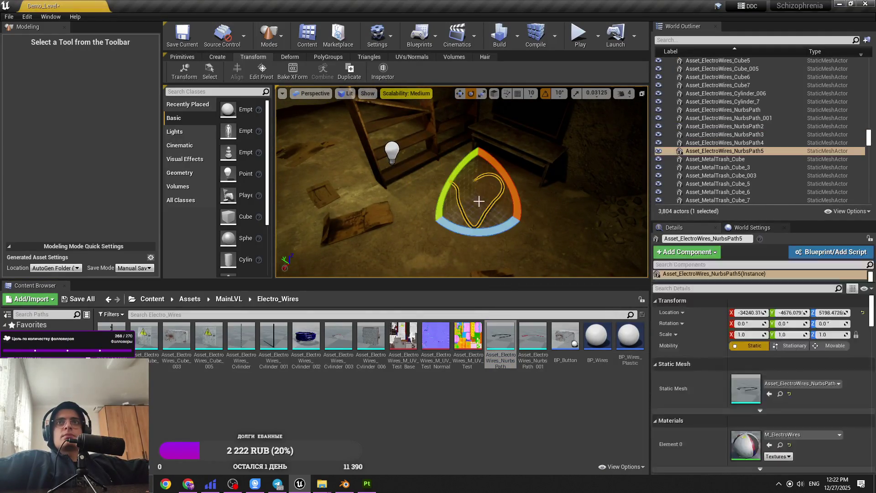
key(Delete)
Drop a round MetalTrash piece on the floor as a test, then delete it.
click(228, 299)
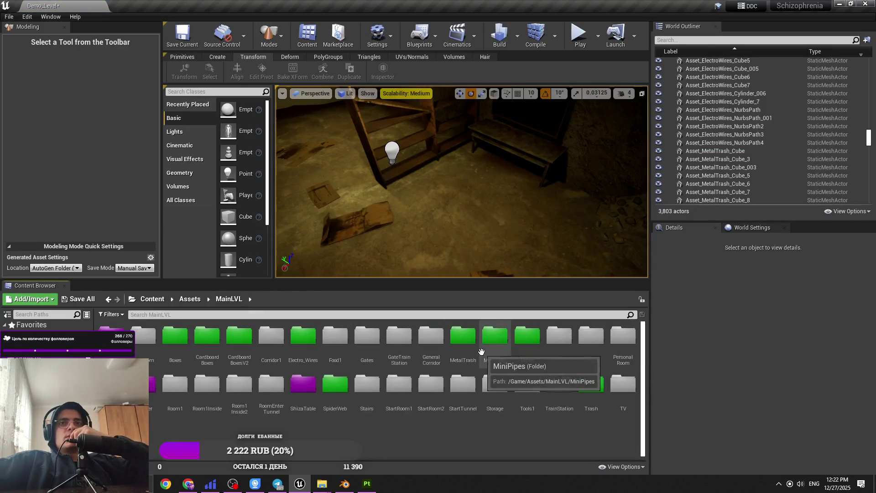
double_click(469, 335)
click(229, 301)
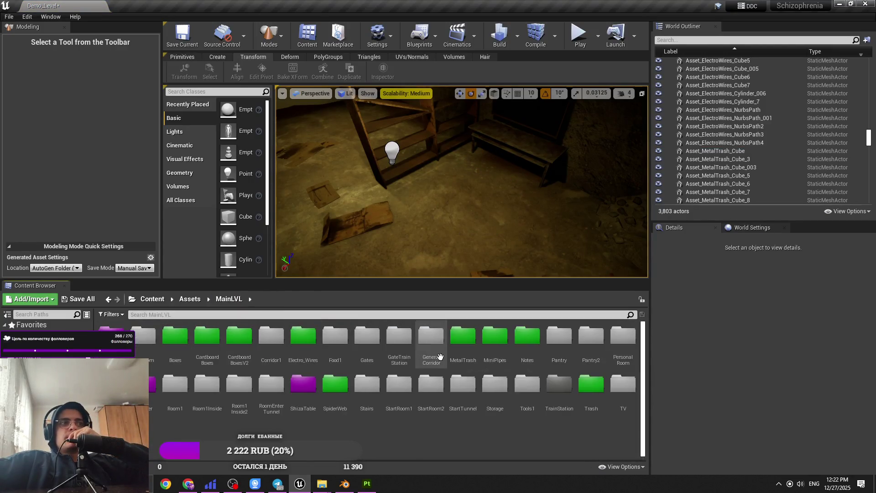
double_click(464, 336)
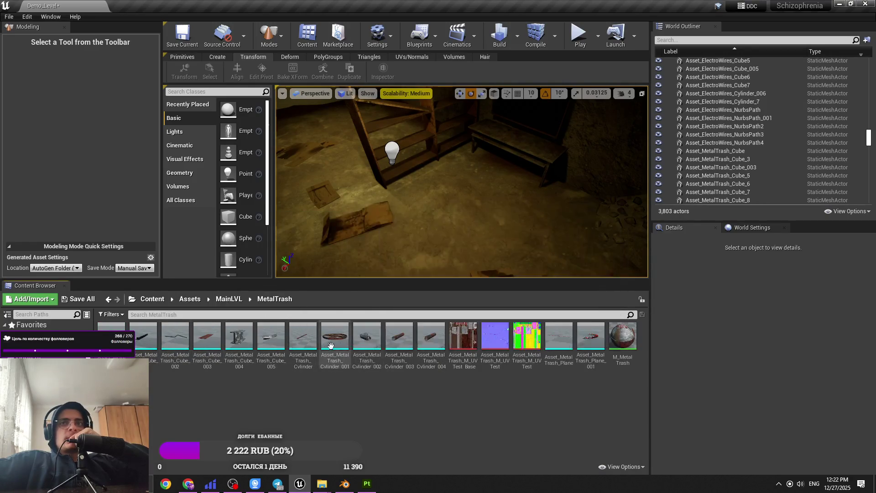
drag(501, 178, 489, 176)
key(f)
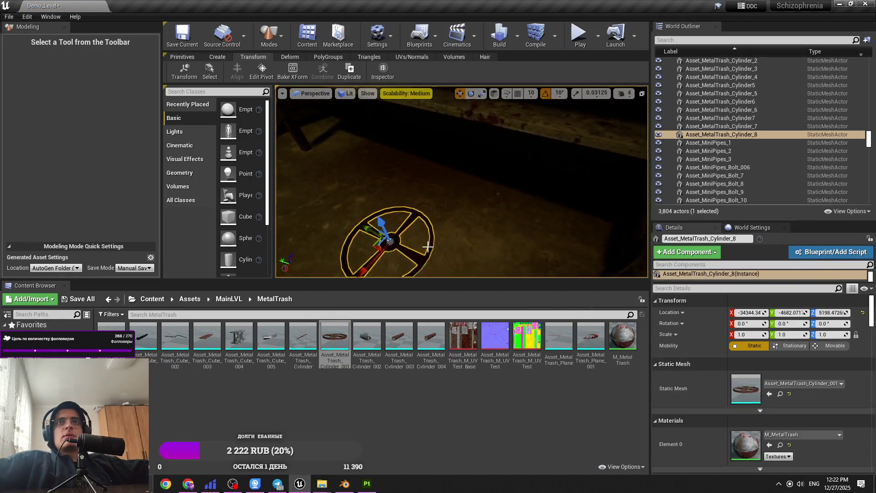
key(Delete)
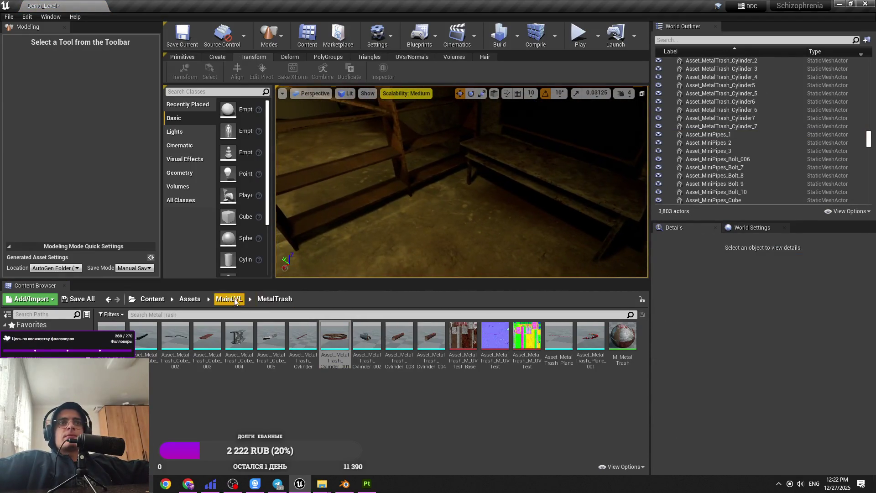
Reopen the CardboardBoxesV2 folder and switch the viewport to Unlit mode.
click(229, 299)
double_click(239, 340)
click(345, 93)
click(356, 111)
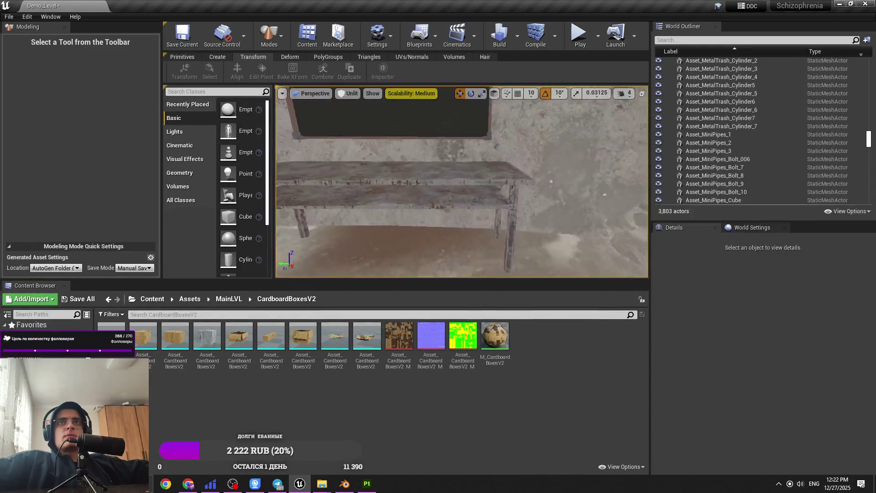
Place a cardboard box under the table and Alt-drag a copy to its right.
mouse_move(302, 338)
mouse_down()
mouse_move(411, 207)
mouse_move(444, 228)
mouse_up()
key(e)
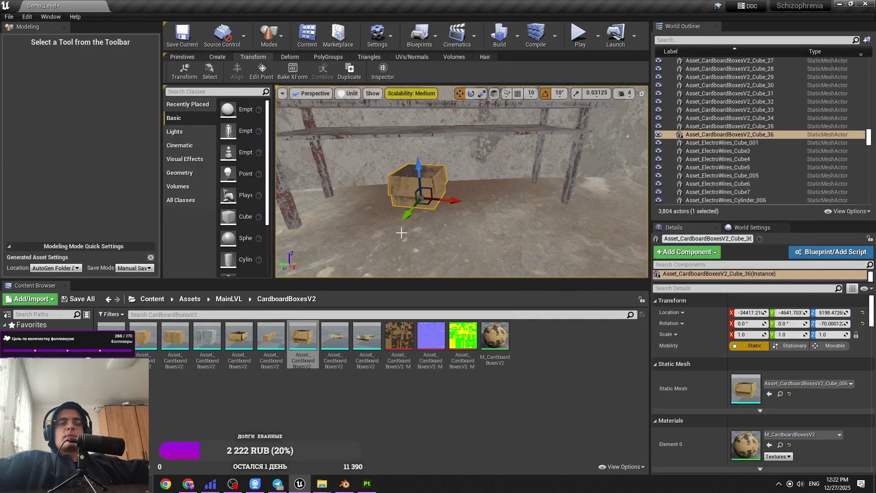
mouse_move(239, 338)
mouse_down()
mouse_move(406, 210)
mouse_move(431, 224)
mouse_up()
key(e)
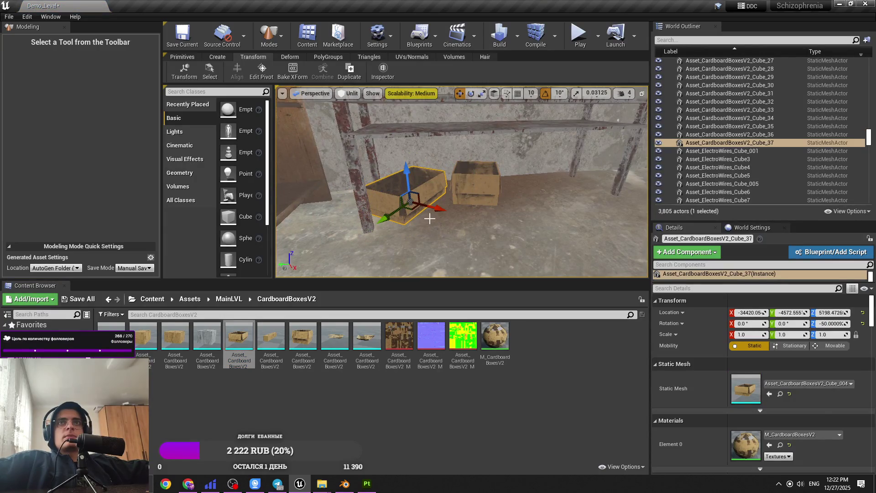
key(Delete)
click(462, 189)
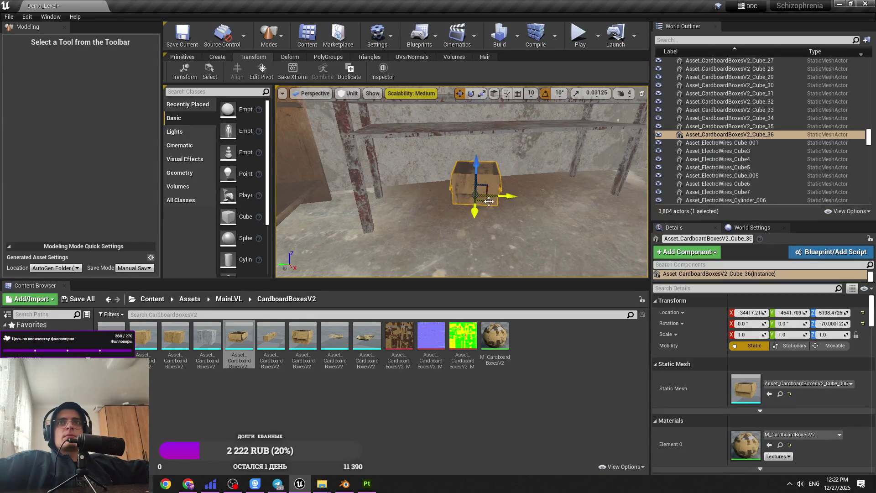
alt+drag(488, 201, 562, 196)
key(w)
key(f)
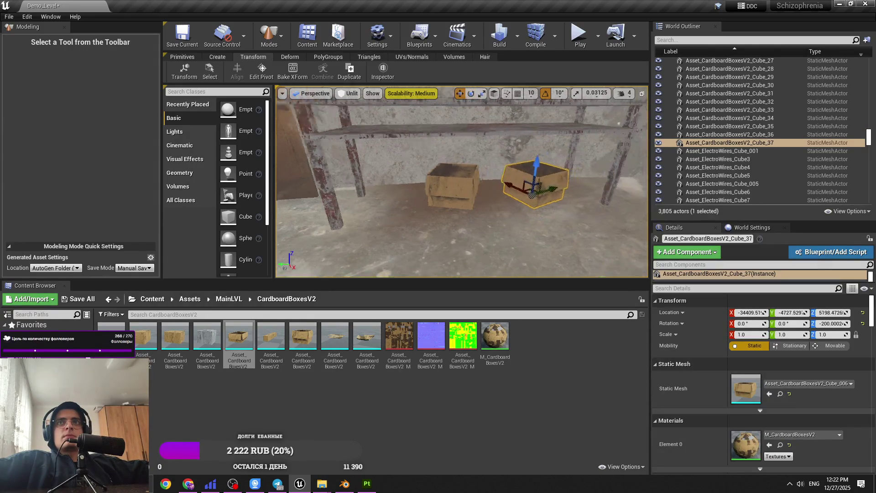
Add a third box and replace the right-hand box with a different cardboard model.
mouse_move(175, 336)
mouse_down()
mouse_move(357, 209)
mouse_move(350, 206)
mouse_up()
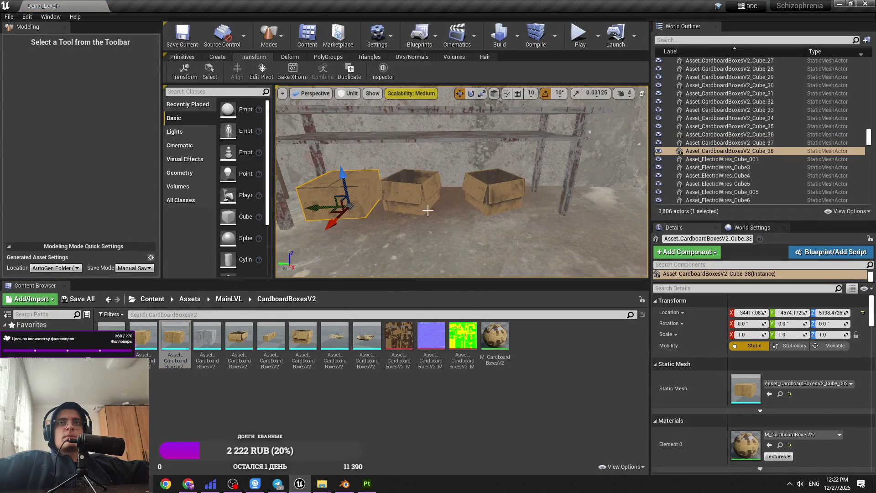
mouse_move(161, 350)
mouse_down()
mouse_move(462, 225)
mouse_move(470, 200)
mouse_up()
key(Escape)
click(491, 202)
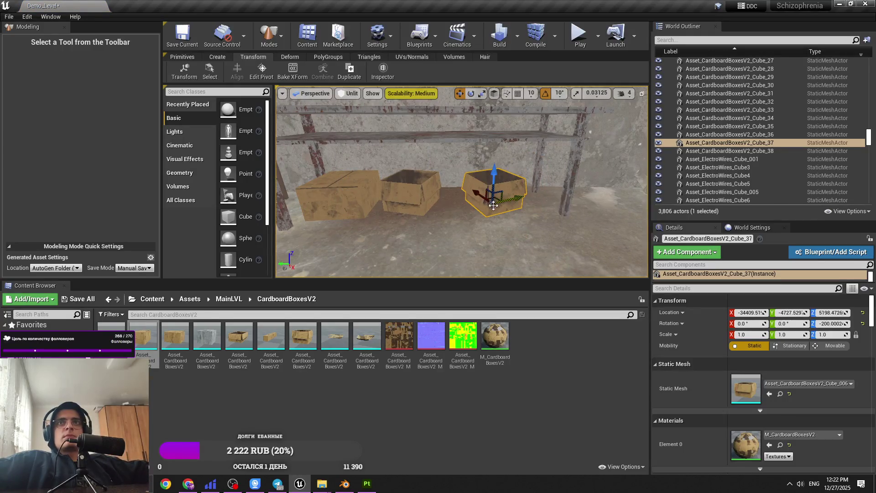
scroll(493, 205, up, 3)
drag(241, 350, 411, 244)
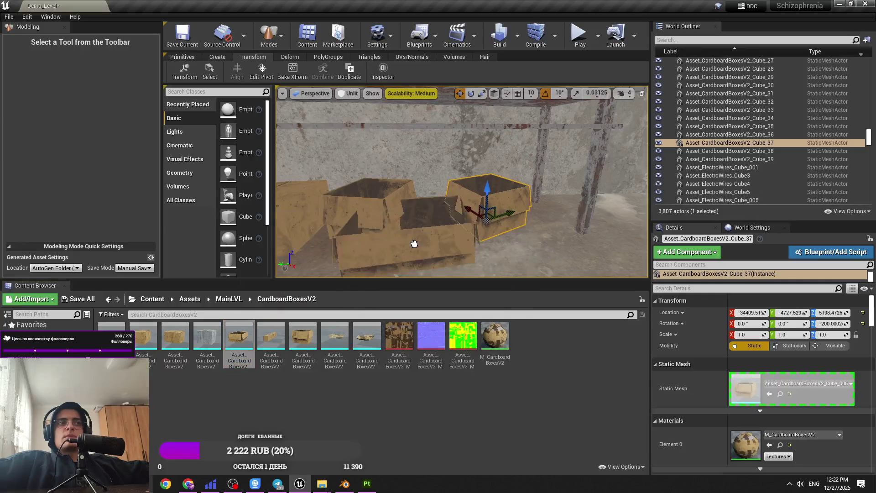
click(498, 211)
key(Delete)
Nudge Cube_39 along X, rotate it 10° on Z, and shift it slightly further.
click(408, 252)
scroll(410, 238, down, 3)
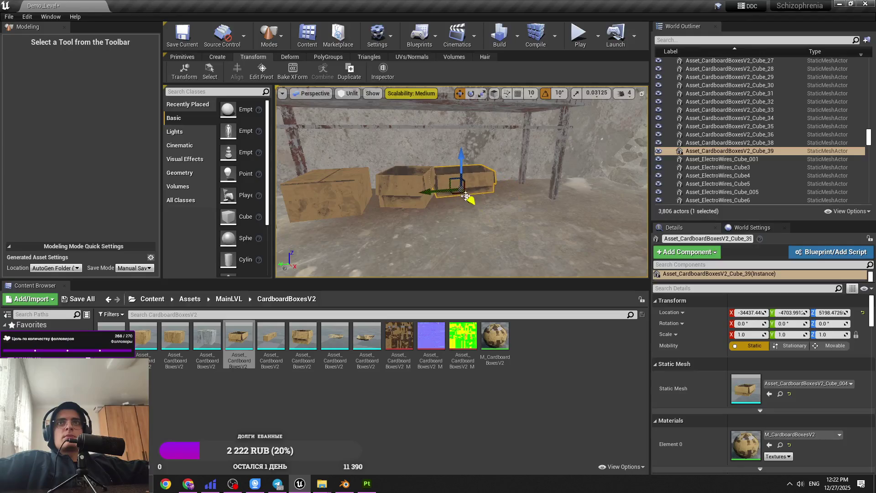
scroll(460, 190, up, 5)
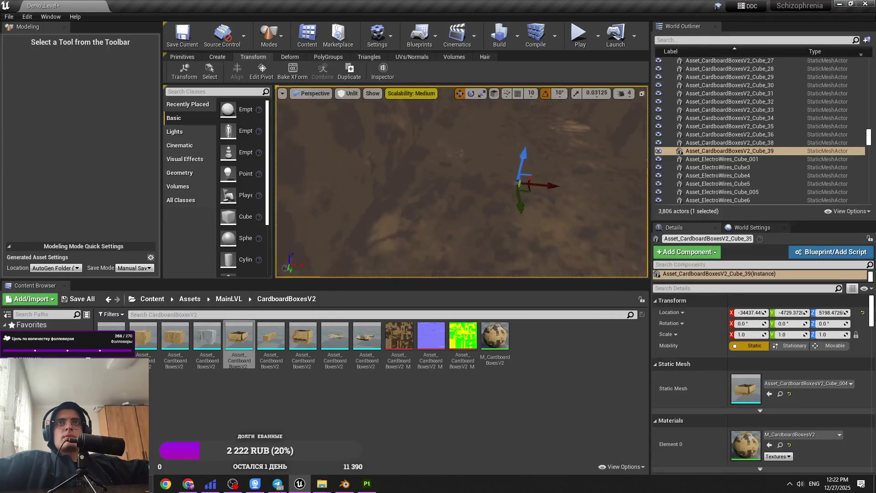
drag(479, 185, 500, 188)
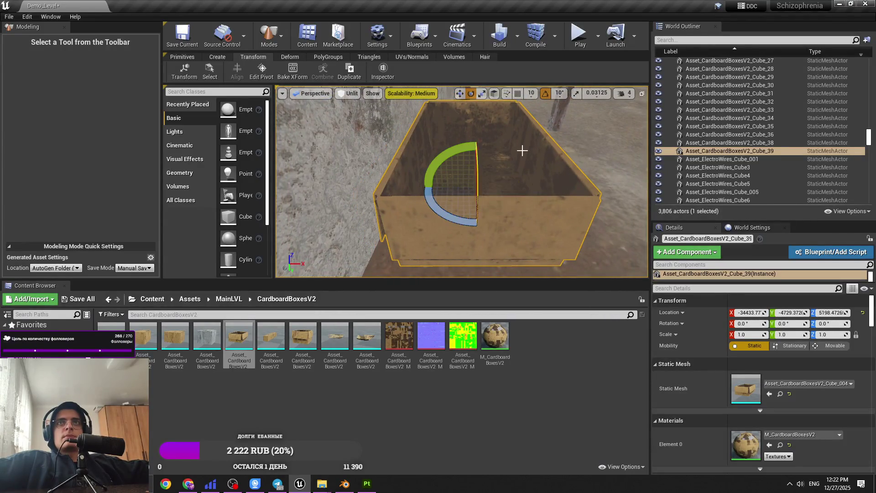
click(641, 94)
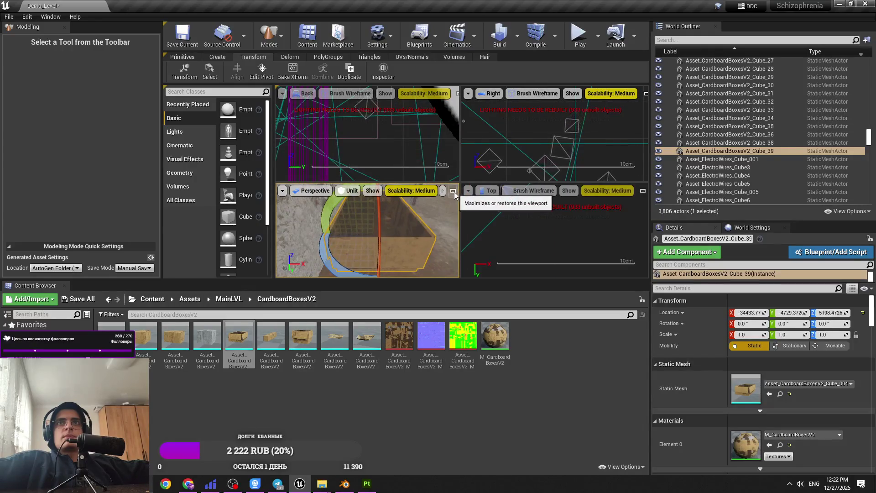
click(453, 192)
click(620, 93)
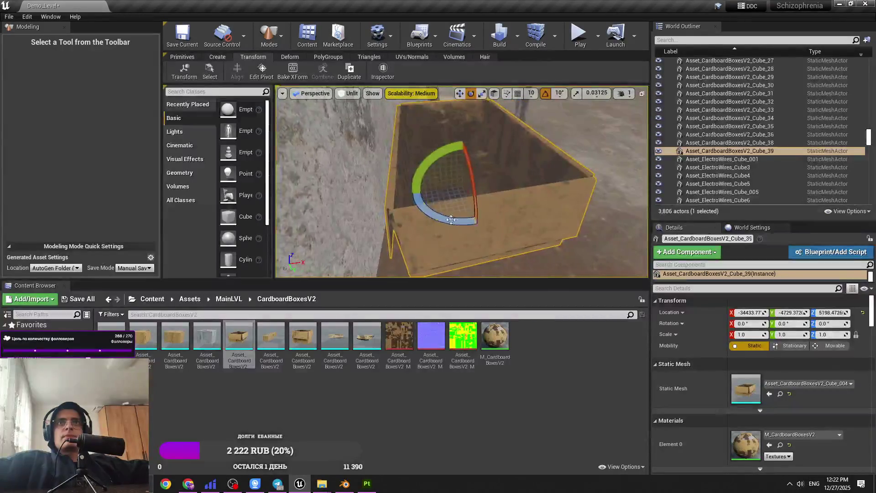
drag(451, 220, 443, 221)
key(w)
drag(487, 185, 496, 183)
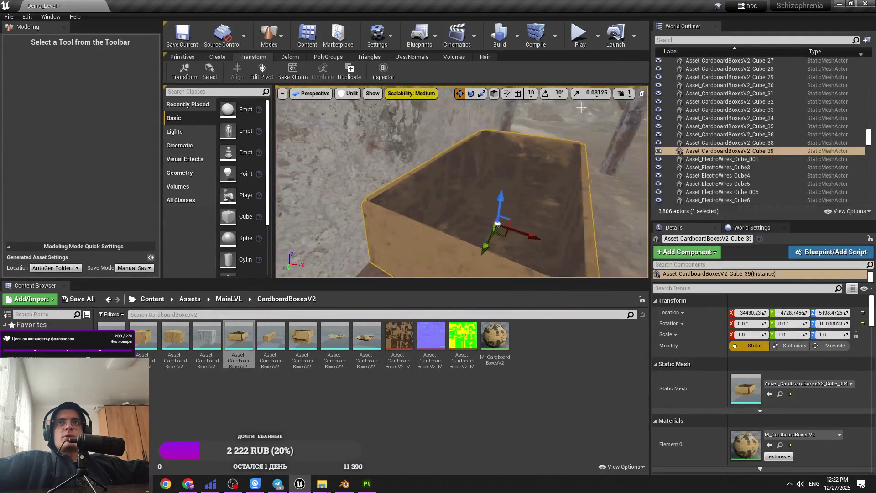
Switch the viewport to Lit and look around the tunnel in game view.
click(623, 94)
drag(570, 191, 524, 237)
click(348, 93)
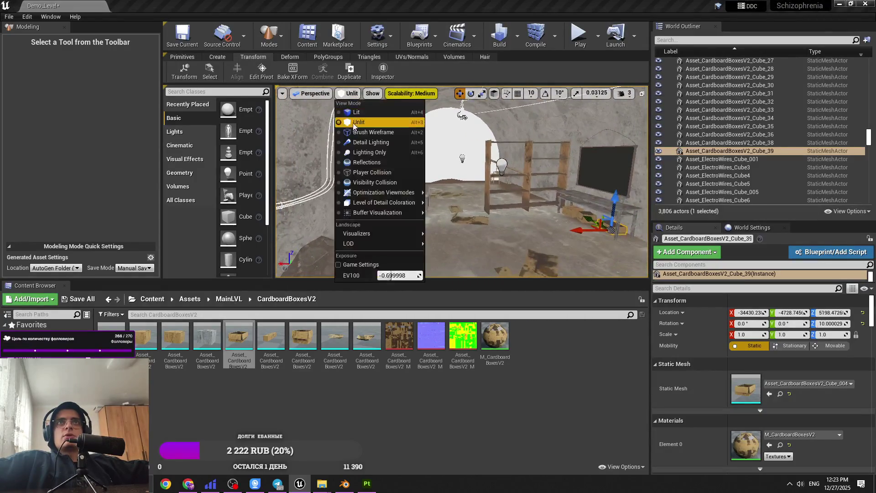
click(361, 103)
drag(461, 183, 372, 141)
key(Escape)
key(g)
mouse_move(422, 168)
mouse_down()
mouse_move(446, 164)
mouse_move(476, 176)
mouse_up()
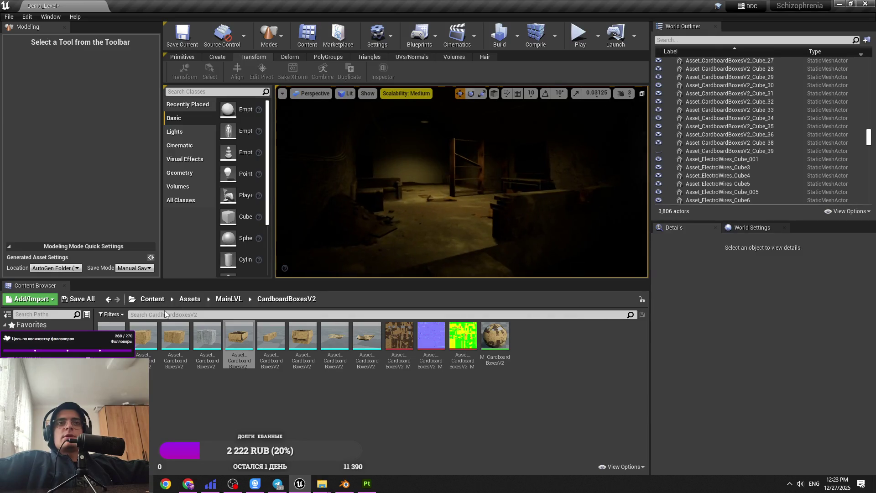
Filter the Outliner by 'vfx' and set viewport scalability to Epic.
click(152, 301)
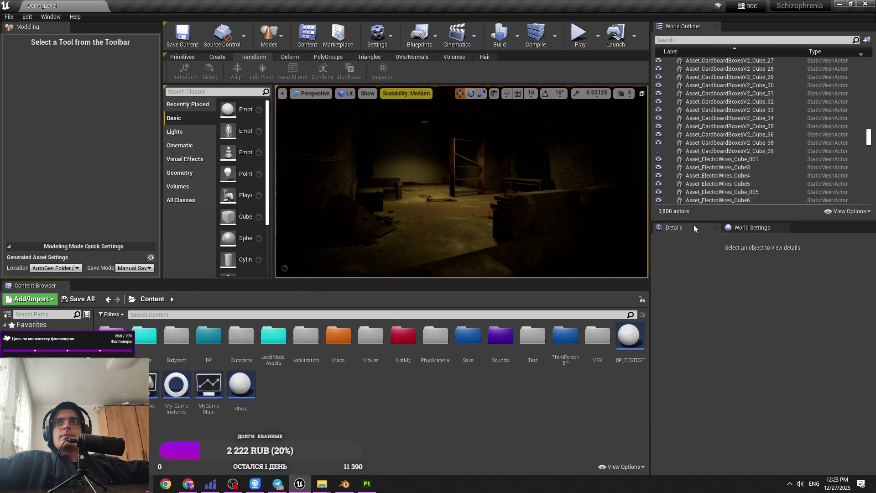
text(vfx)
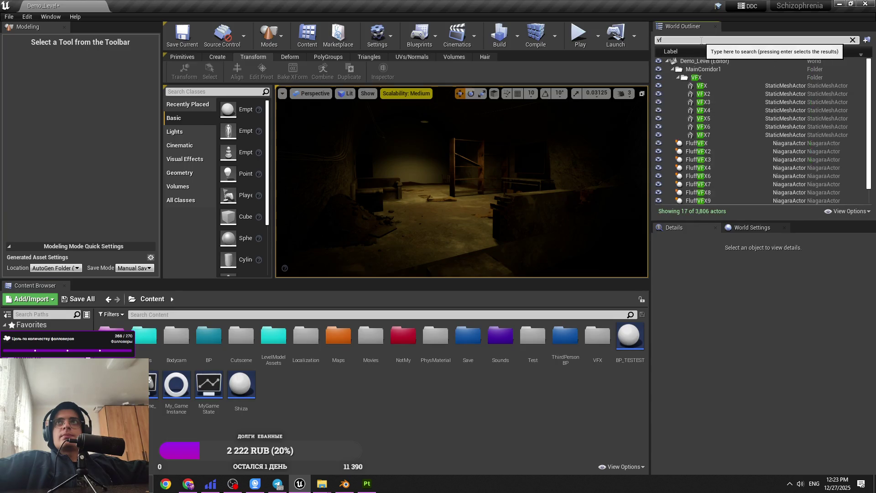
click(623, 93)
mouse_move(461, 182)
mouse_down()
mouse_move(461, 146)
mouse_move(479, 132)
mouse_move(461, 169)
mouse_move(454, 147)
mouse_up()
click(399, 92)
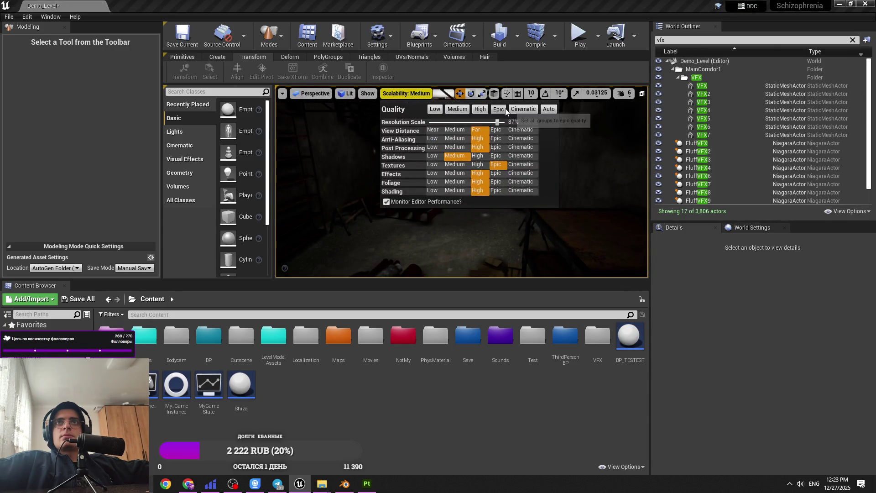
click(557, 168)
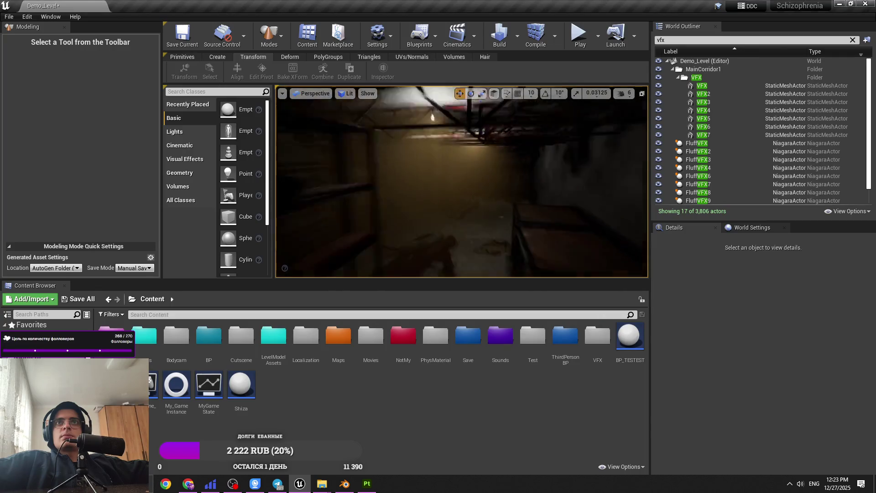
Alt-drag VFX6 to create VFX8 and move it along Y into the lamp-lit room.
click(753, 94)
double_click(732, 95)
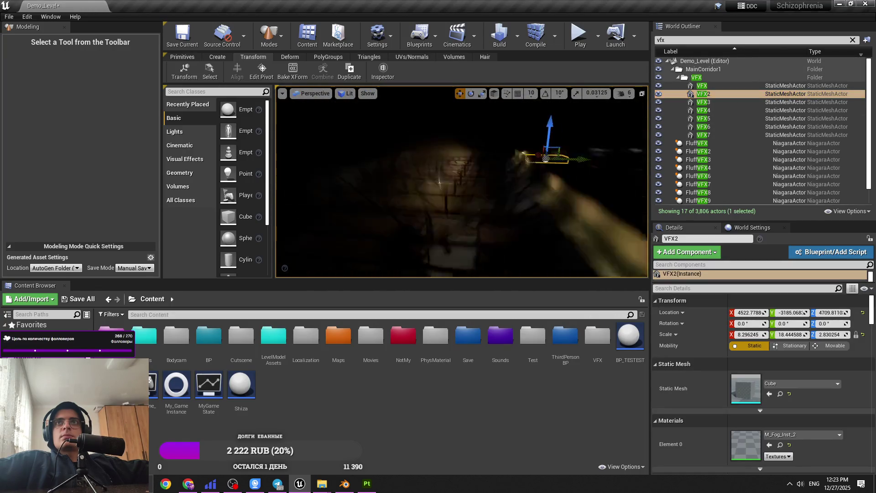
click(725, 126)
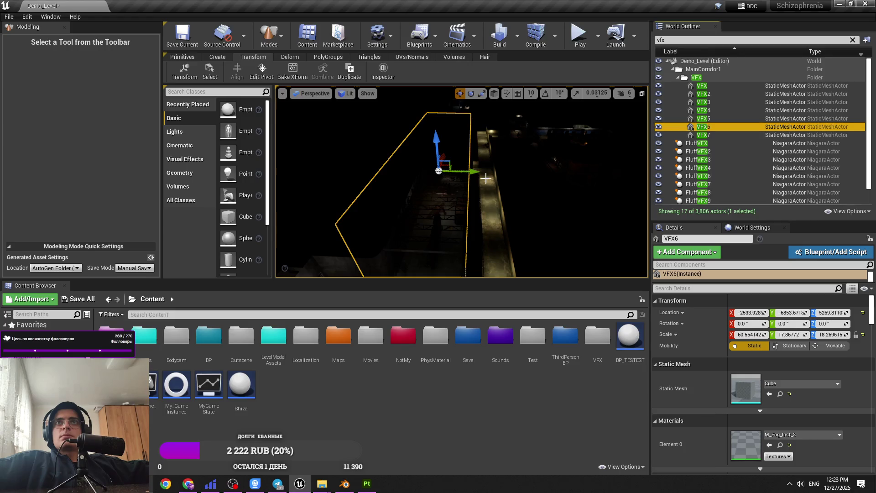
double_click(726, 126)
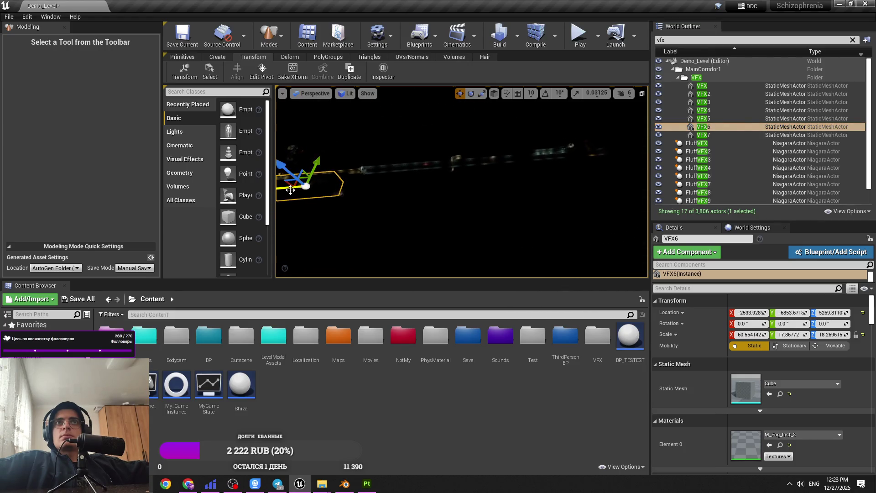
drag(290, 190, 330, 189)
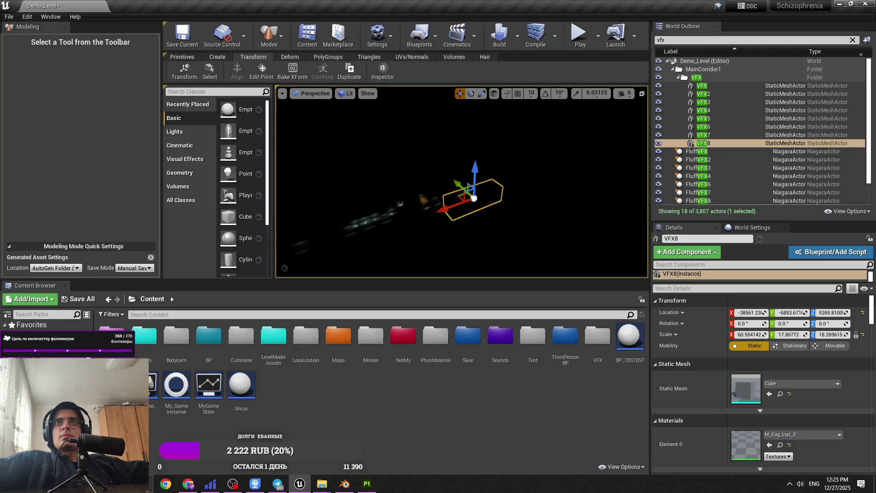
drag(538, 193, 533, 173)
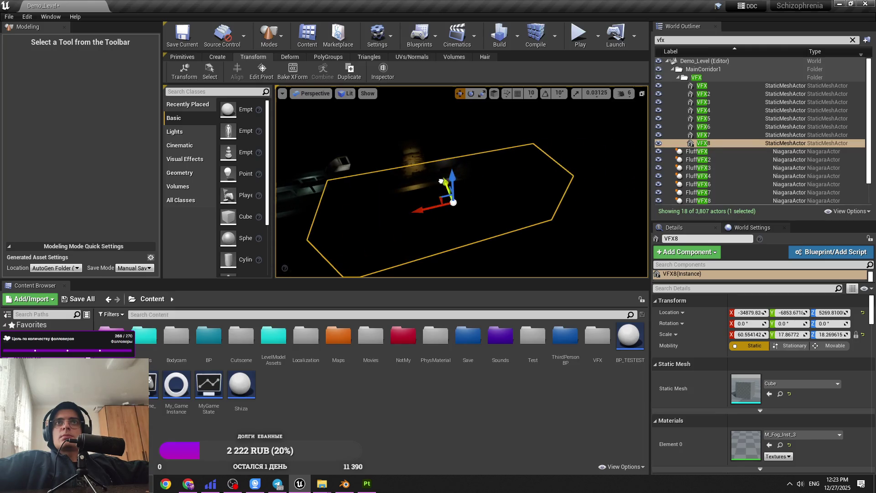
mouse_move(421, 144)
mouse_down()
mouse_move(531, 143)
mouse_move(503, 147)
mouse_up()
key(f)
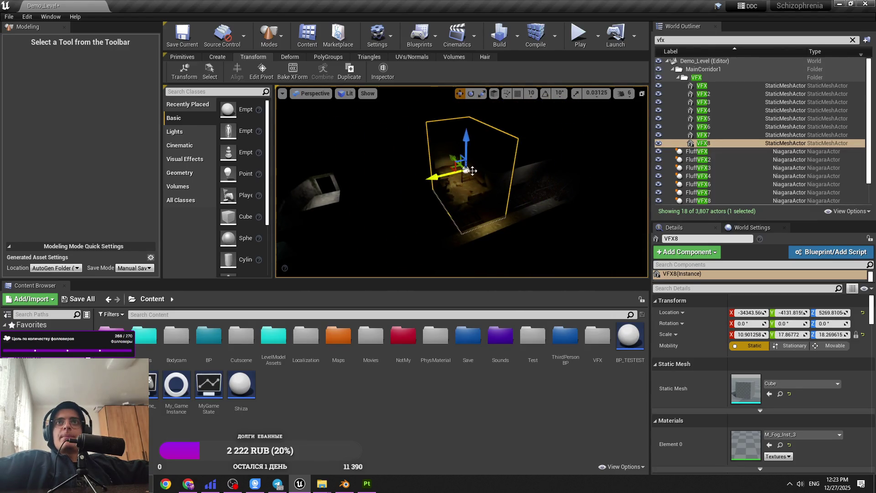
Scale VFX8 to 20.35 × 19.43 × 8.94, check it in the lit room, and start Play.
key(r)
key(r)
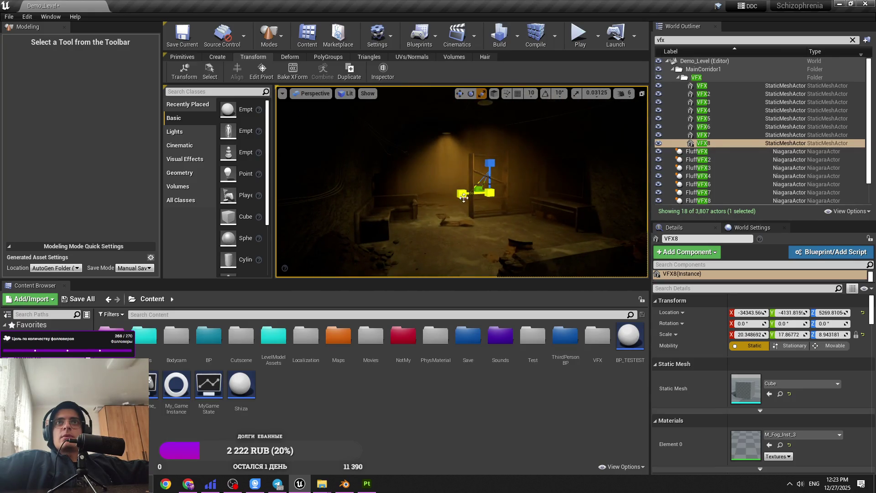
drag(464, 197, 463, 197)
drag(366, 181, 365, 180)
key(w)
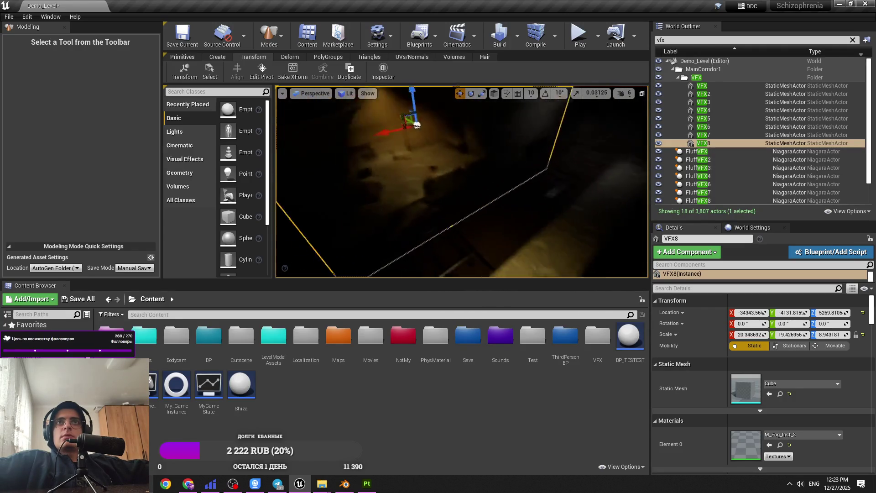
key(d)
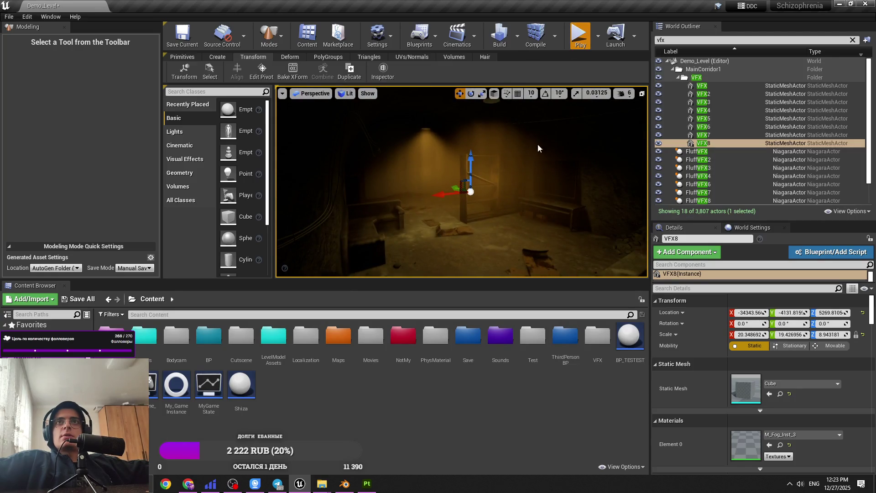
key(alt+p)
Play-test full screen, walking forward through the foggy room, then stop.
key(F11)
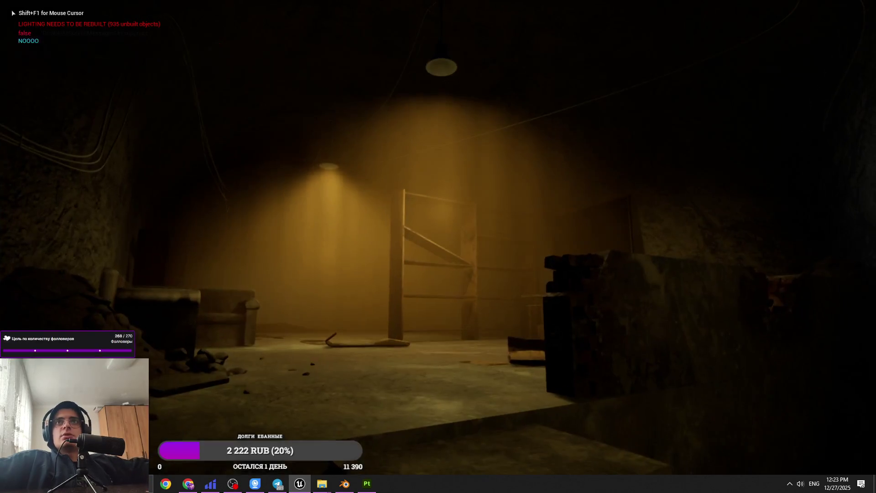
key(w)
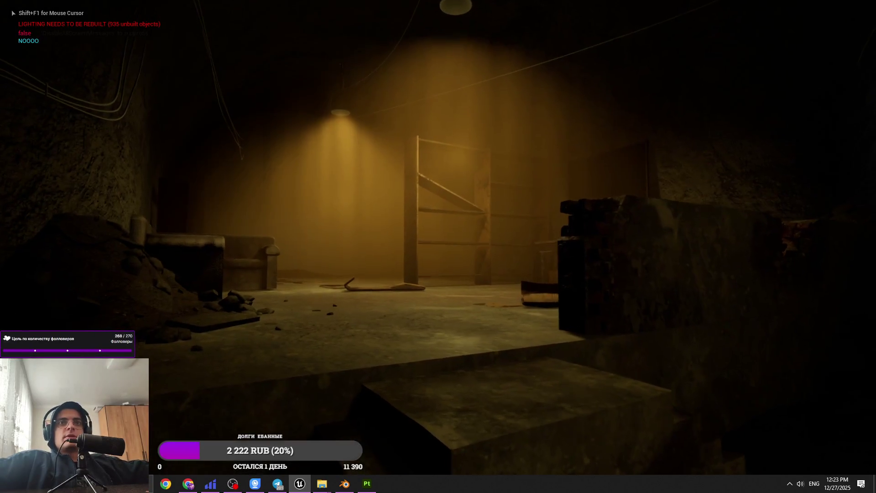
key(Escape)
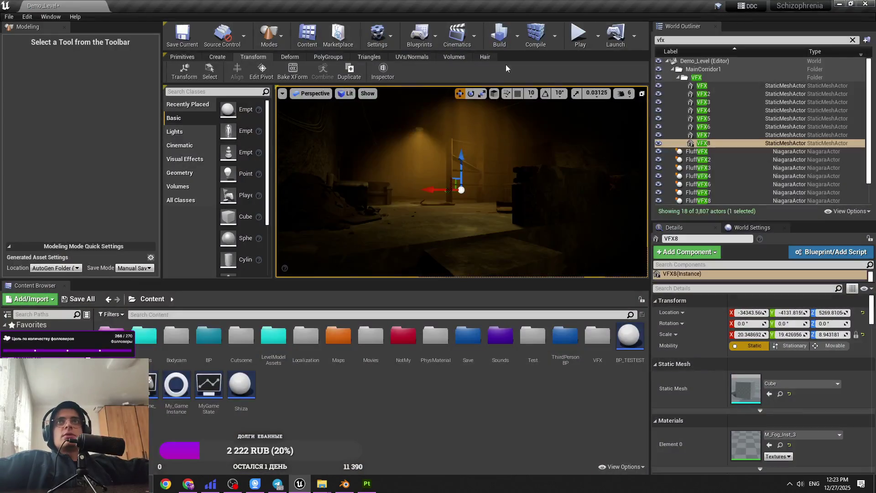
Run a second full-screen play-test, then return and focus on FluffVFX in the Outliner.
key(alt+p)
key(F11)
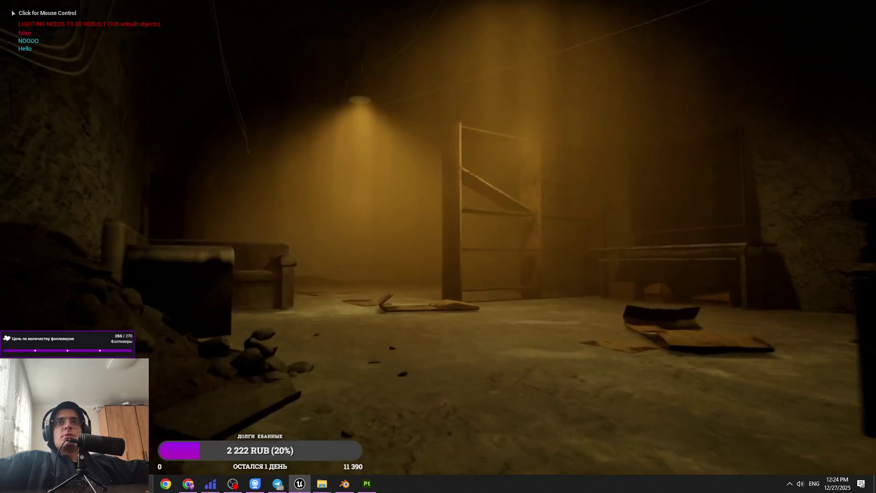
click(438, 247)
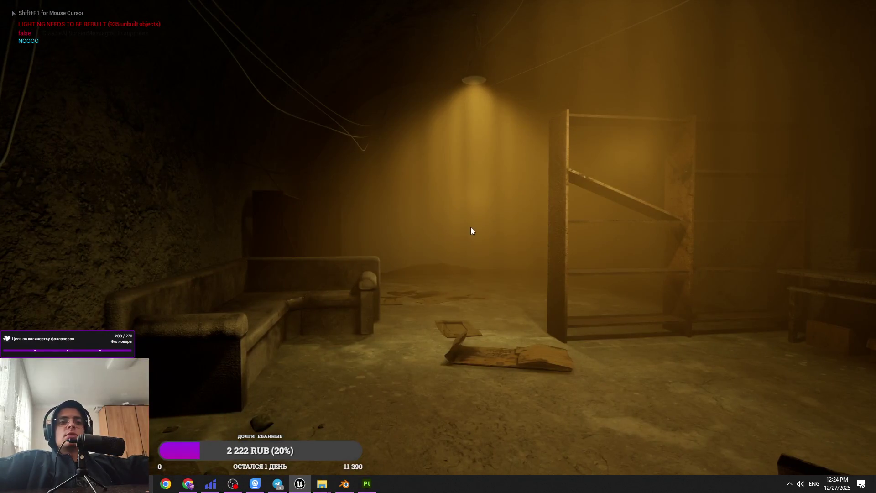
key(Escape)
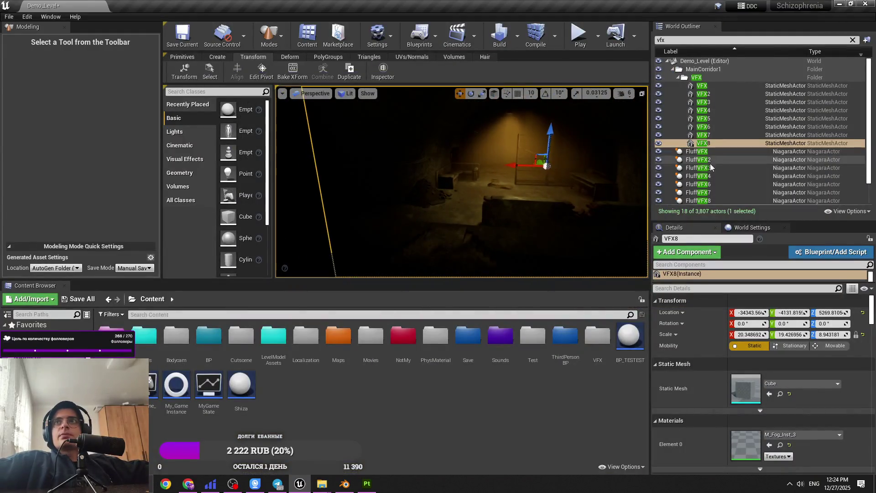
double_click(711, 153)
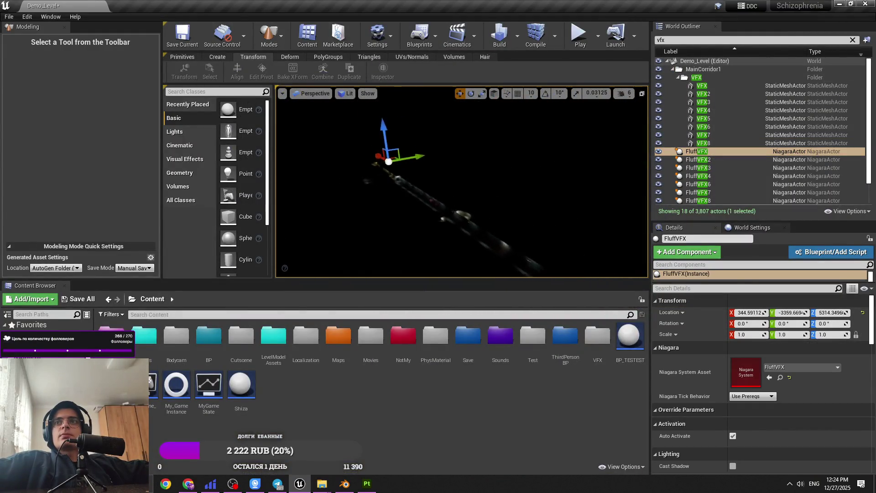
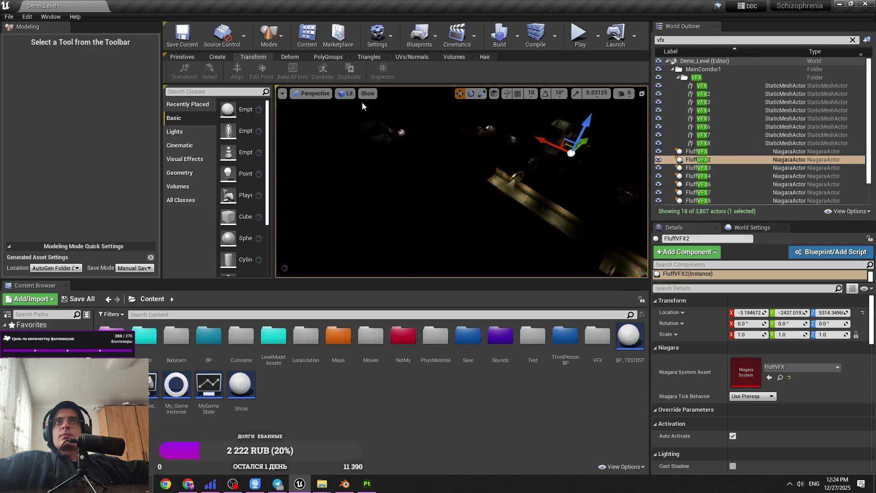
Switch the viewport to Unlit shading and fly the view to FluffVFX6 from the World Outliner.
click(346, 93)
click(372, 117)
click(738, 169)
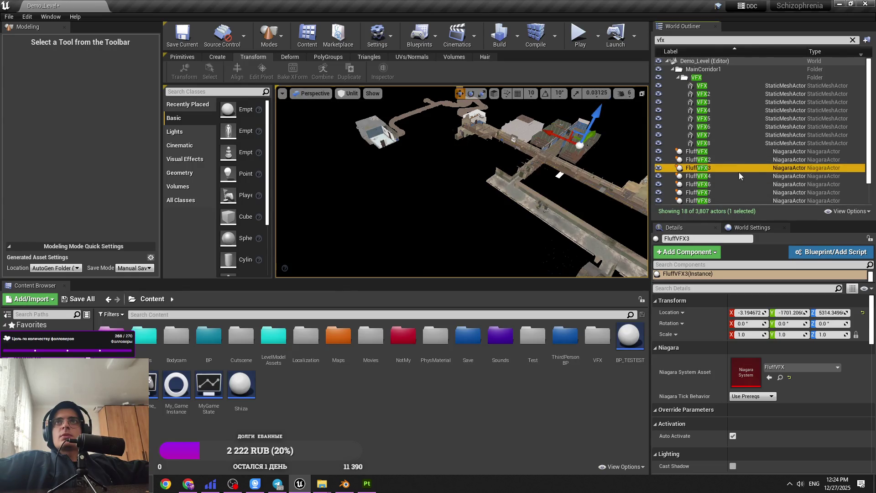
double_click(742, 184)
Browse FluffVFX8 through FluffVFX12 in the World Outliner and fly to FluffVFX12.
scroll(751, 176, down, 2)
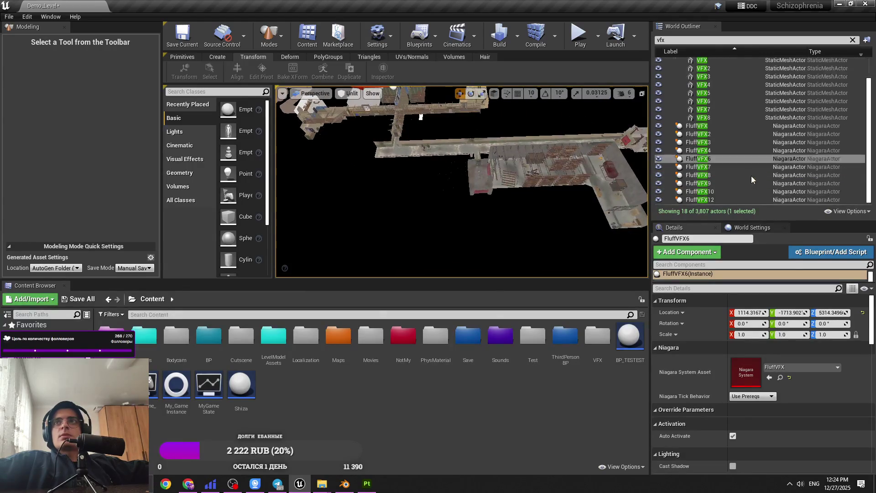
click(722, 201)
click(717, 191)
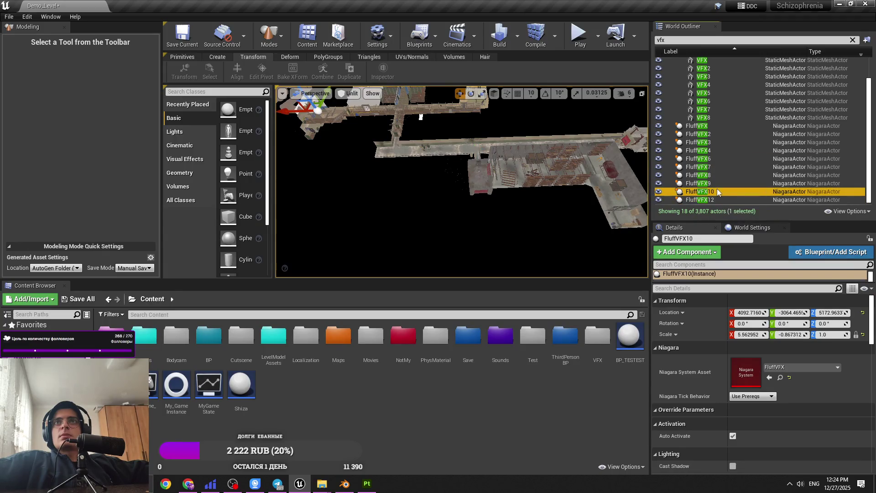
click(711, 183)
click(707, 174)
click(724, 191)
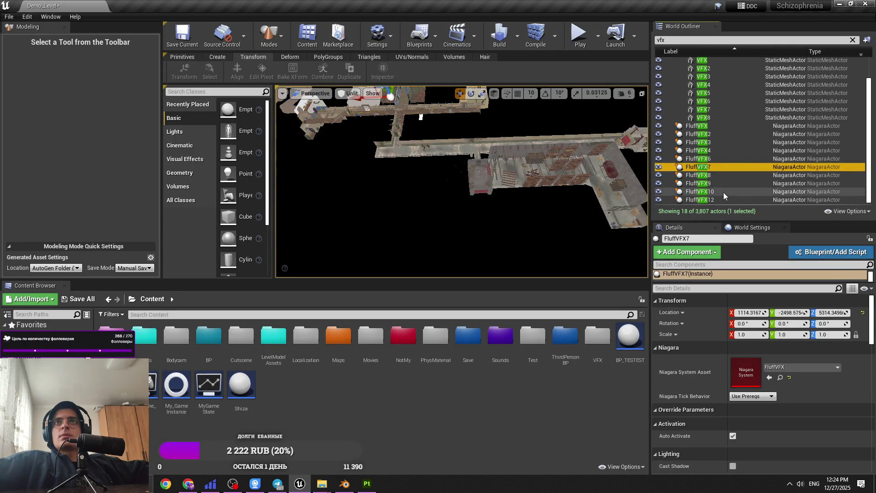
click(721, 200)
double_click(721, 199)
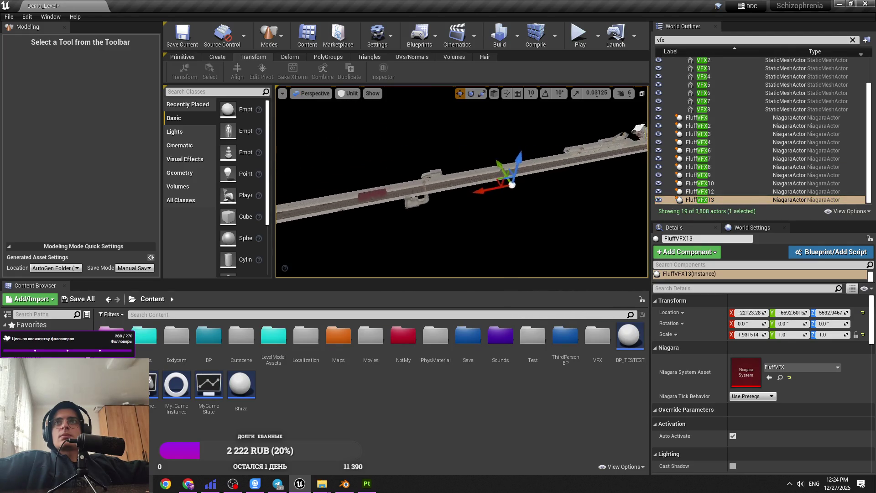
Slide FluffVFX13 along X and Y into the lamp-lit tunnel room.
drag(560, 178, 567, 177)
scroll(461, 182, up, 3)
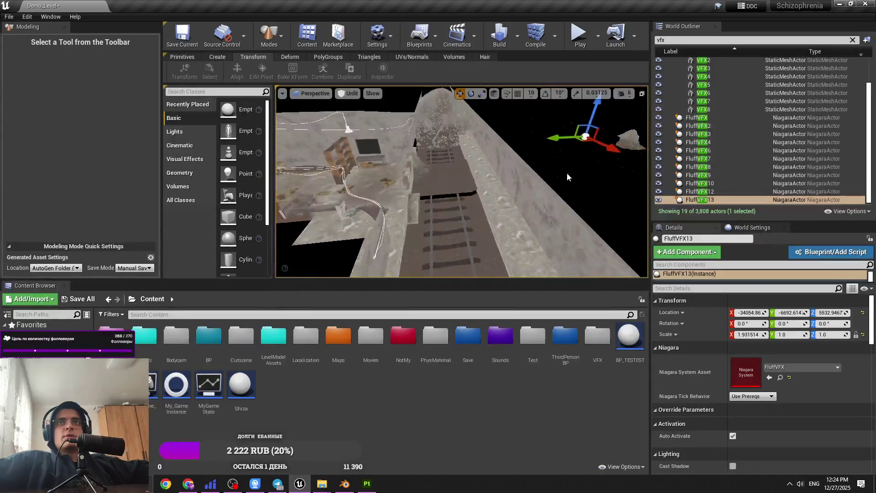
mouse_move(370, 164)
mouse_down()
mouse_move(347, 167)
mouse_move(497, 155)
mouse_move(448, 165)
mouse_move(338, 151)
mouse_move(346, 104)
mouse_up()
Return the viewport to Lit, raise FluffVFX13 slightly along Z, and frame it.
click(347, 94)
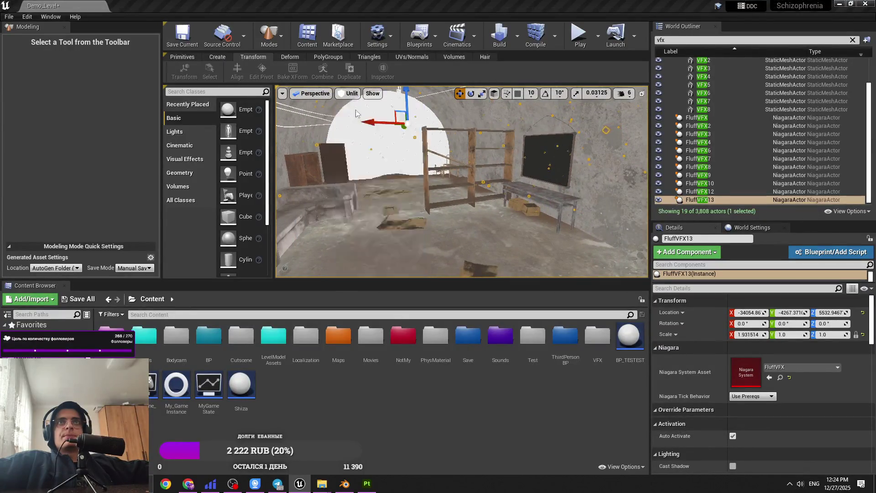
click(356, 112)
drag(446, 159, 401, 157)
key(f)
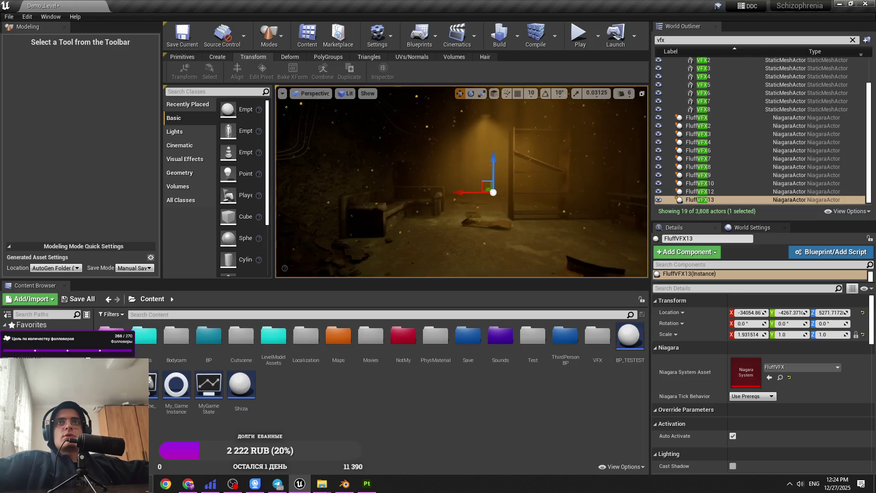
right_click(425, 137)
key(Escape)
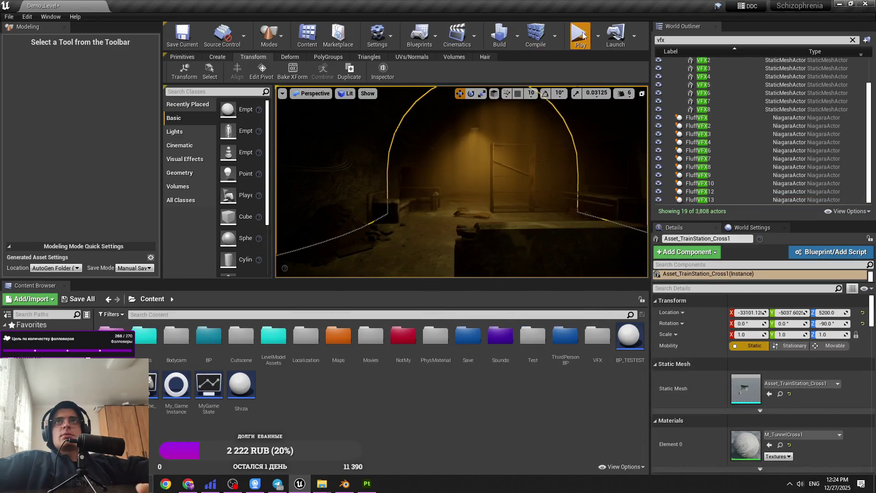
key(alt+p)
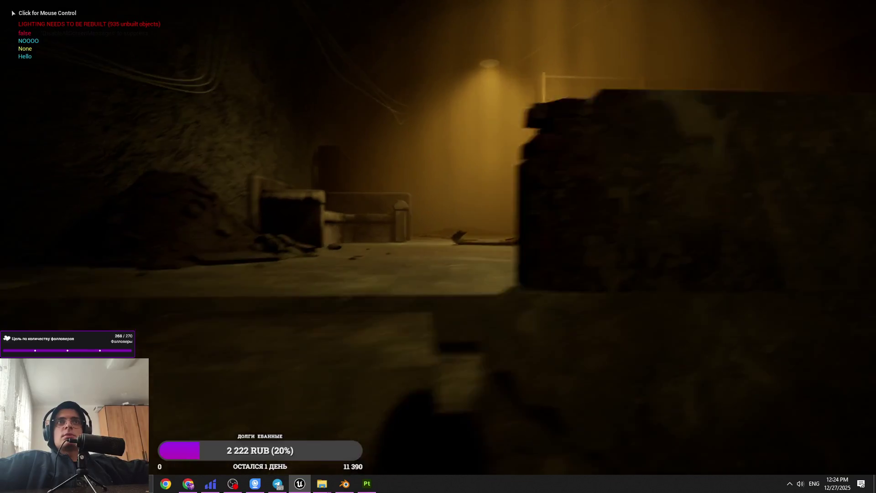
click(437, 246)
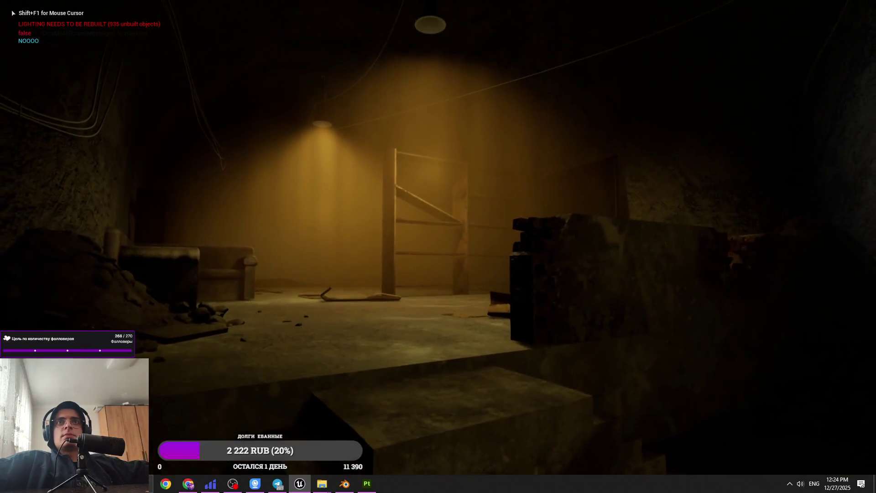
key(w)
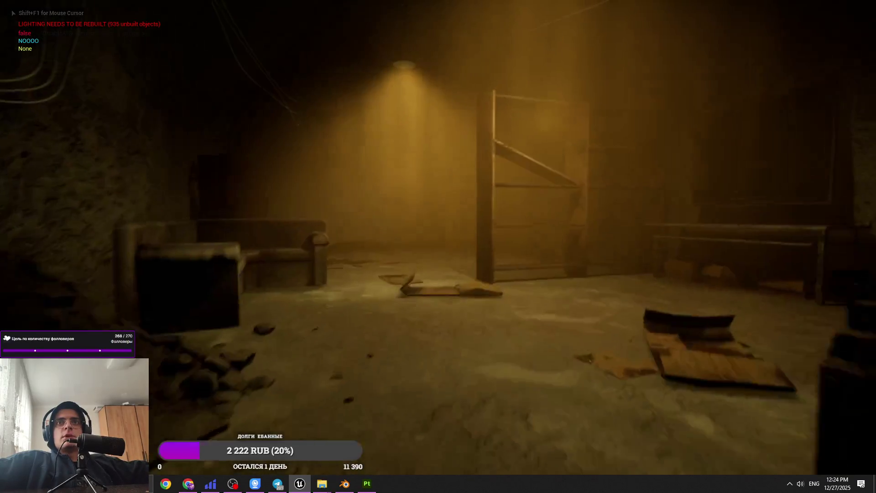
key(w)
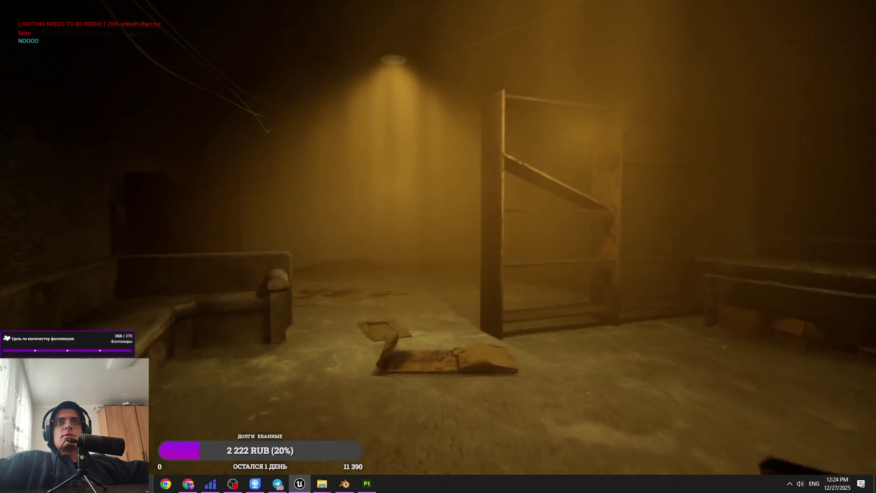
key(w)
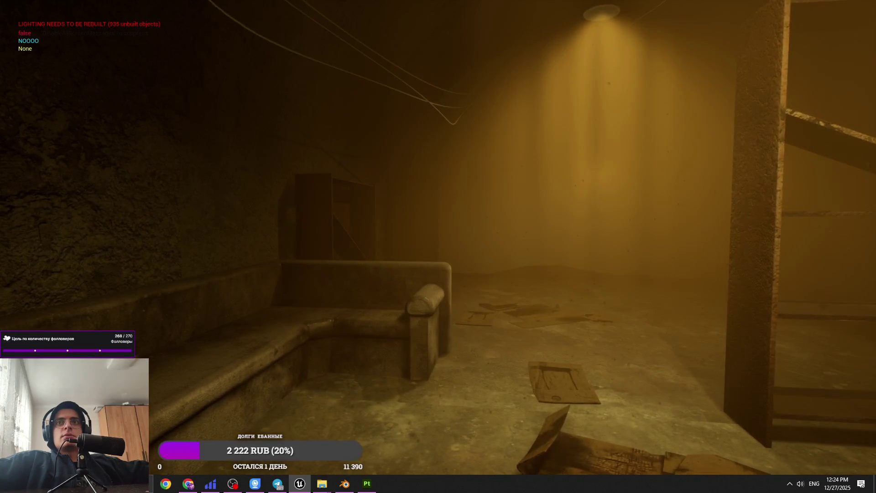
key(w)
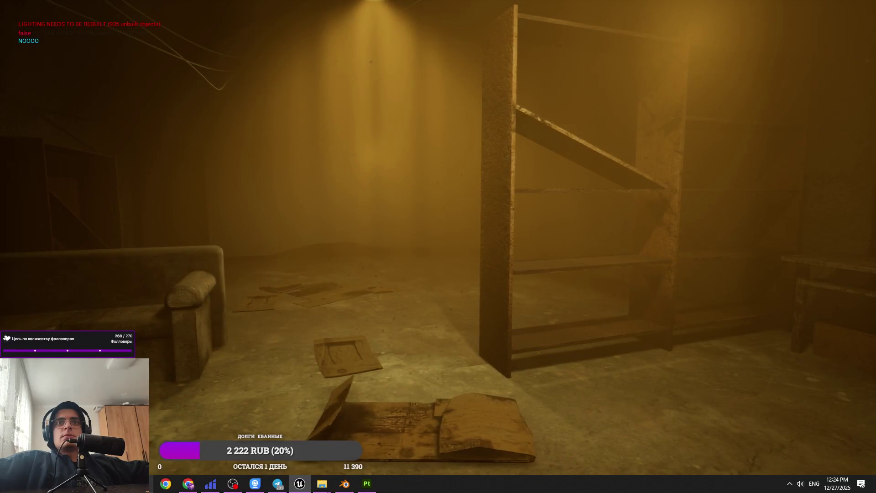
key(w)
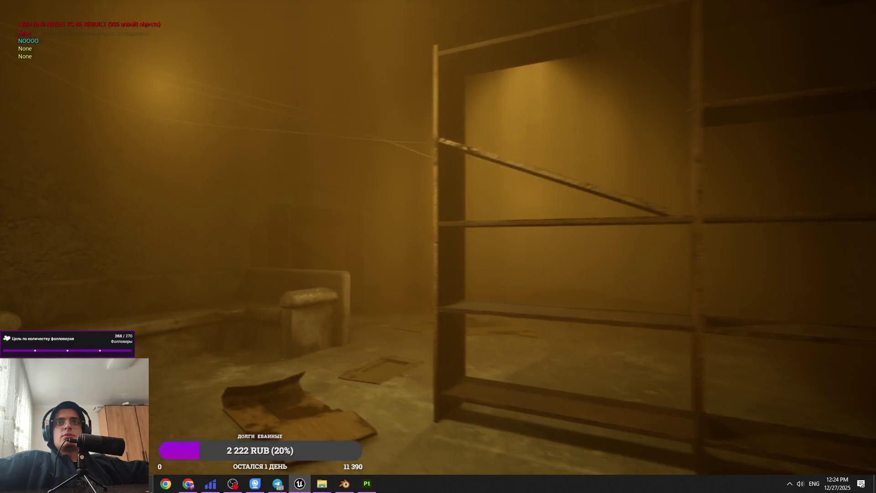
key(w)
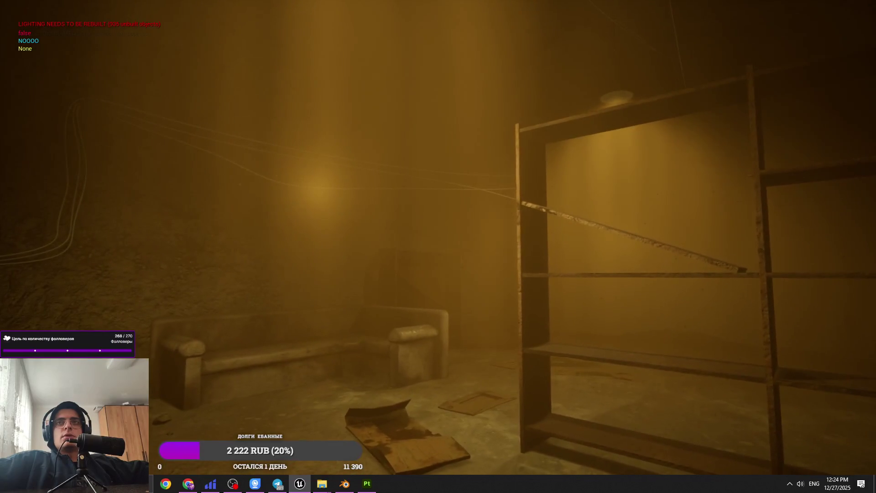
key(w)
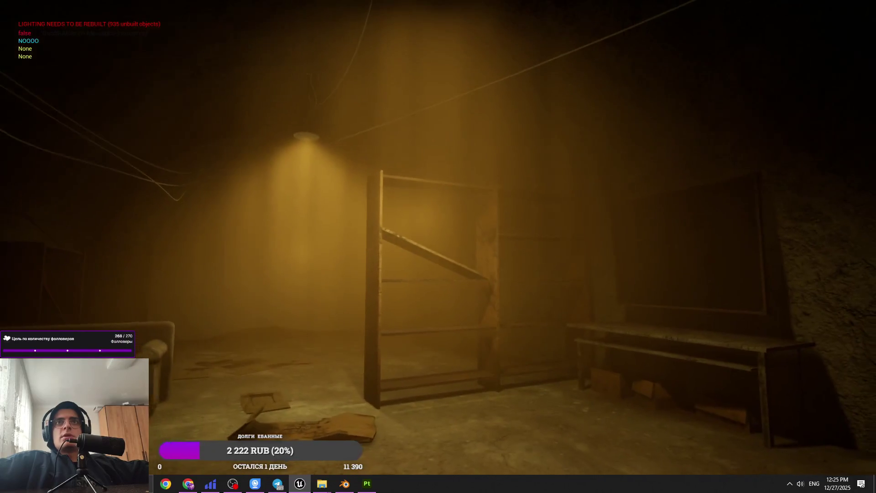
key(Escape)
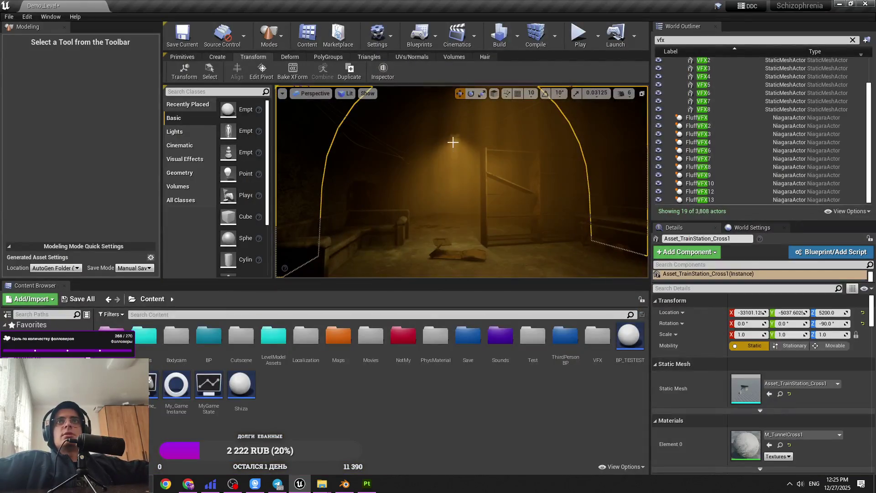
Select the floor lamp and open it in the Blueprint Editor.
click(453, 135)
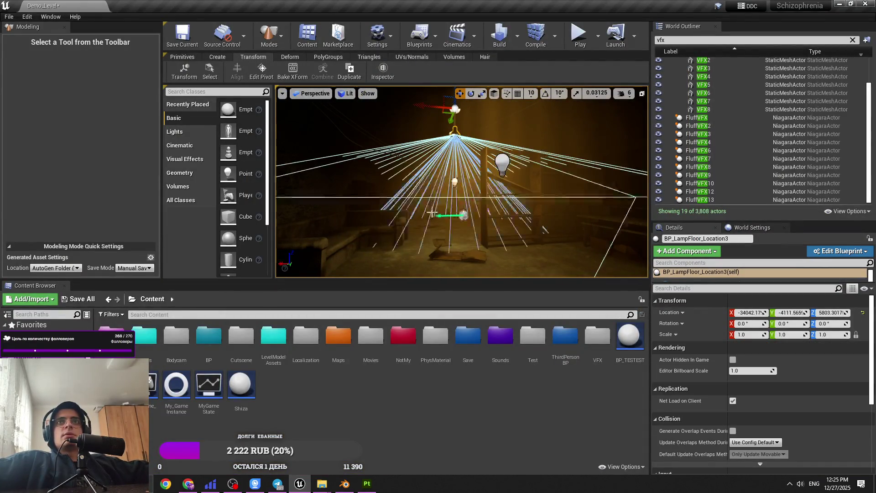
key(g)
click(826, 251)
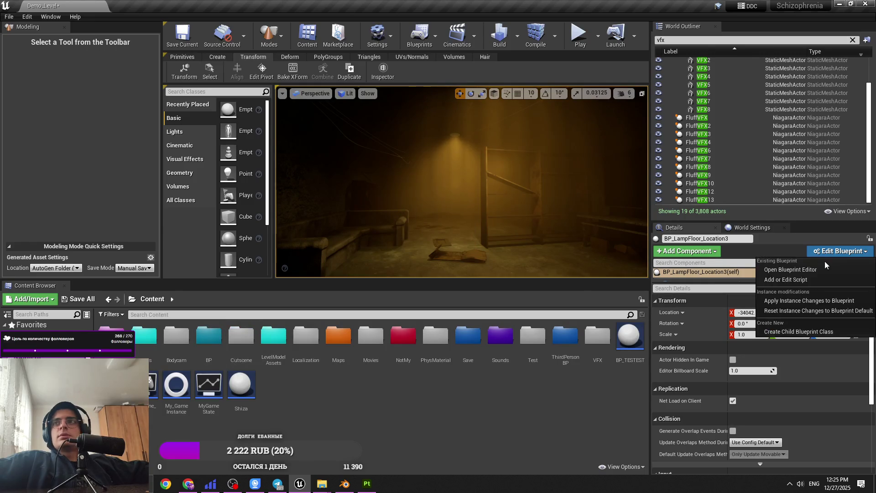
click(822, 267)
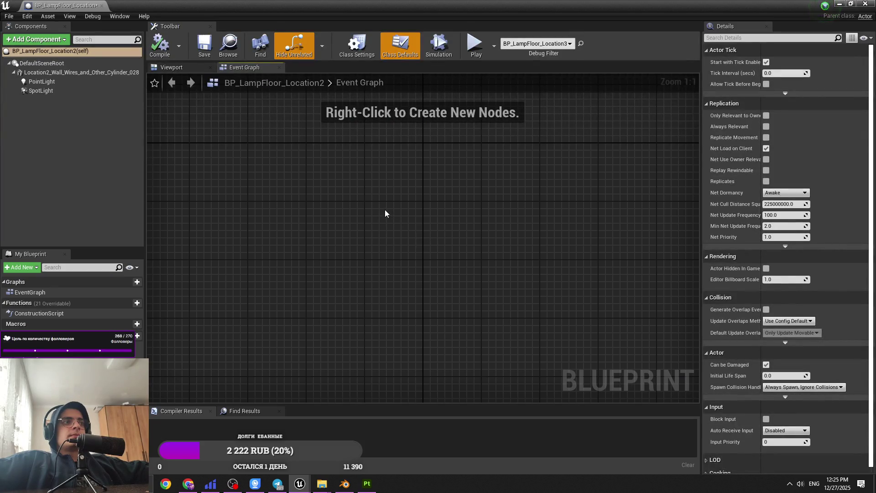
Restore the Blueprint editor from maximized and move it aside to see the room.
double_click(67, 4)
drag(411, 143, 0, 196)
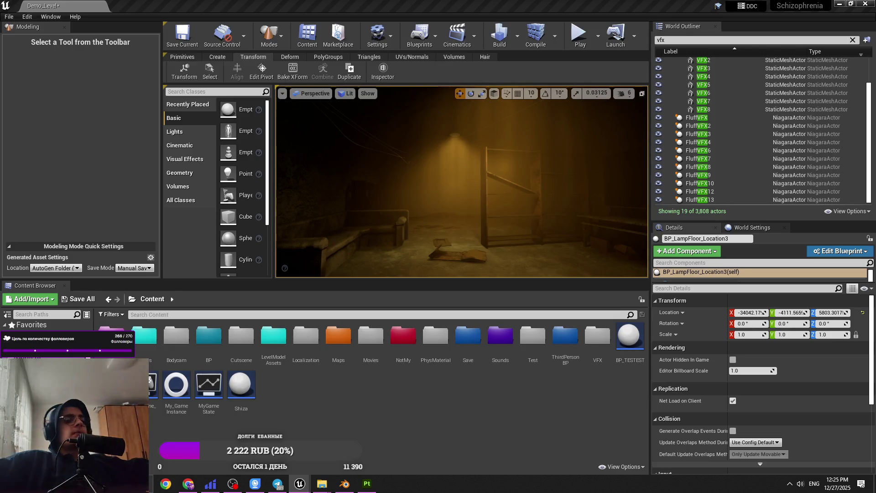
mouse_move(485, 190)
mouse_down()
mouse_move(500, 190)
mouse_move(487, 174)
mouse_move(494, 221)
mouse_up()
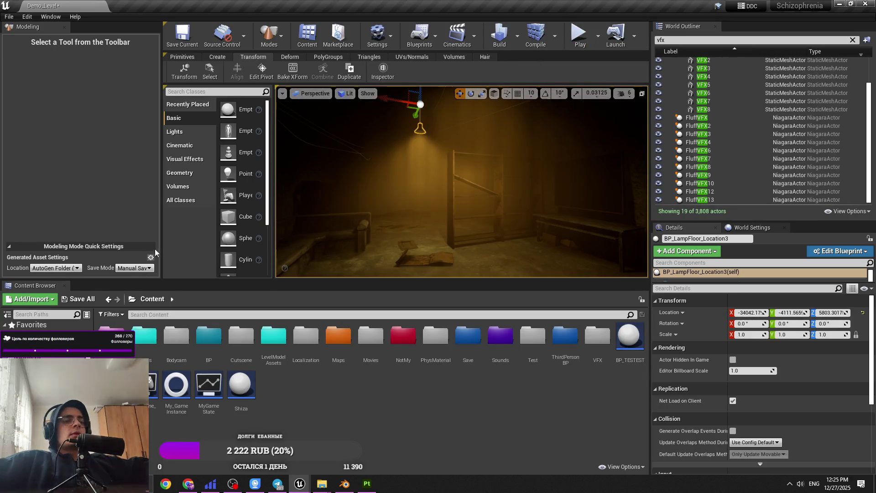
click(578, 35)
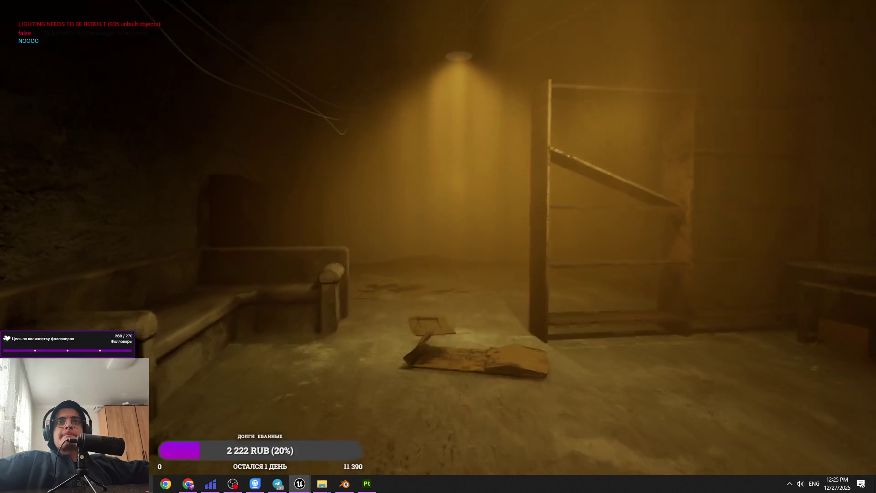
key(Escape)
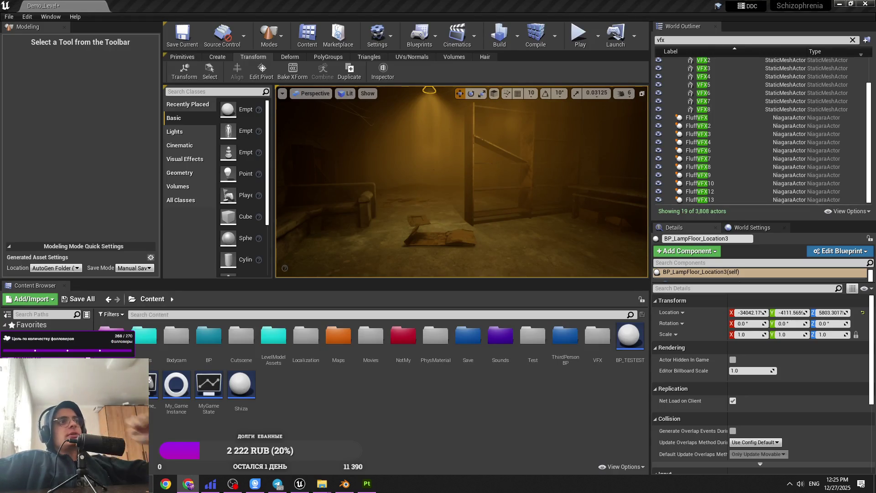
Drag the viewport Camera Speed slider from 6 down to 4.
drag(319, 164, 476, 152)
click(630, 92)
drag(456, 183, 456, 224)
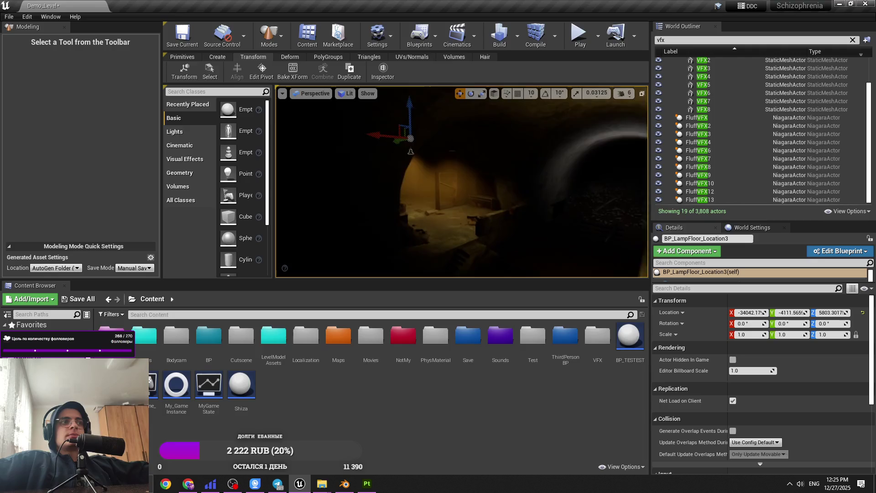
click(626, 93)
mouse_move(456, 183)
mouse_down()
mouse_move(497, 175)
mouse_move(441, 189)
mouse_up()
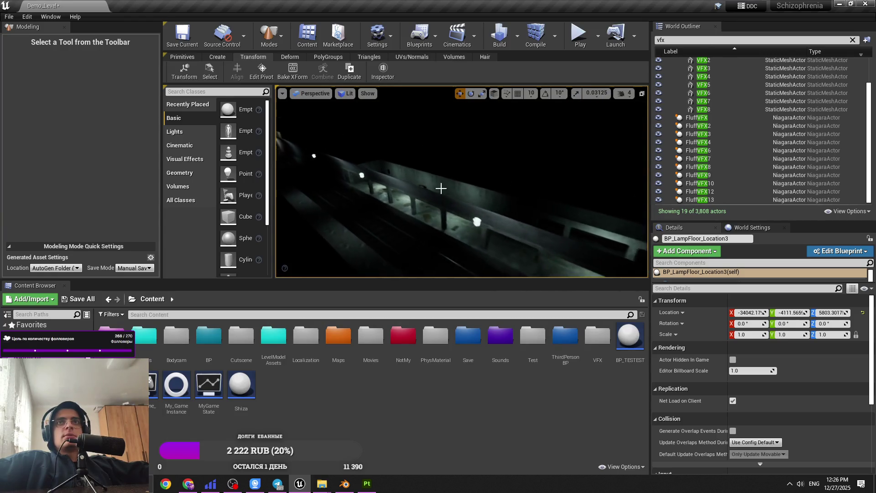